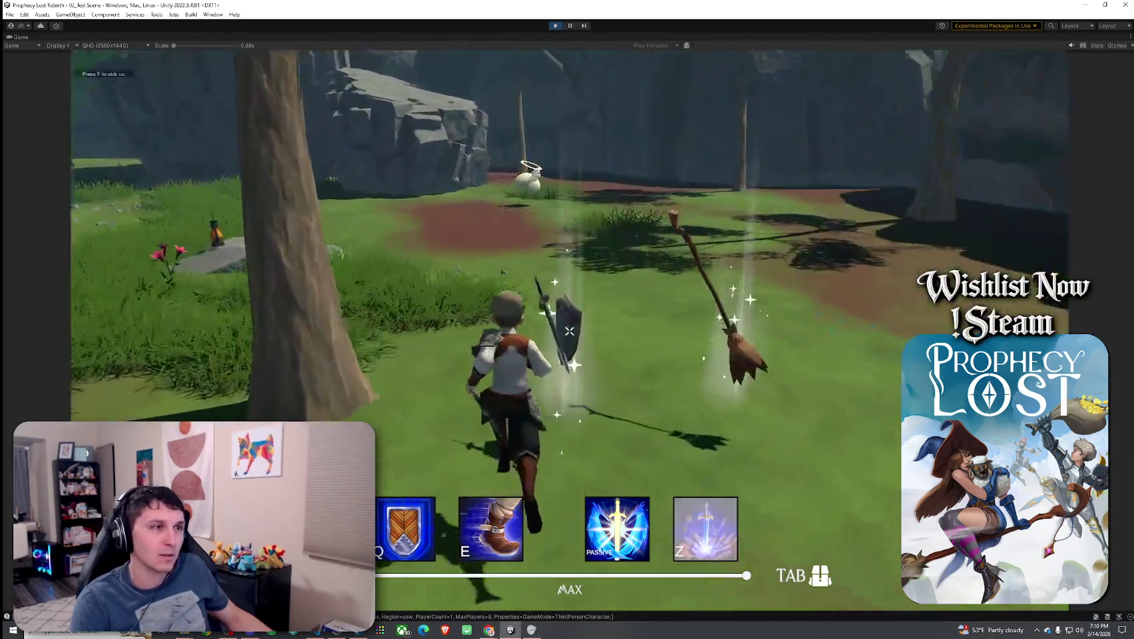
# - Equip the sword and shield from the inventory and hit the Angel Slime three times
pyautogui.press('Tab')
pyautogui.click(792, 268)
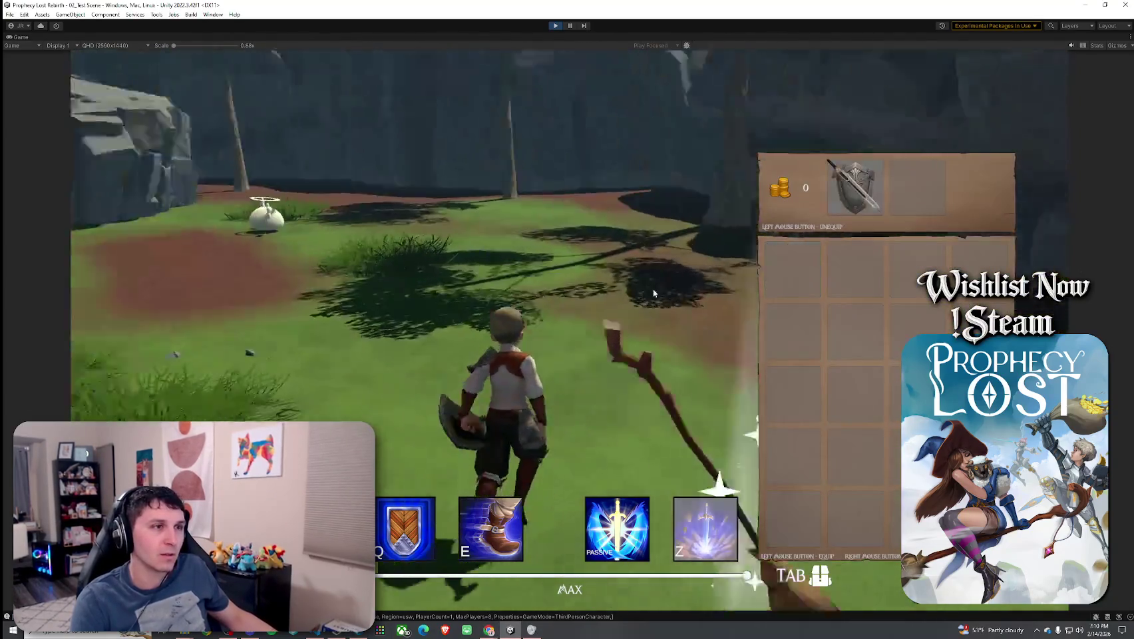
pyautogui.press('Tab')
pyautogui.press('w')
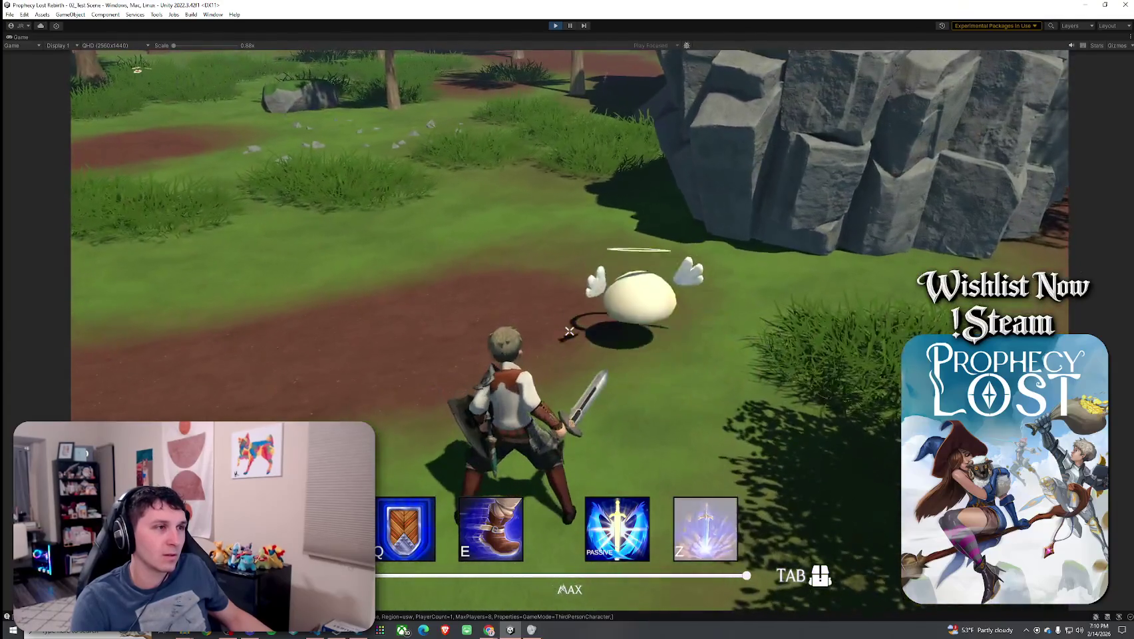
pyautogui.click(569, 331)
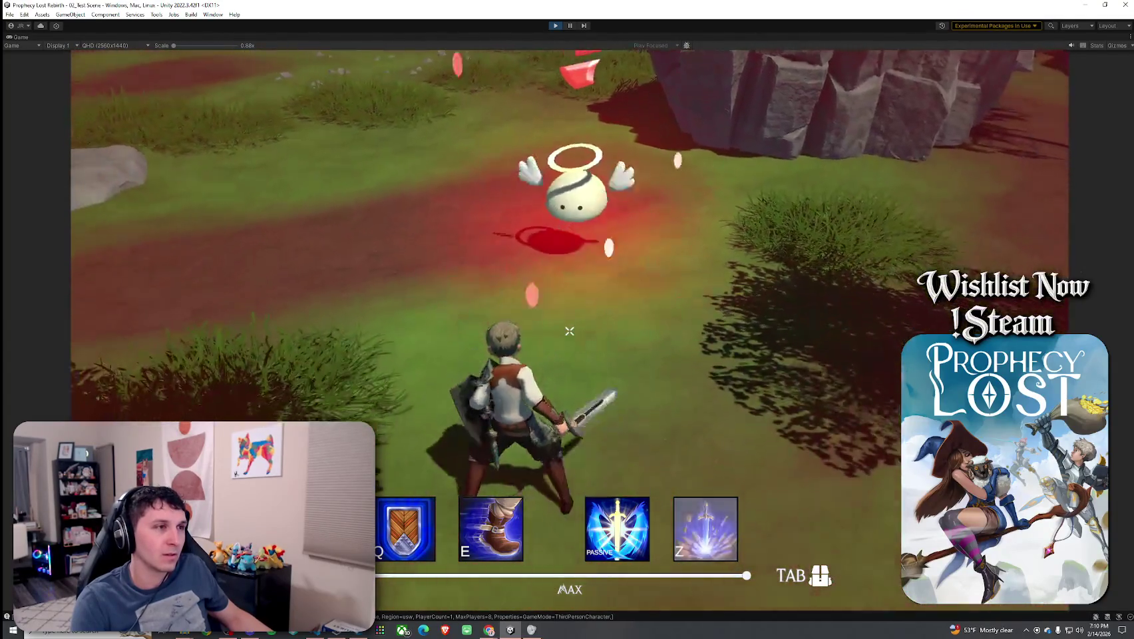
pyautogui.click(569, 331)
pyautogui.click(568, 331)
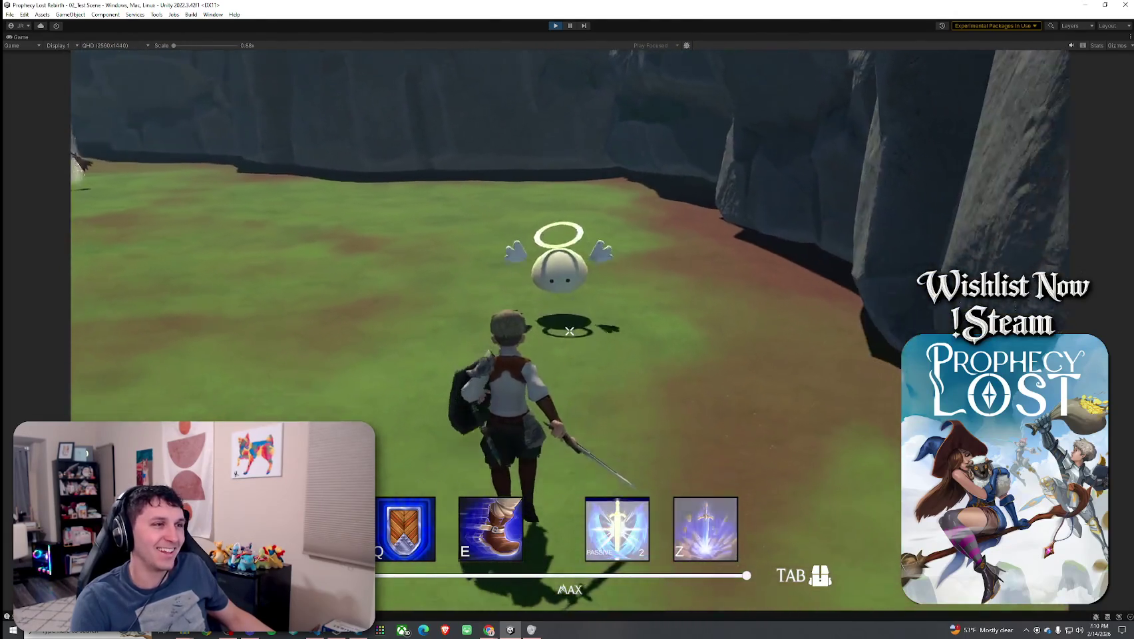
# - Run across the field swinging the sword, head through the forest, then stop Play mode with Ctrl+P
pyautogui.press('w')
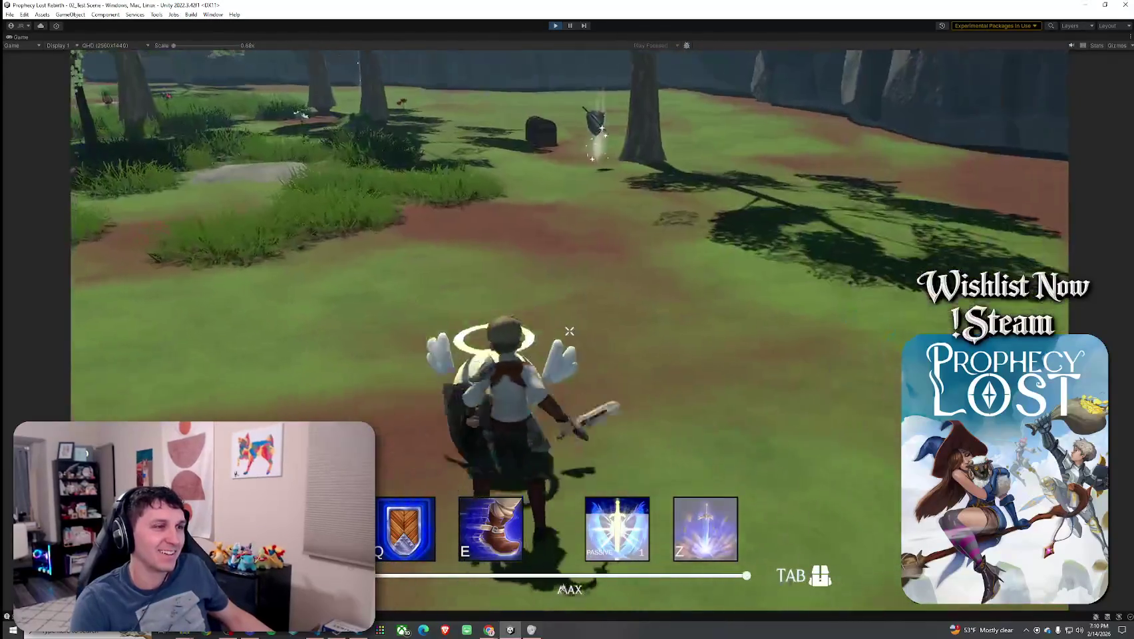
pyautogui.click(569, 331)
pyautogui.click(569, 330)
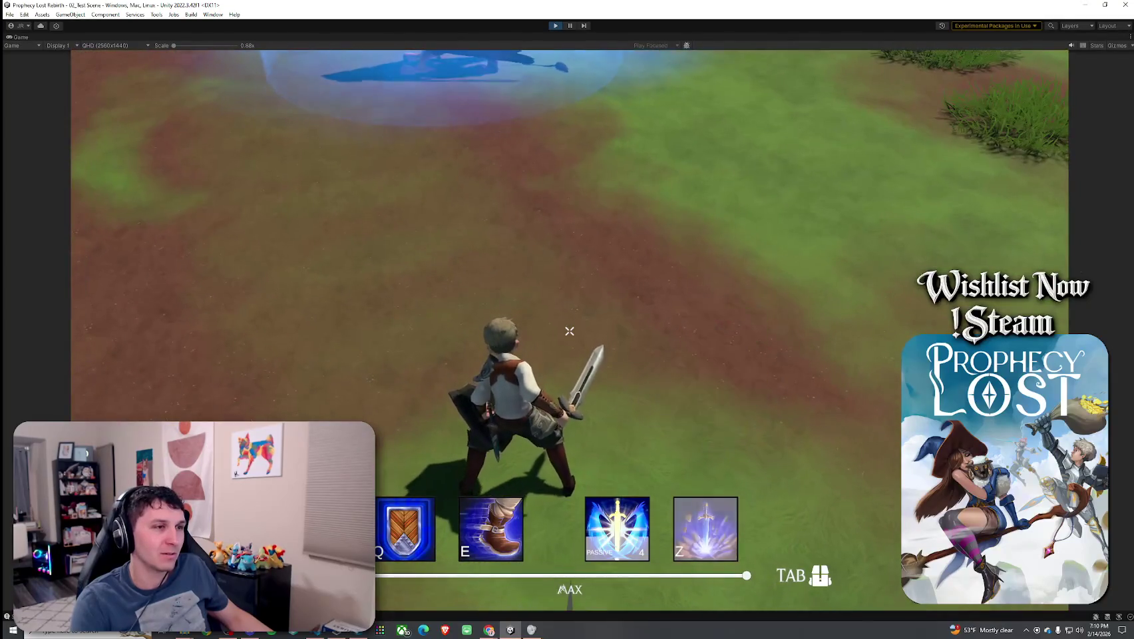
pyautogui.press('w')
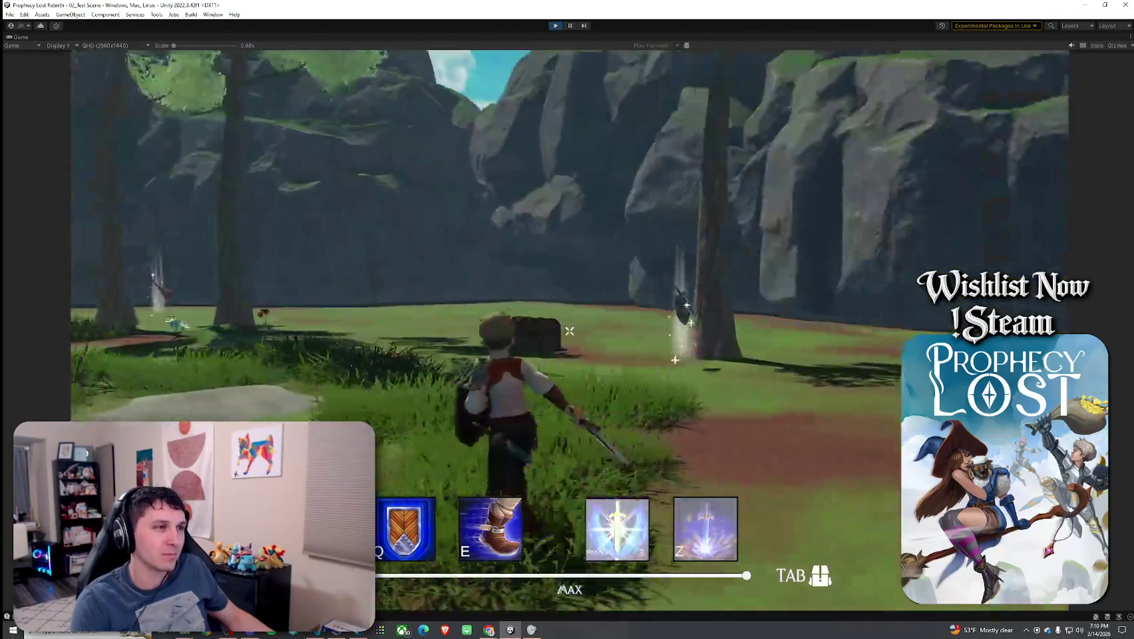
pyautogui.press('w')
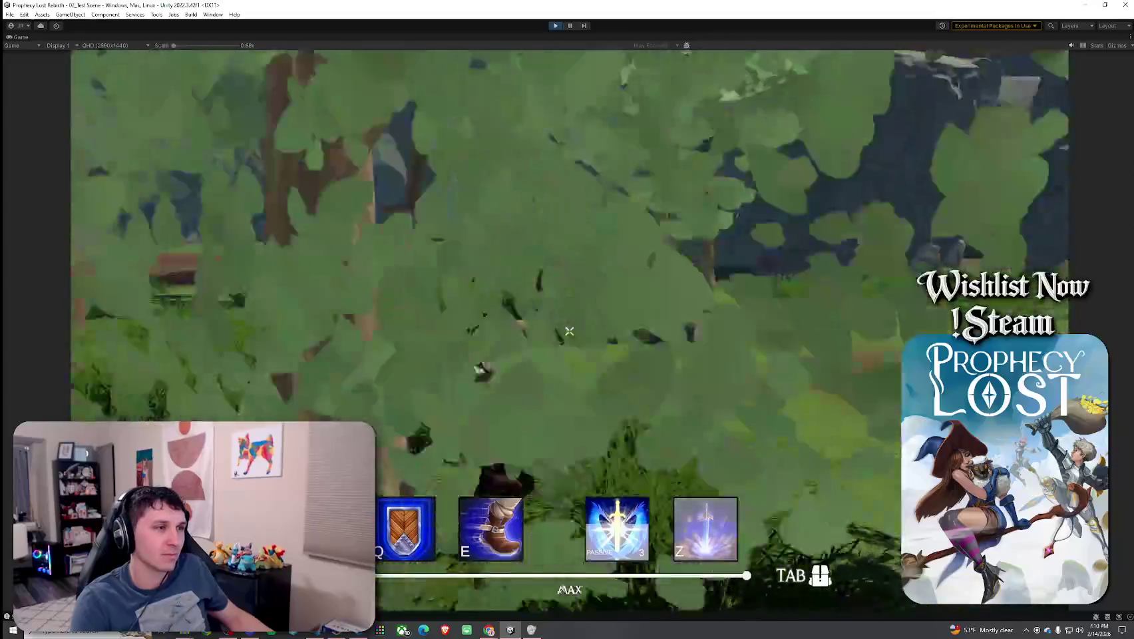
pyautogui.press('w')
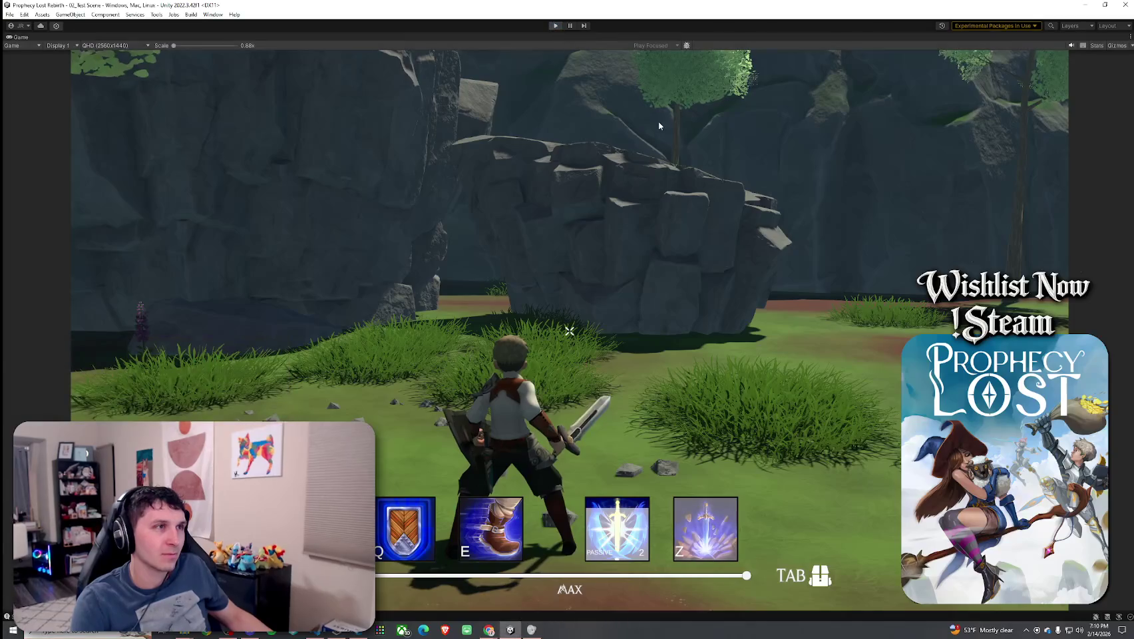
pyautogui.hotkey('ctrl', 'p')
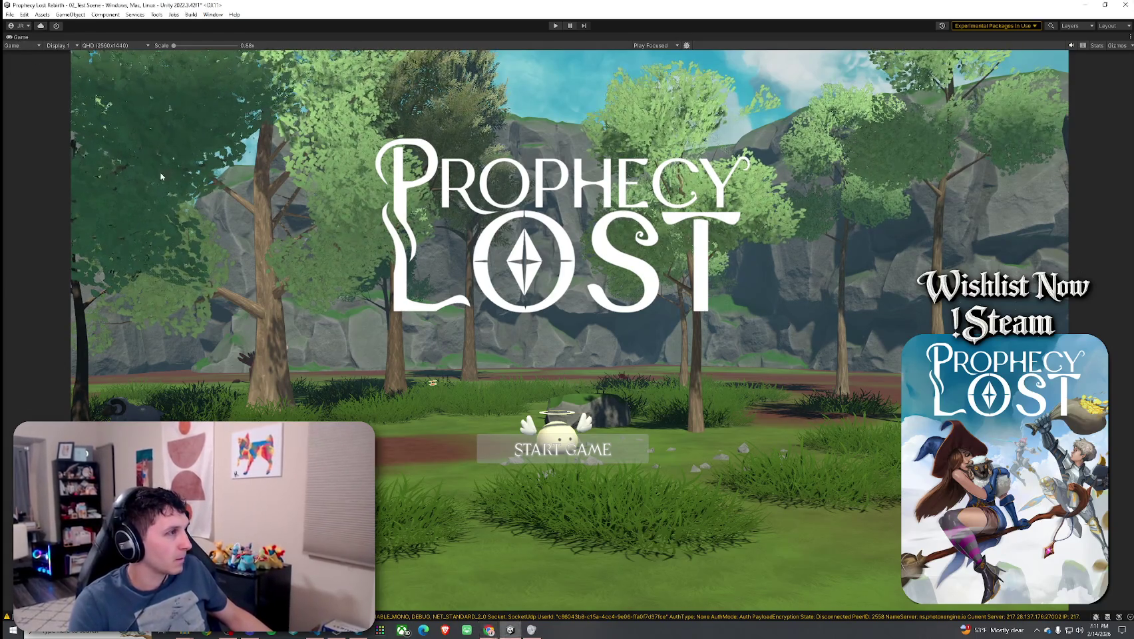
# - Restore the full editor layout, save 02_Test Scene, and select the Angel Slime in the scene
pyautogui.hotkey('shift', 'space')
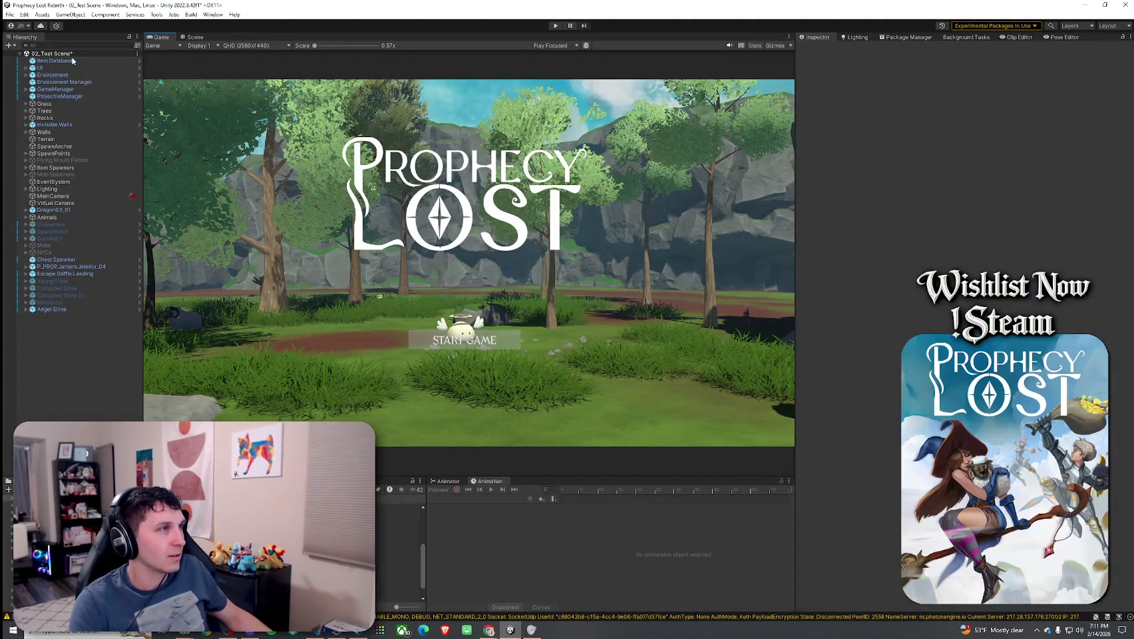
pyautogui.click(9, 14)
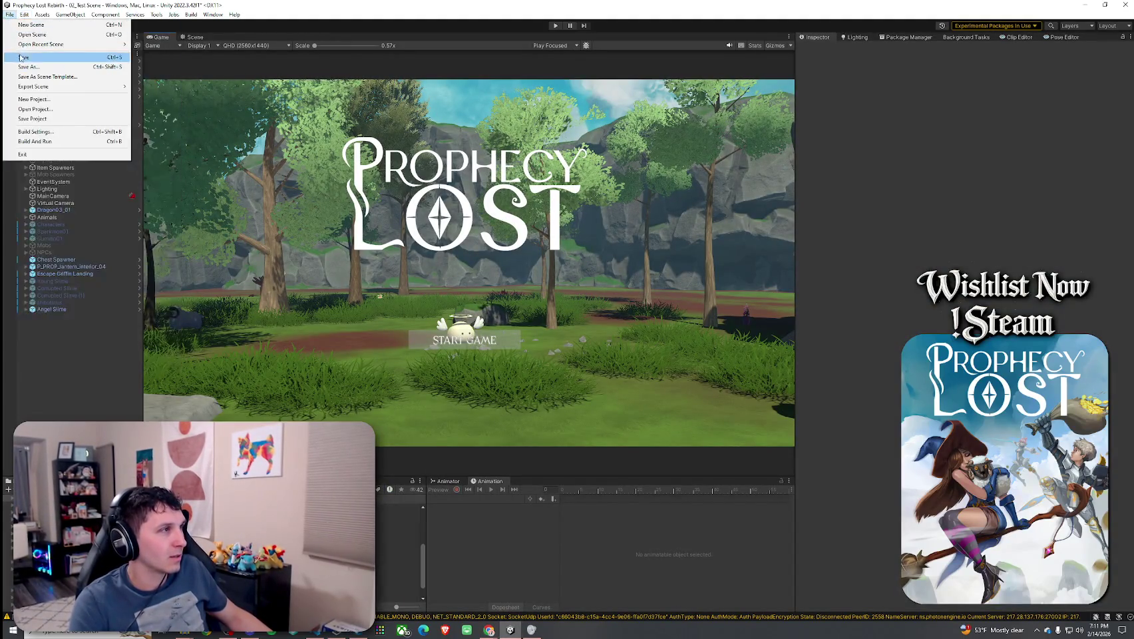
pyautogui.click(19, 57)
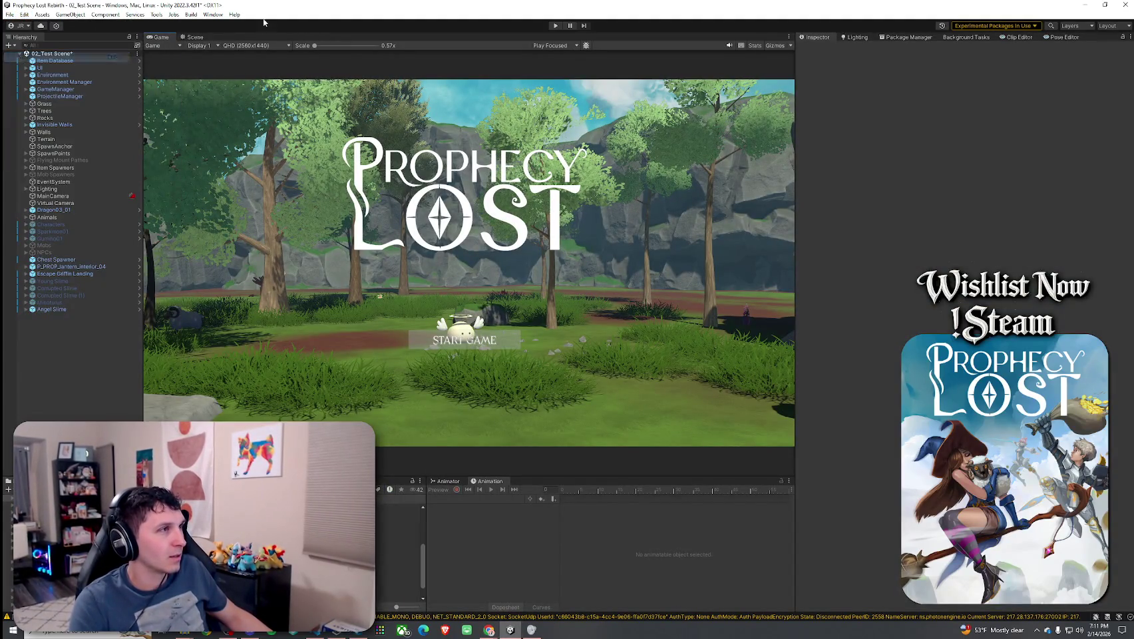
pyautogui.click(66, 309)
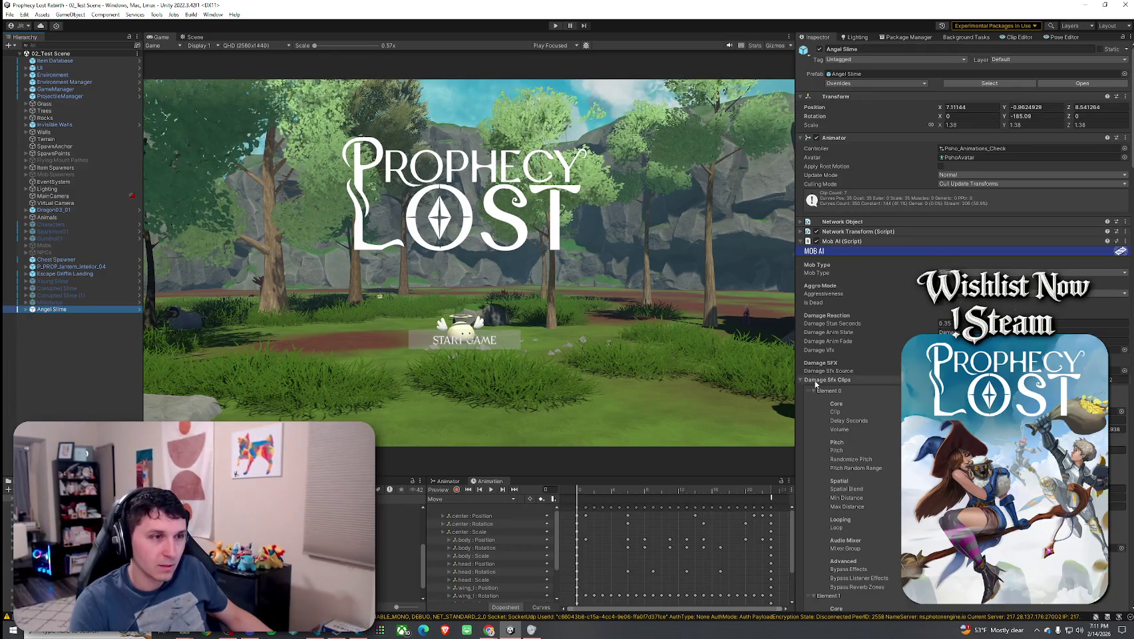
# - Scroll the Angel Slime's Inspector through Mob AI, Nav Mesh Agent (speed 3.75, angular 360) and Audio Source
pyautogui.scroll(-12, 852, 357)
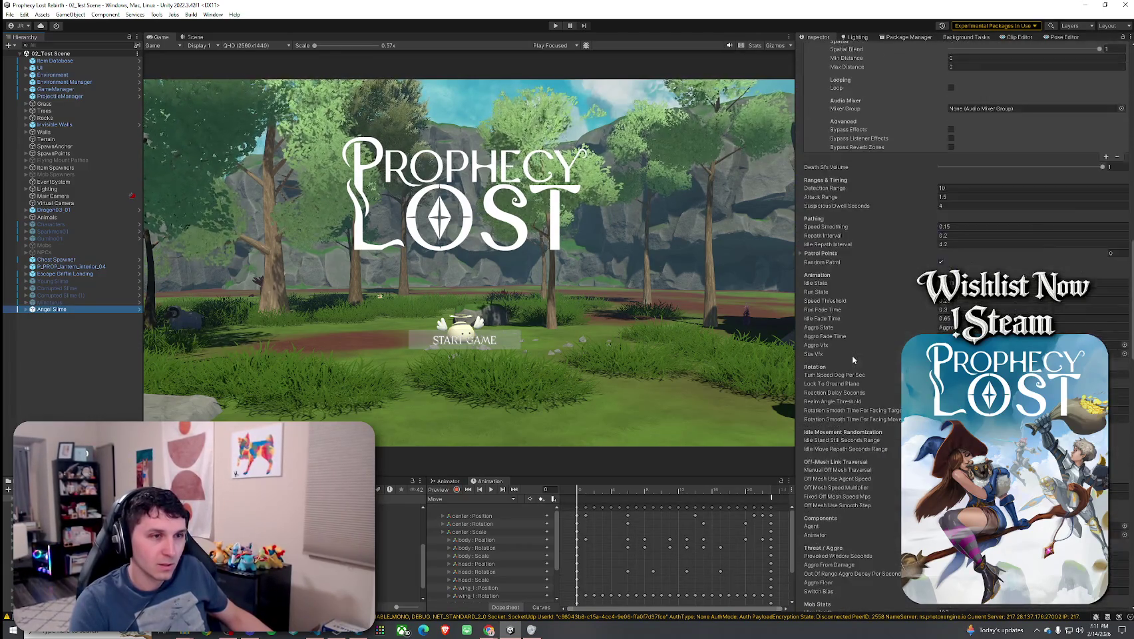
pyautogui.scroll(-15, 852, 354)
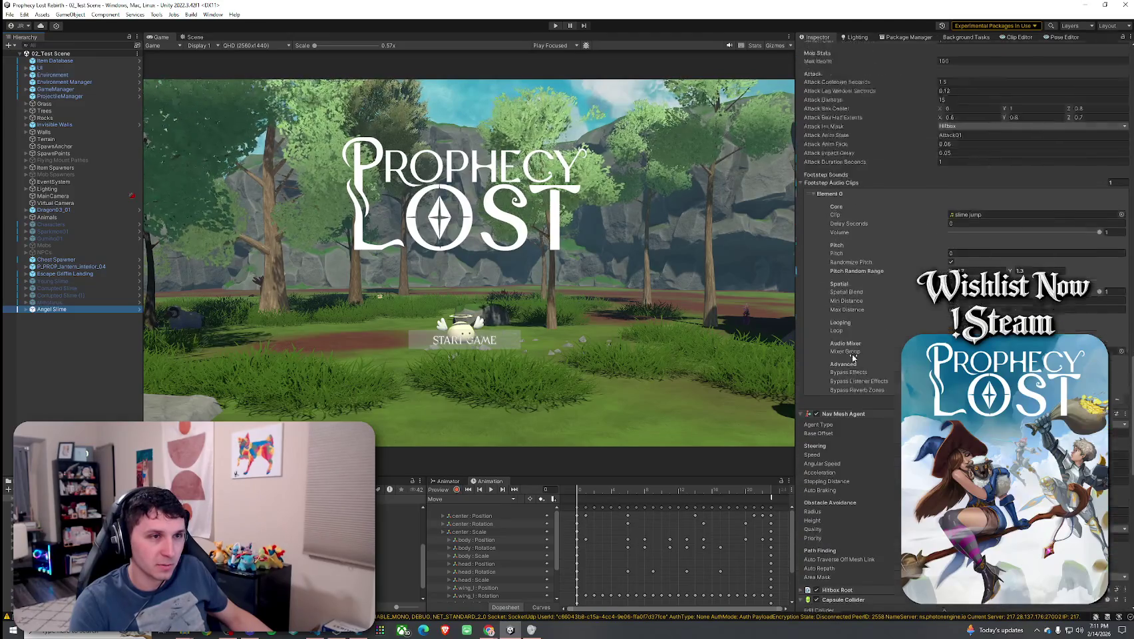
pyautogui.scroll(3, 853, 357)
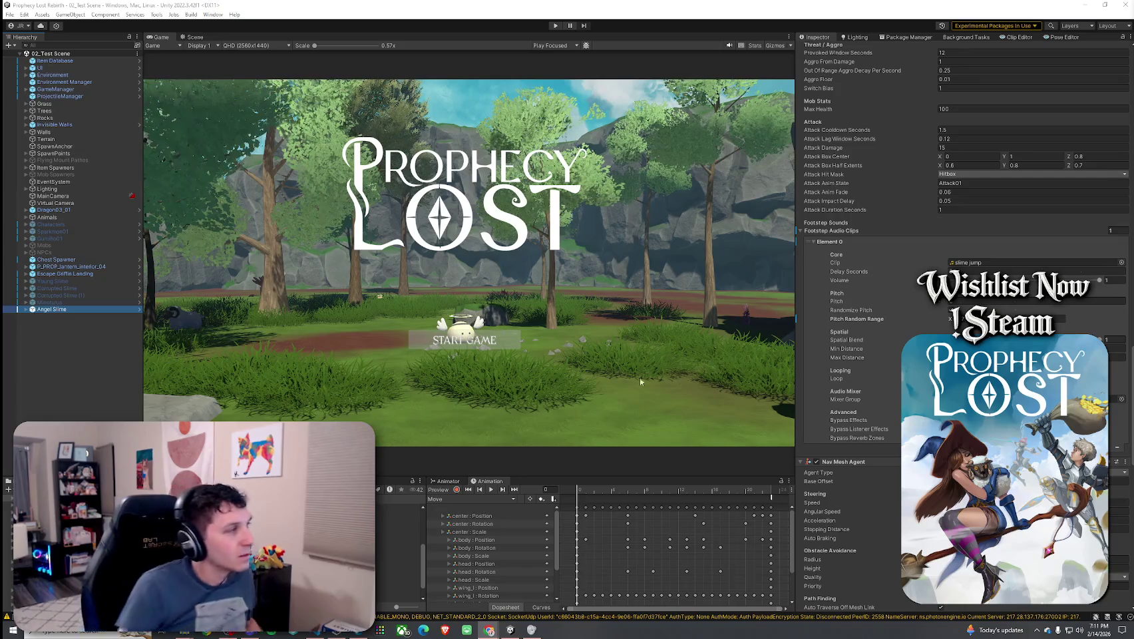
pyautogui.scroll(-3, 875, 378)
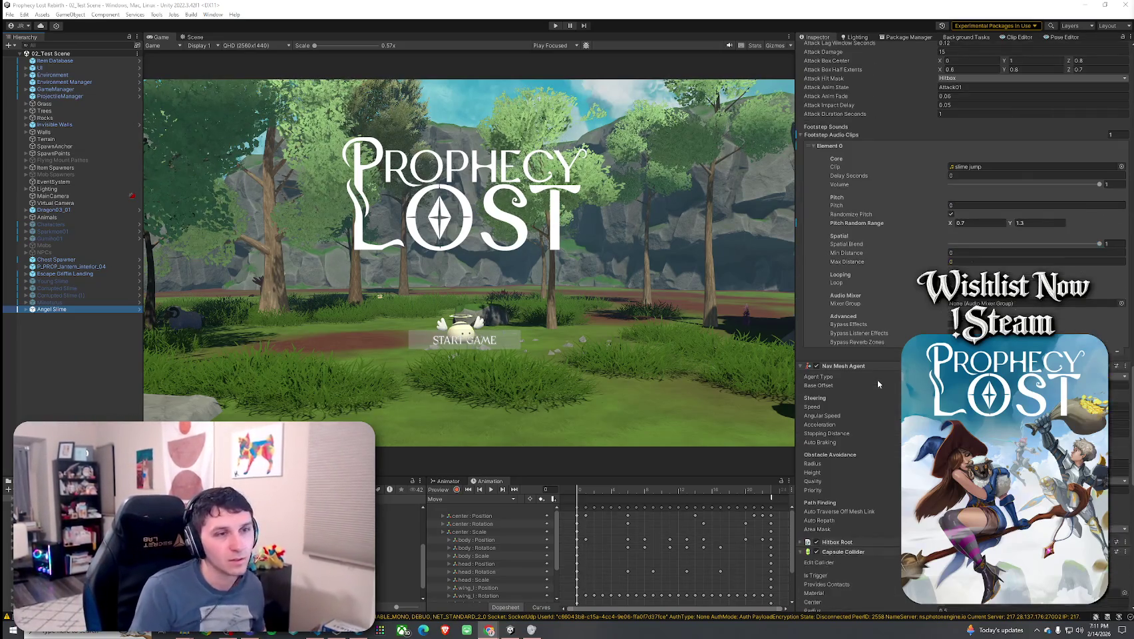
pyautogui.scroll(-7, 869, 374)
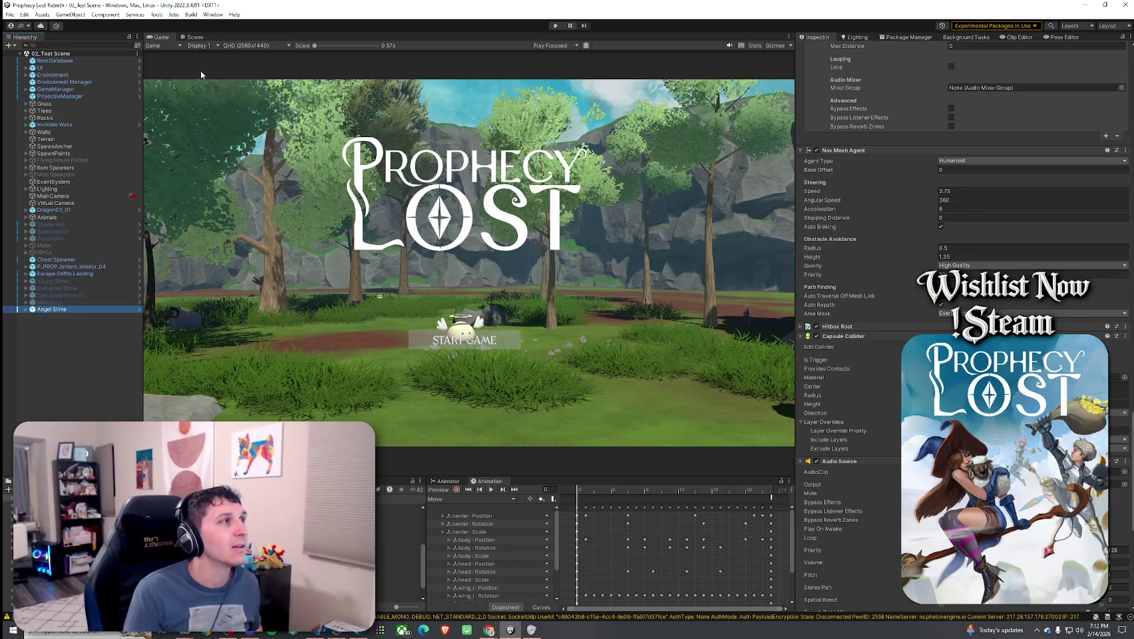
# - Save the scene, open the Angel Slime prefab asset, and select all six slime prefabs
pyautogui.click(10, 14)
pyautogui.click(23, 57)
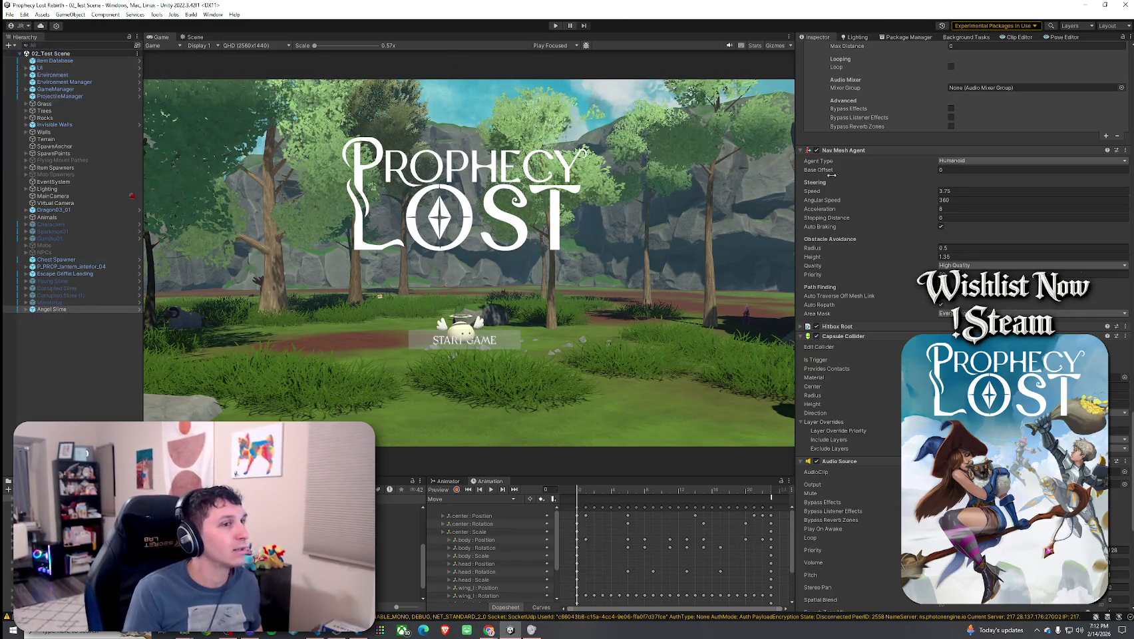
pyautogui.scroll(10, 857, 352)
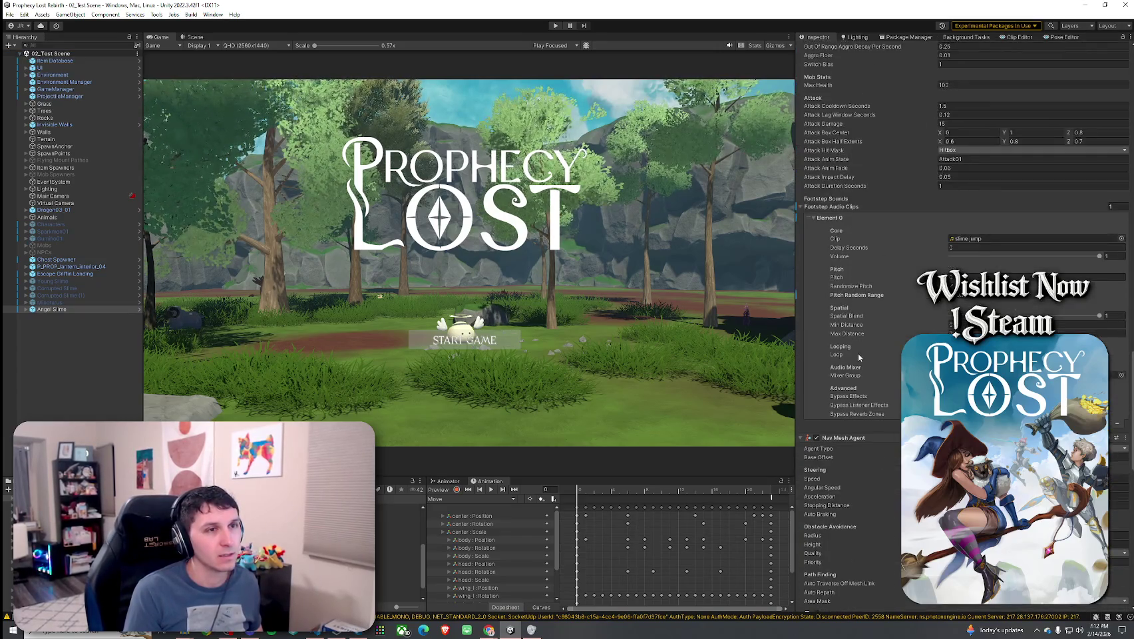
pyautogui.scroll(3, 858, 353)
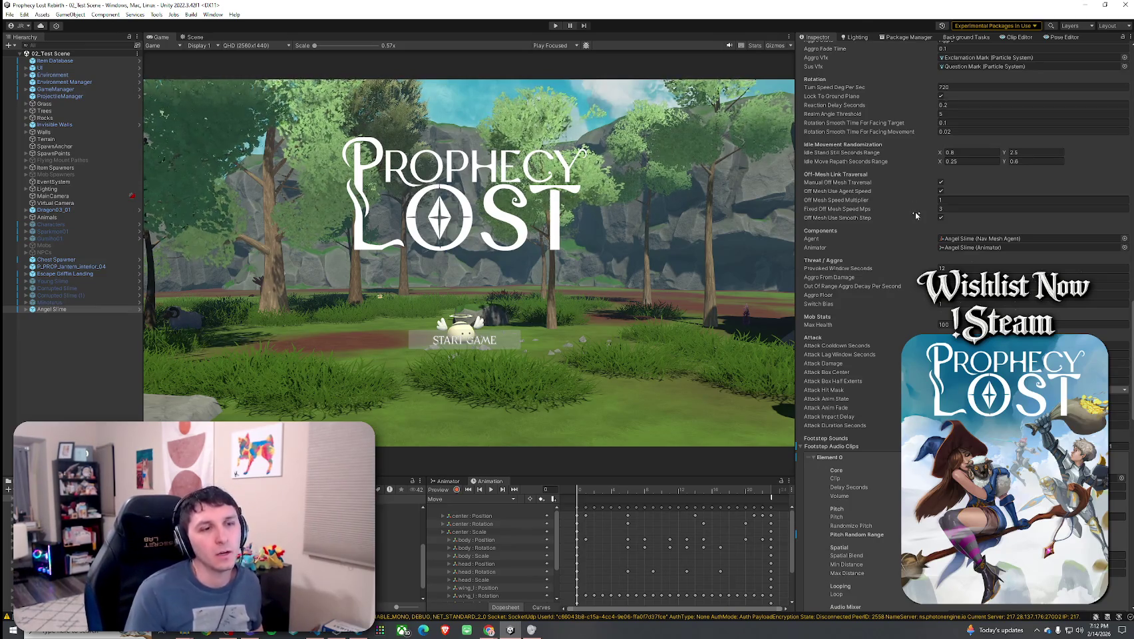
pyautogui.scroll(15, 909, 239)
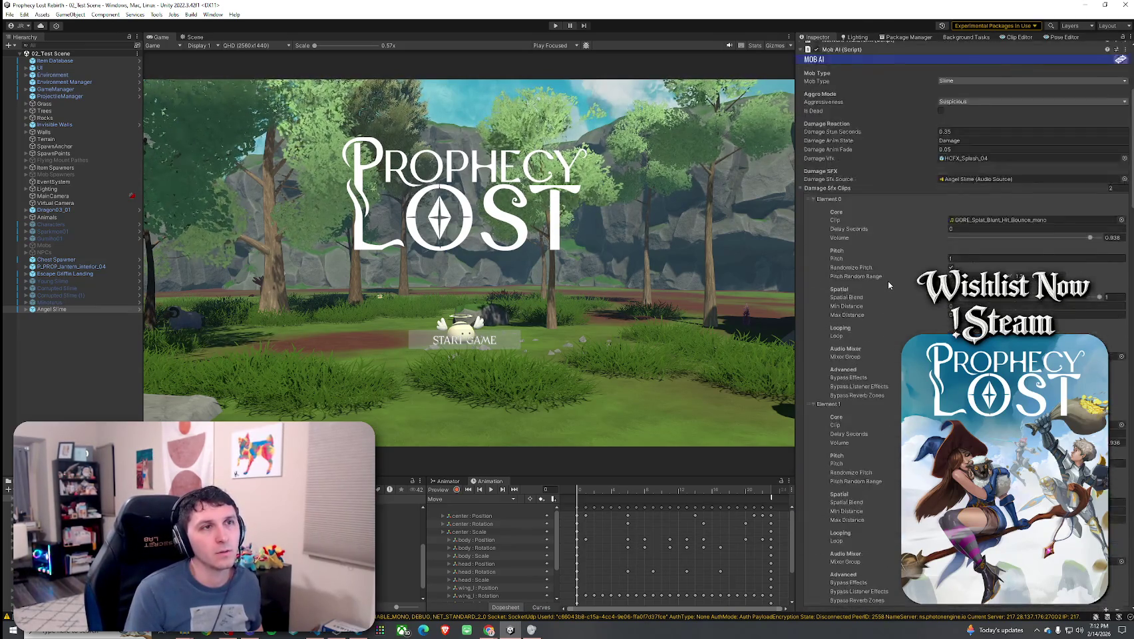
pyautogui.scroll(5, 887, 280)
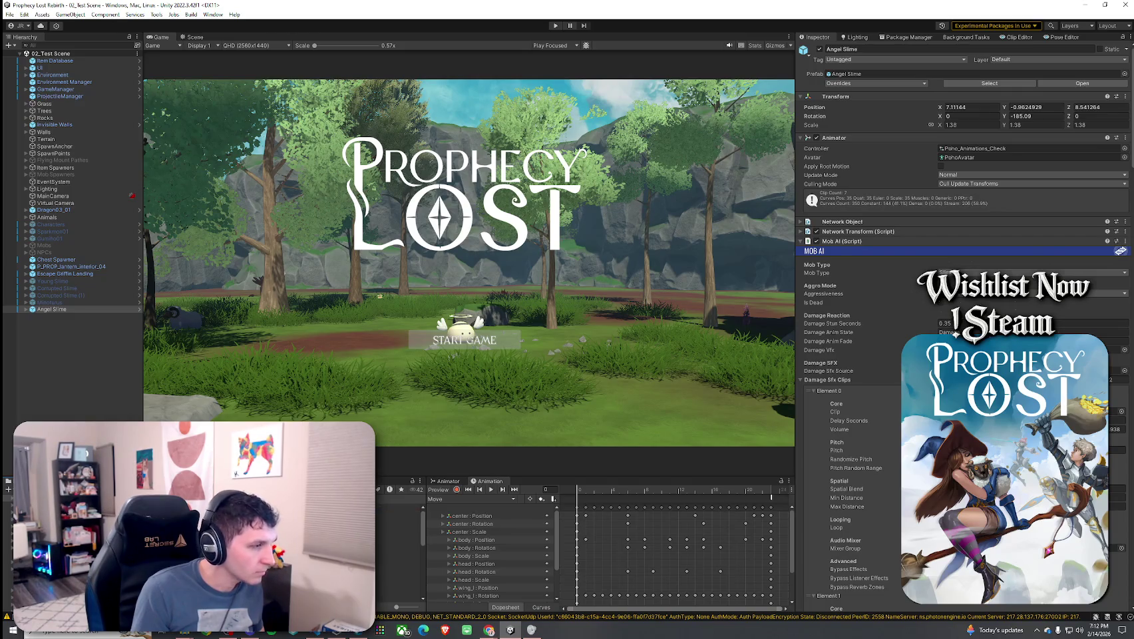
pyautogui.click(989, 83)
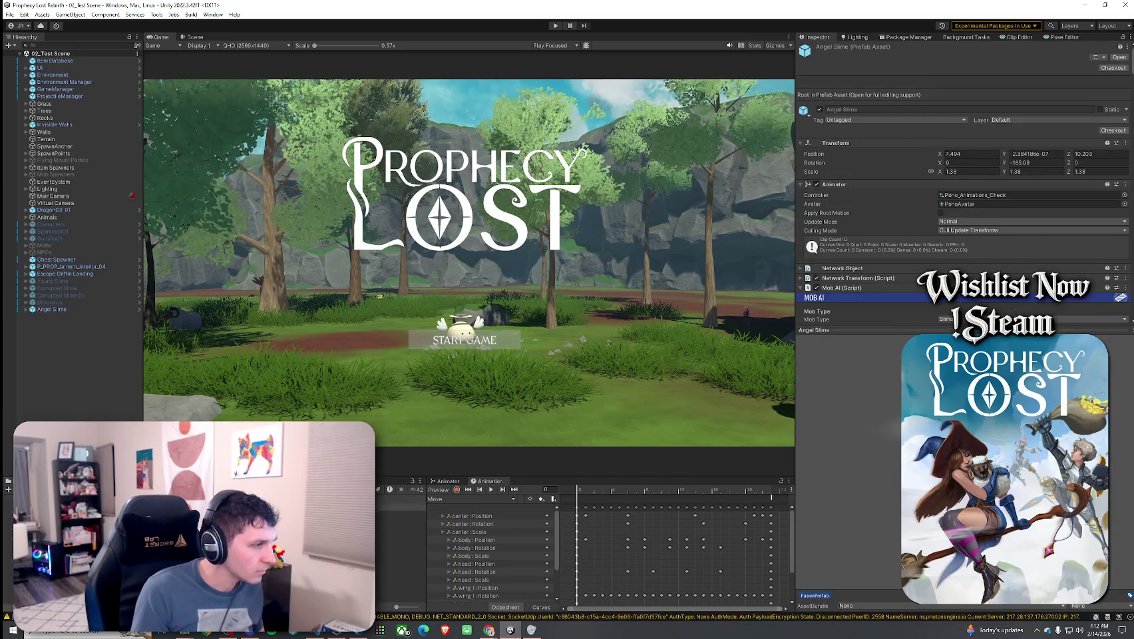
pyautogui.hotkey('ctrl', 'a')
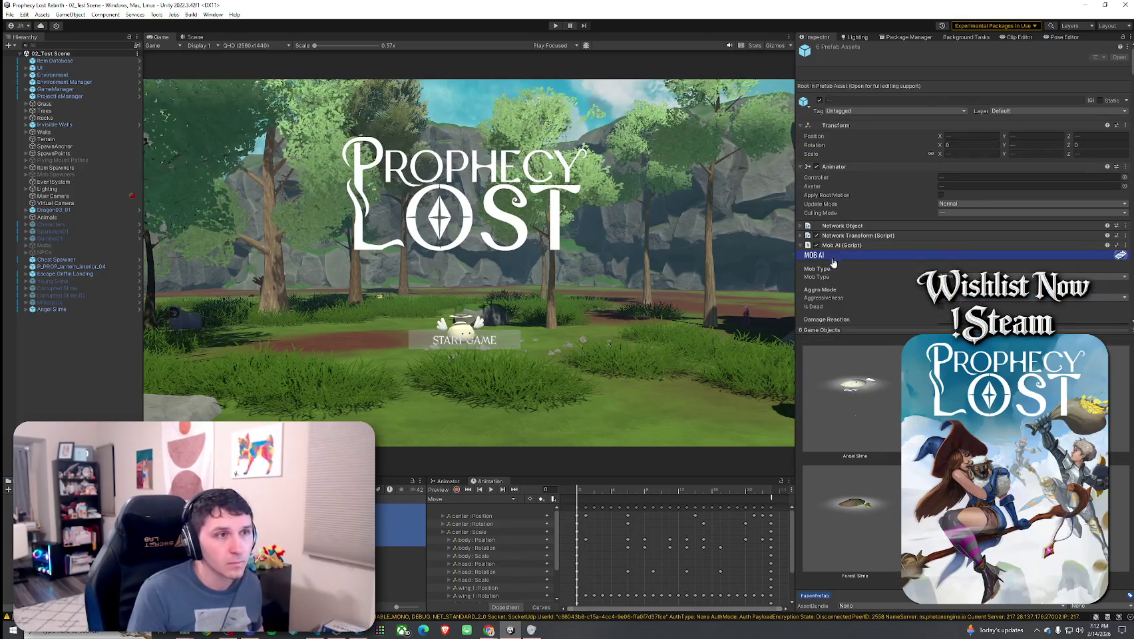
# - Inspect only the Angel Slime prefab and enlarge the Inspector area above the preview
pyautogui.scroll(-6, 845, 284)
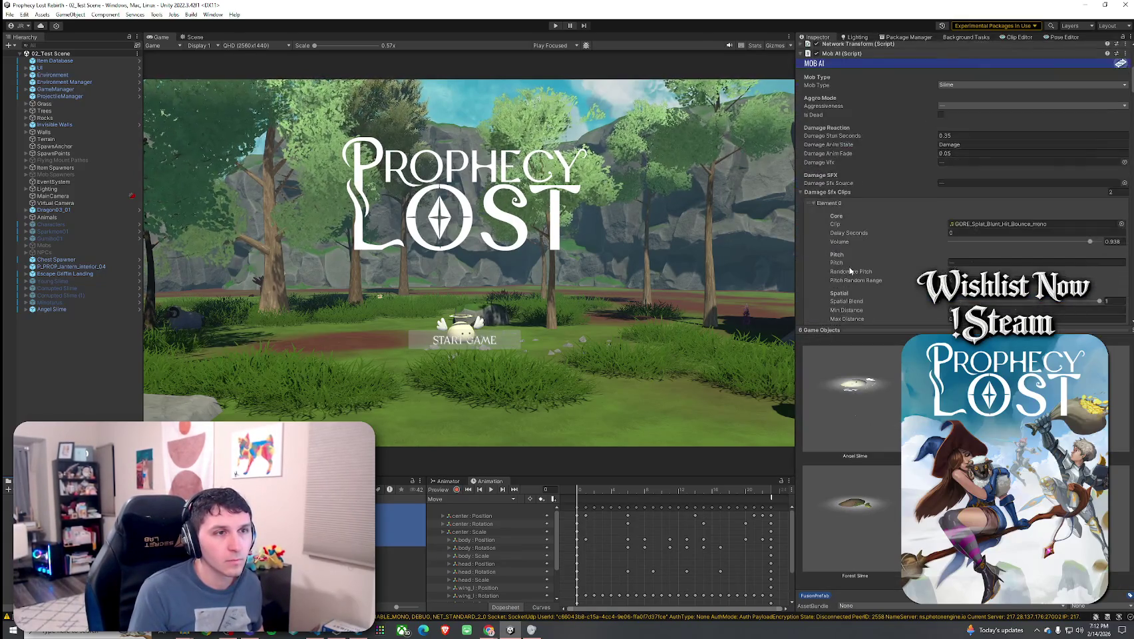
pyautogui.scroll(-10, 849, 270)
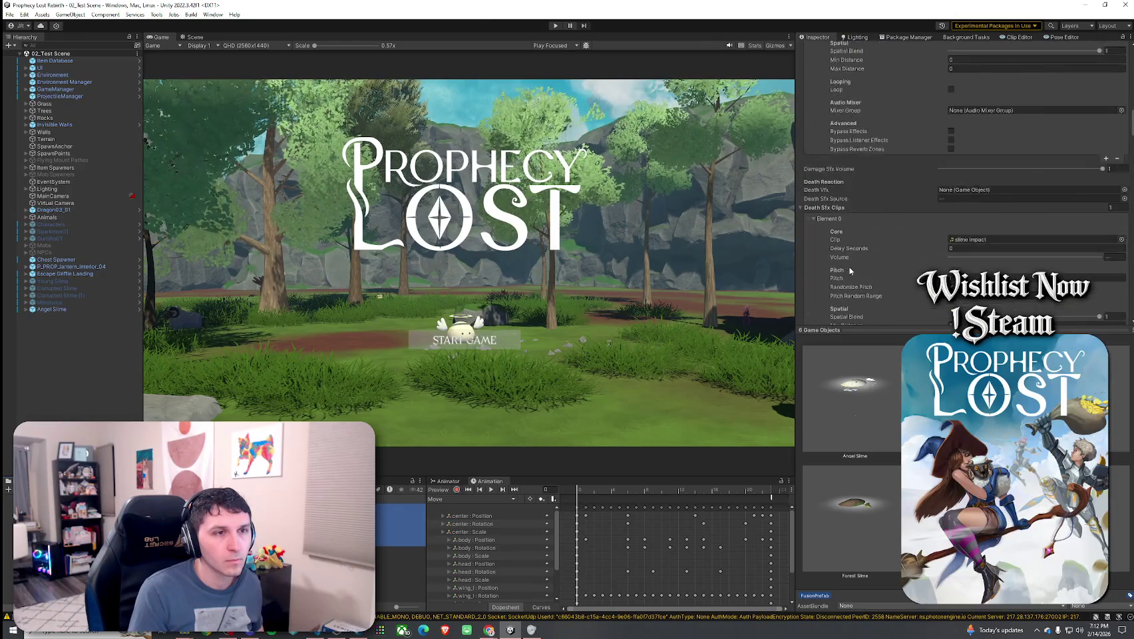
pyautogui.scroll(-5, 849, 269)
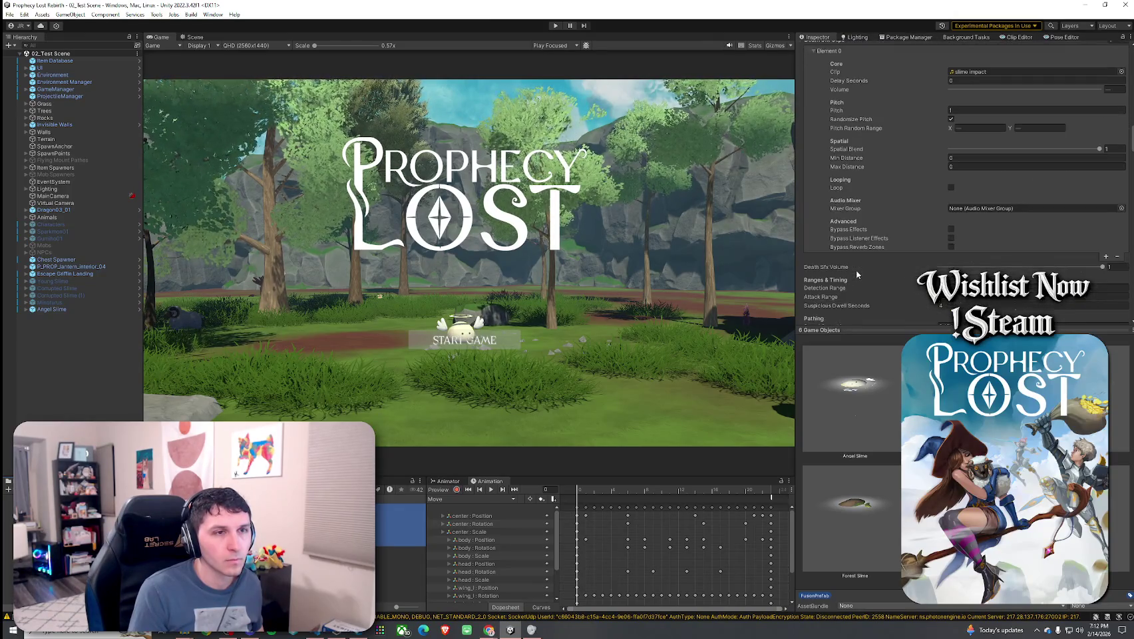
pyautogui.scroll(2, 874, 272)
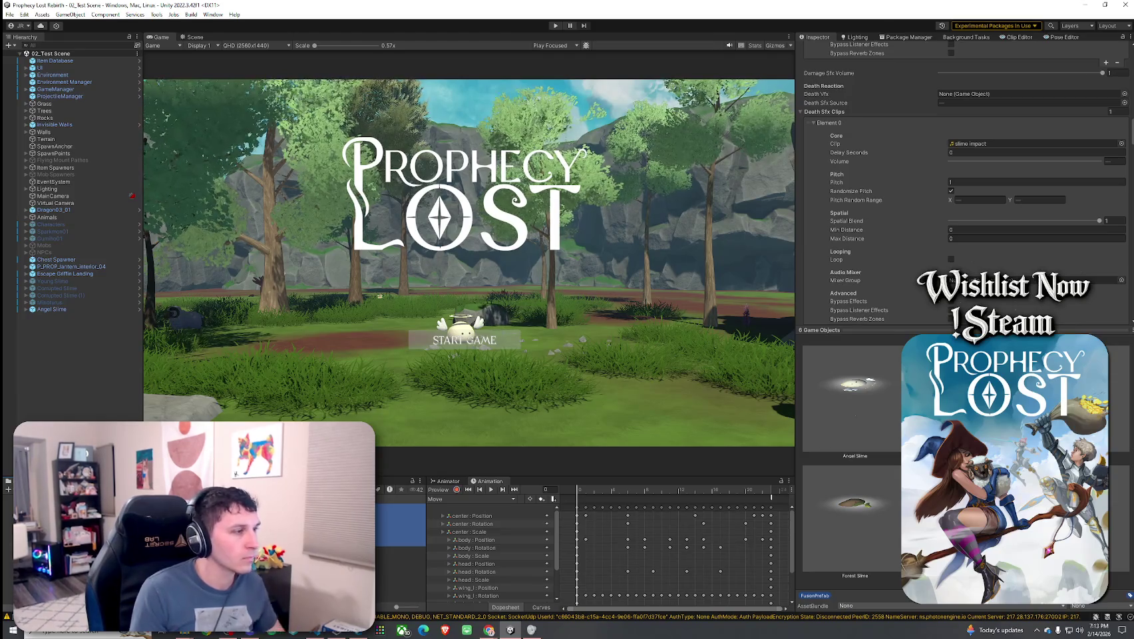
pyautogui.click(855, 386)
pyautogui.moveTo(879, 327)
pyautogui.mouseDown()
pyautogui.moveTo(837, 445)
pyautogui.moveTo(795, 517)
pyautogui.mouseUp()
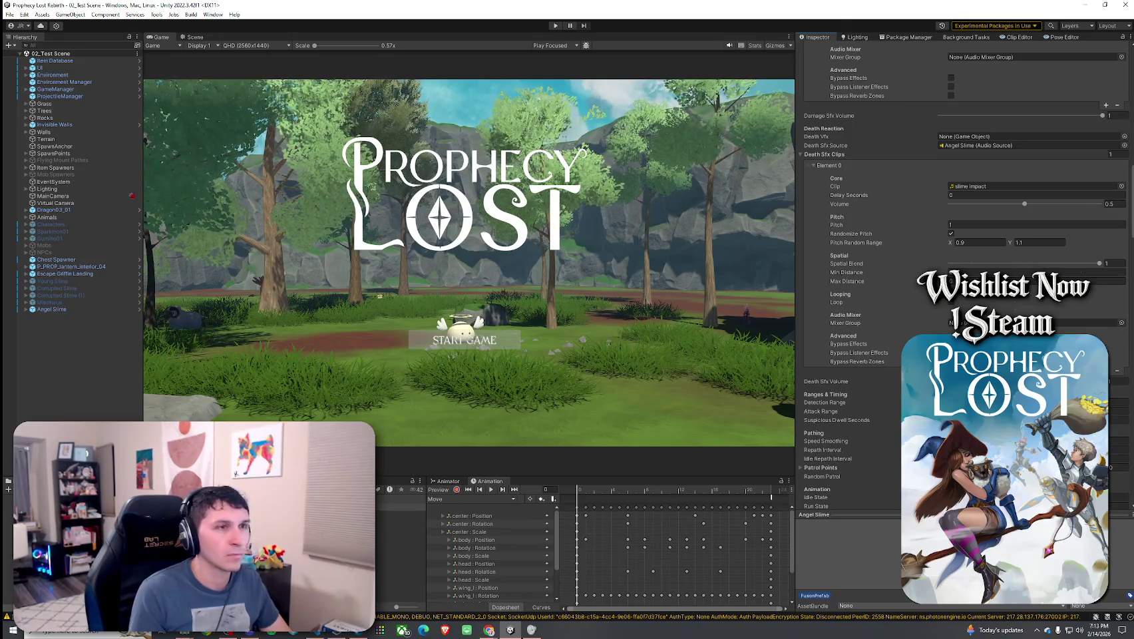
# - Remove the second Footstep Audio Clips element, leaving only the slime jump clip
pyautogui.scroll(-3, 857, 431)
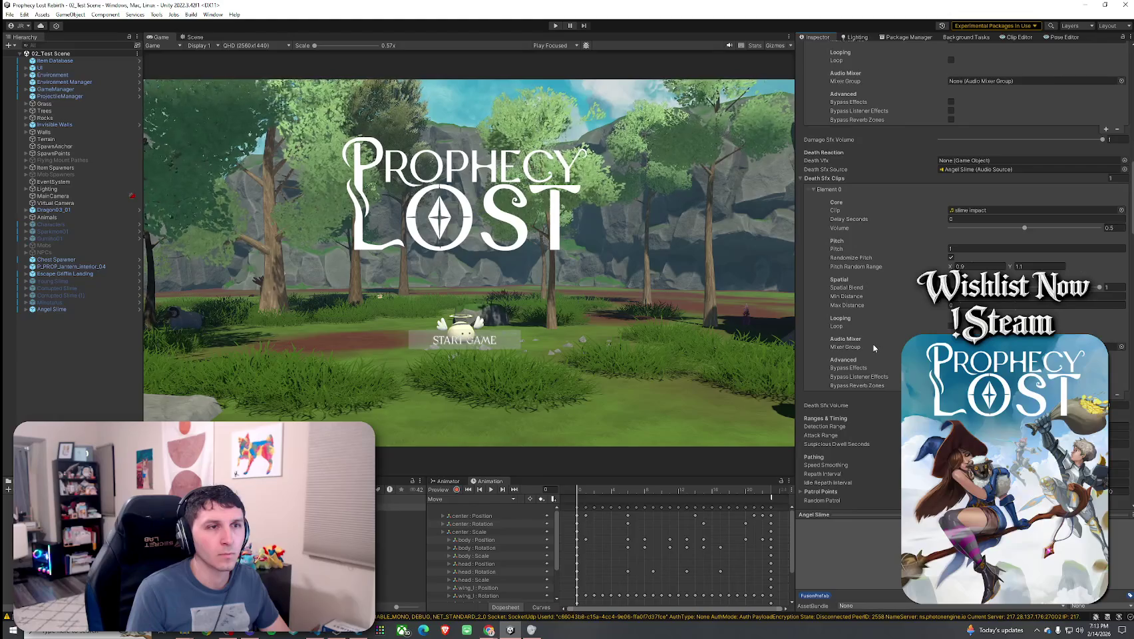
pyautogui.scroll(15, 871, 343)
pyautogui.scroll(-10, 873, 345)
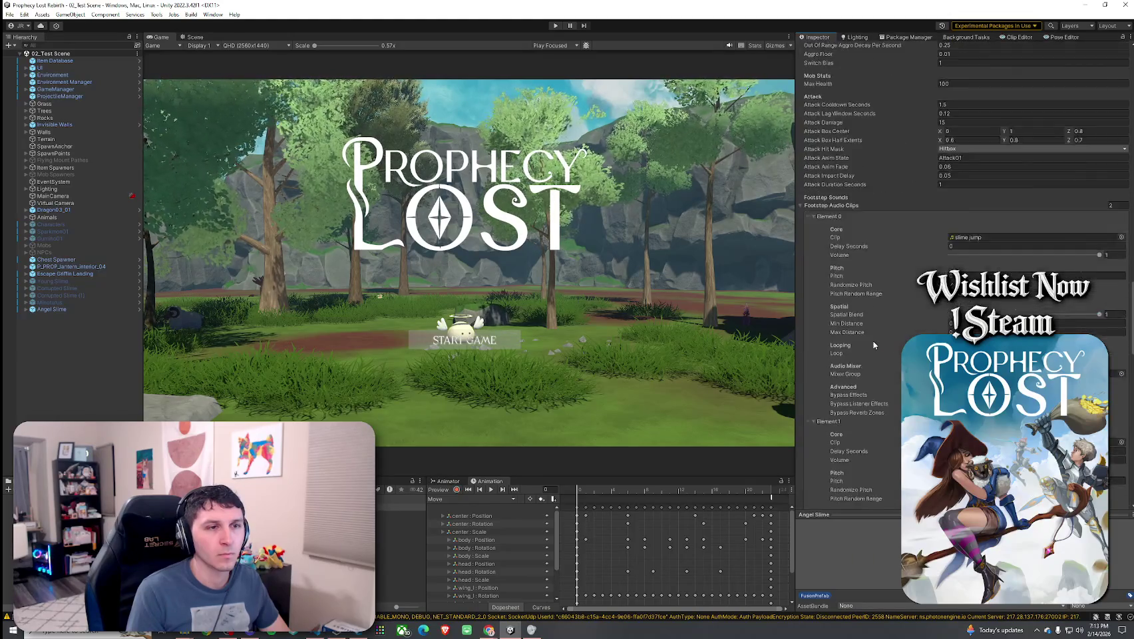
pyautogui.scroll(-2, 879, 343)
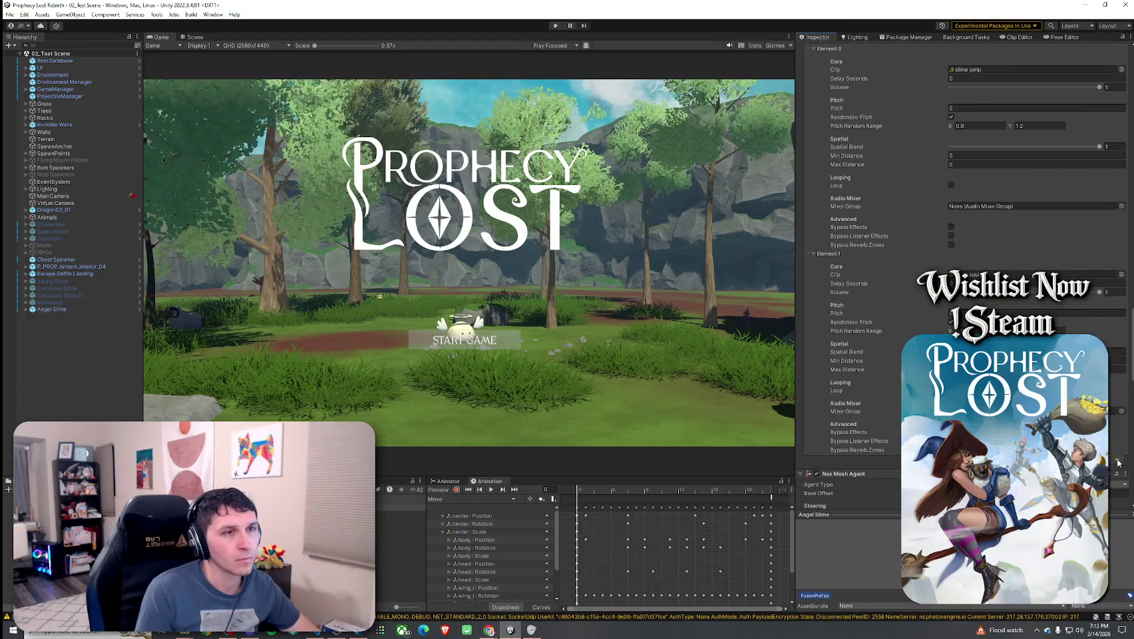
pyautogui.click(1118, 461)
pyautogui.scroll(6, 921, 325)
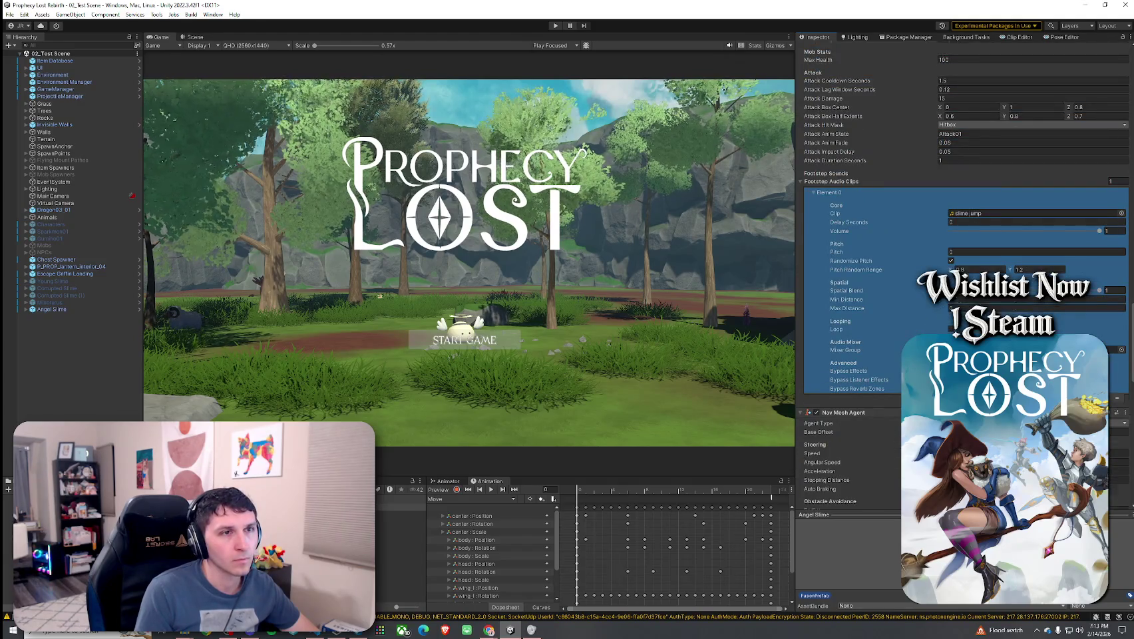
pyautogui.scroll(1, 921, 325)
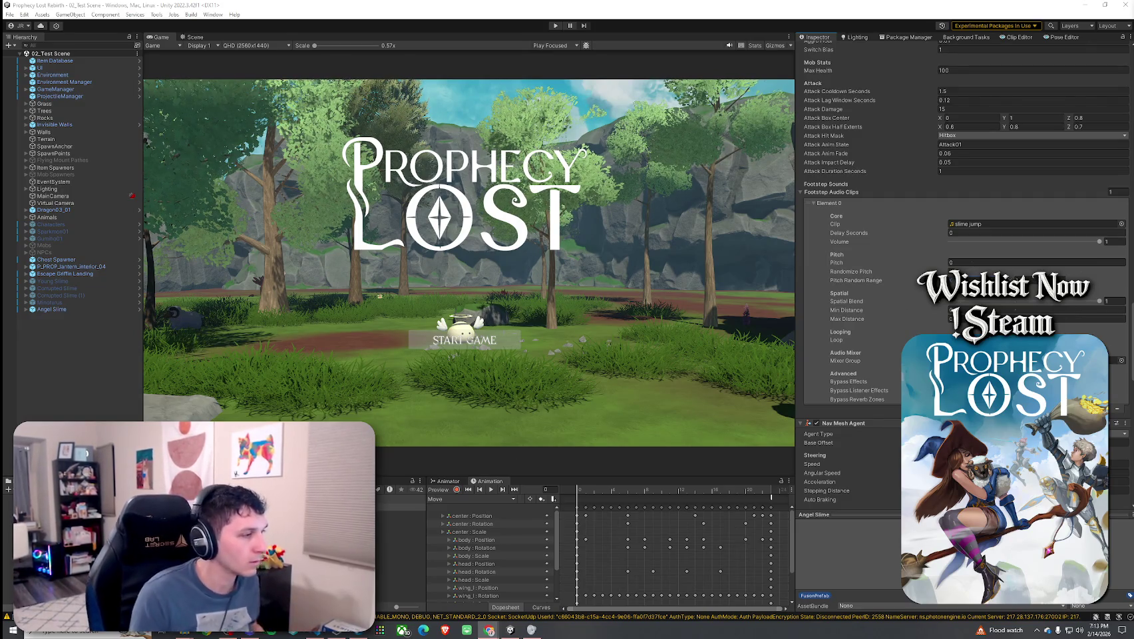
pyautogui.scroll(-3, 969, 245)
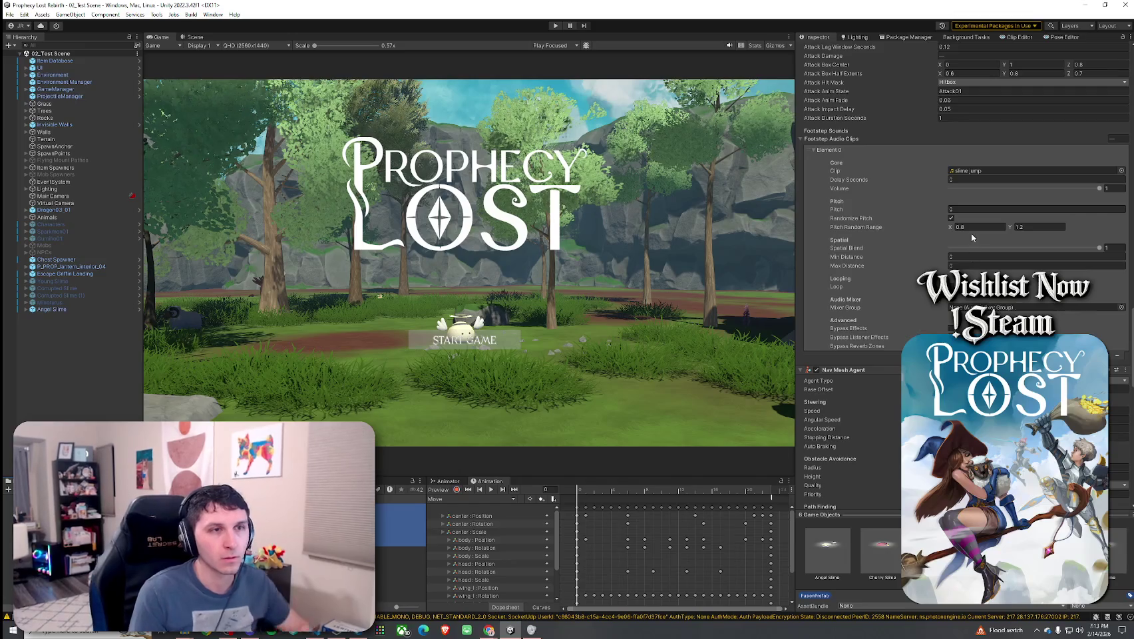
# - Set the footstep Pitch Random Range to 0.7 and 1.3
pyautogui.write('0.7')
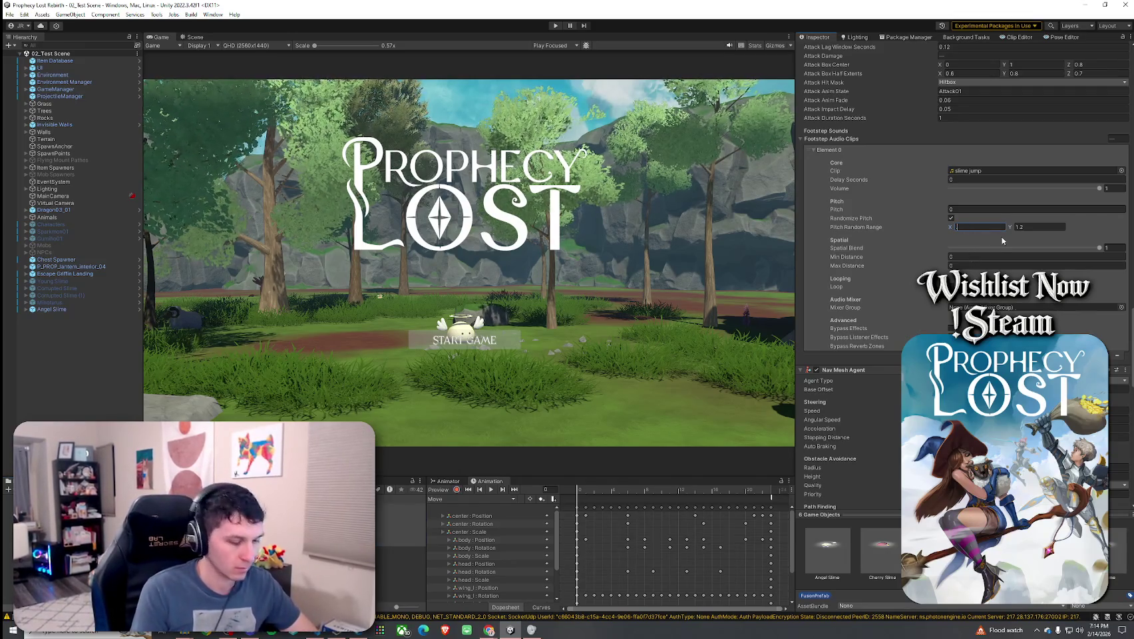
pyautogui.click(1027, 227)
pyautogui.write('1.3')
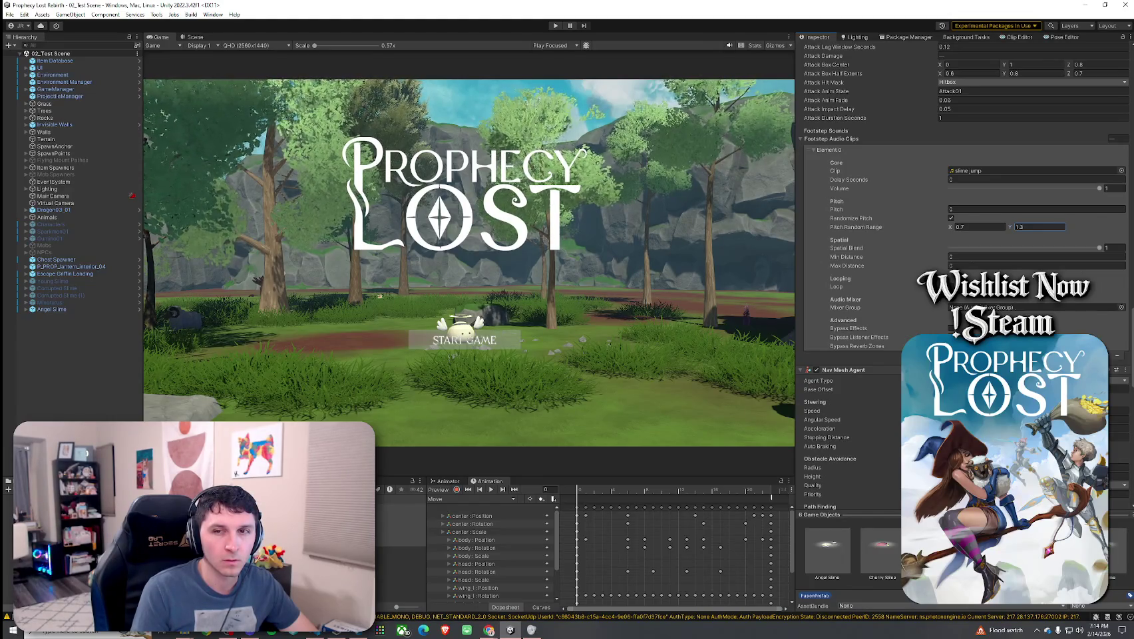
# - Check Cherry and Young Slime, then remove the extra footstep clip from five selected slime prefabs
pyautogui.click(399, 514)
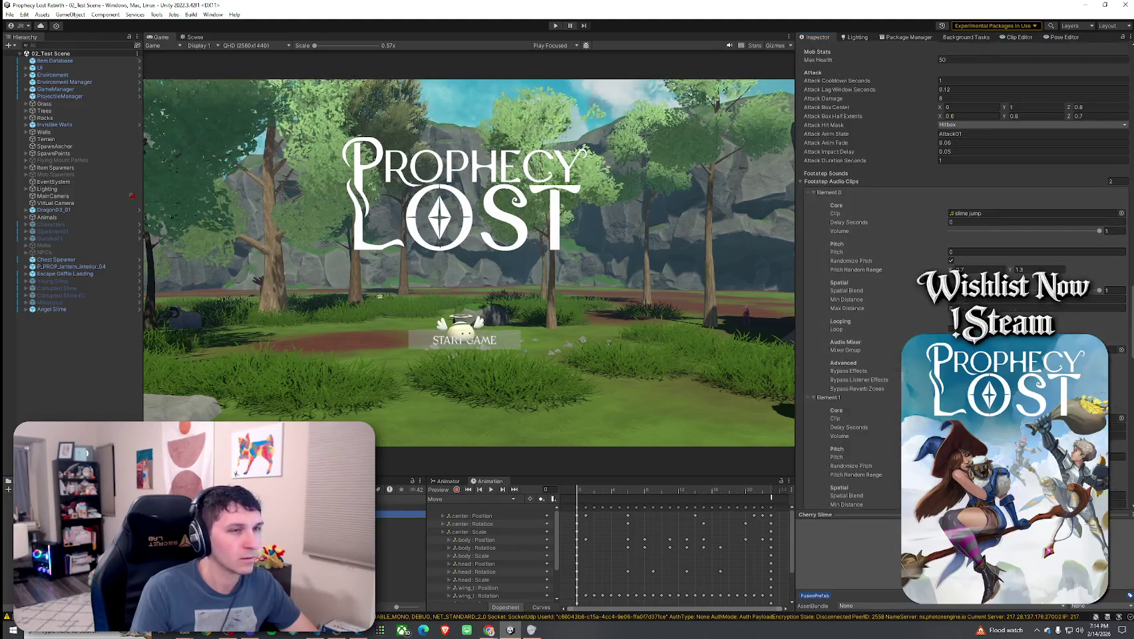
pyautogui.click(390, 532)
pyautogui.scroll(-5, 869, 425)
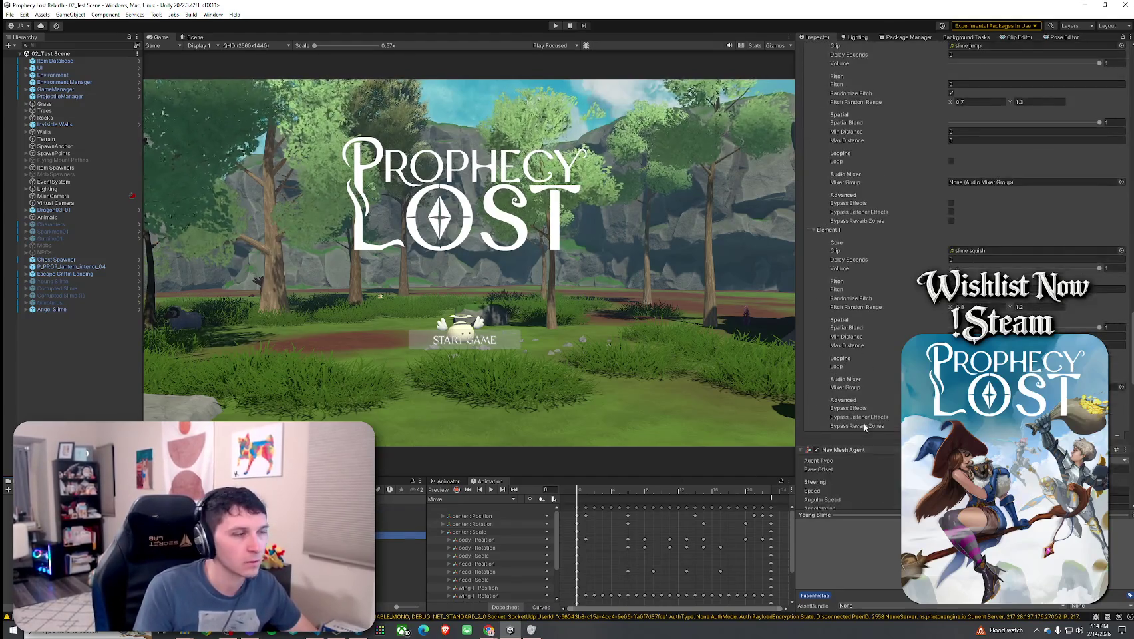
pyautogui.click(399, 527)
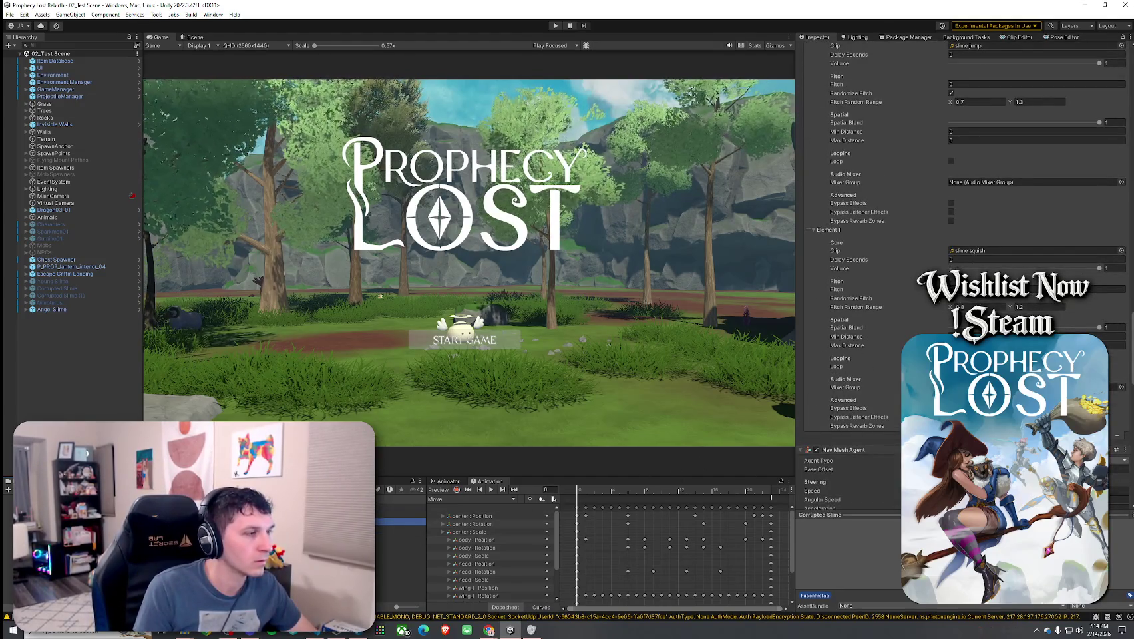
pyautogui.click(399, 513)
pyautogui.keyDown('shift'); pyautogui.click(399, 544); pyautogui.keyUp('shift')
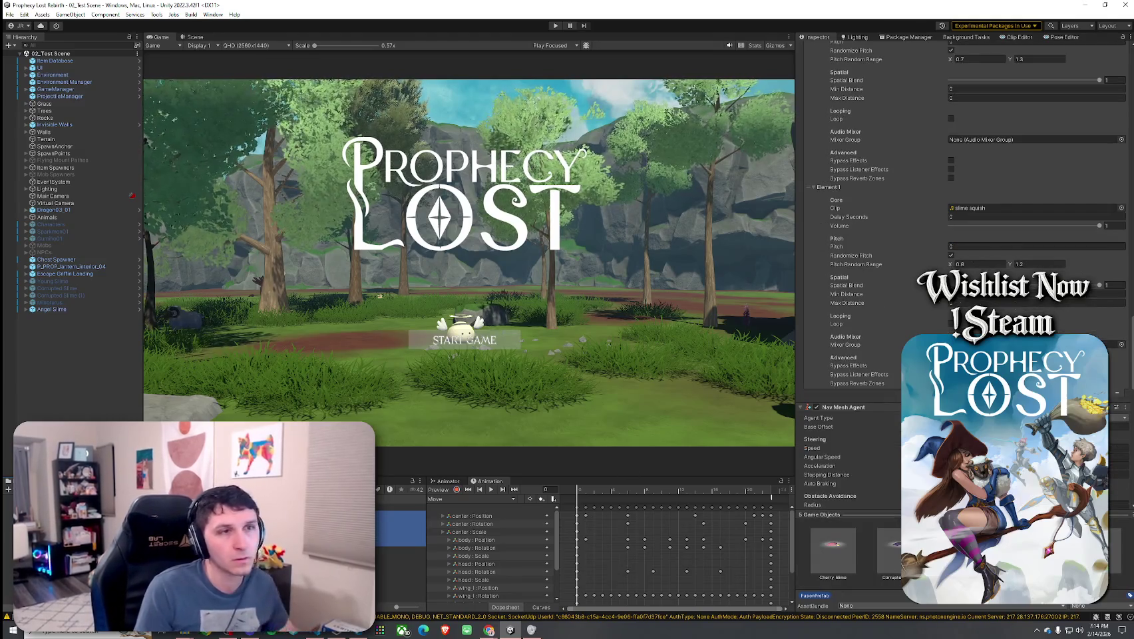
pyautogui.scroll(2, 851, 399)
pyautogui.click(1117, 441)
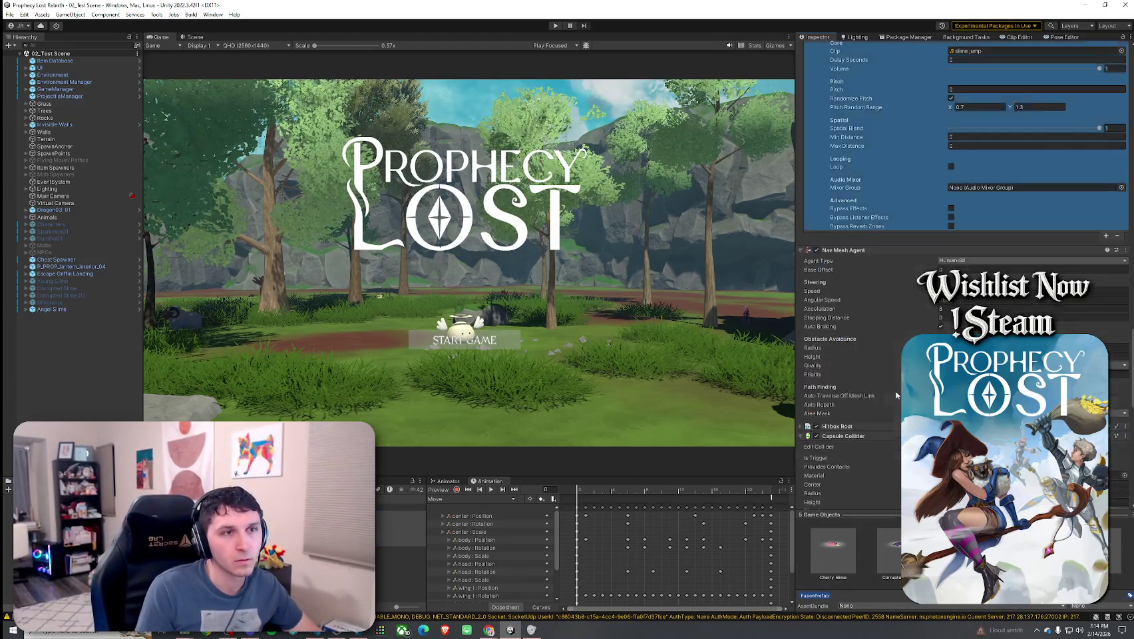
# - Verify Cherry, Corrupted, Angel and Yuzu Slime footstep settings, then save
pyautogui.scroll(3, 889, 425)
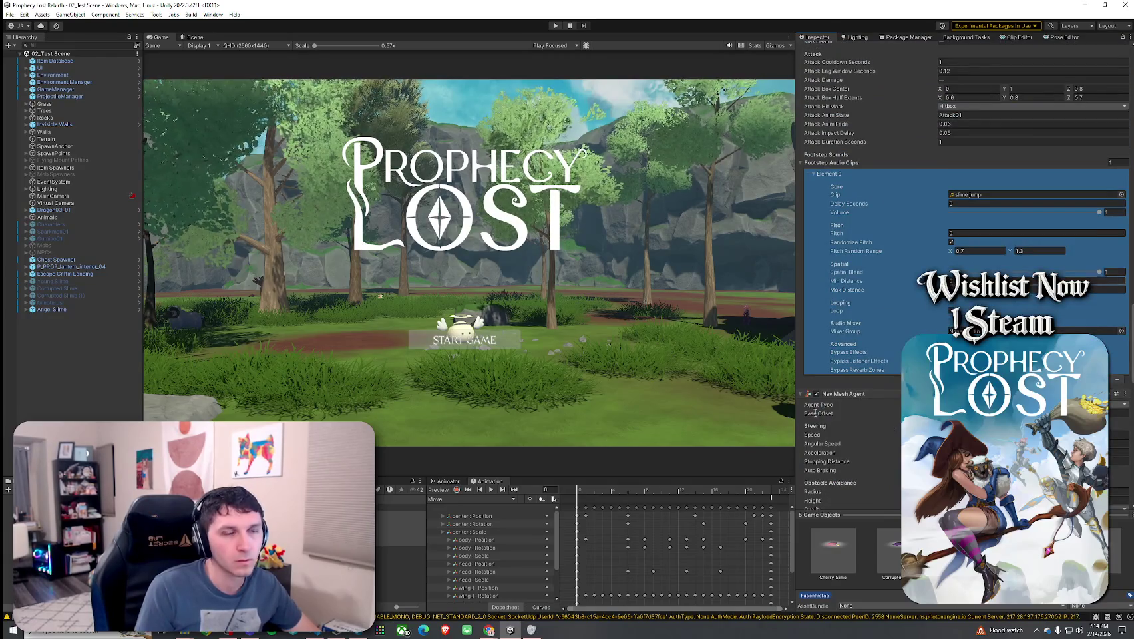
pyautogui.click(346, 514)
pyautogui.click(399, 521)
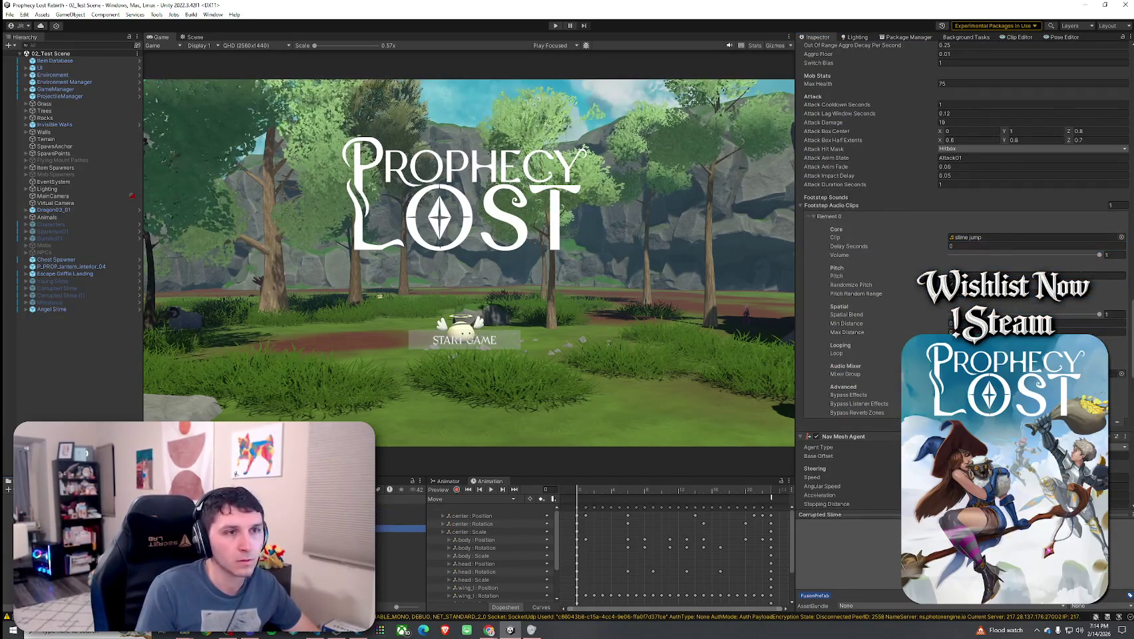
pyautogui.click(399, 506)
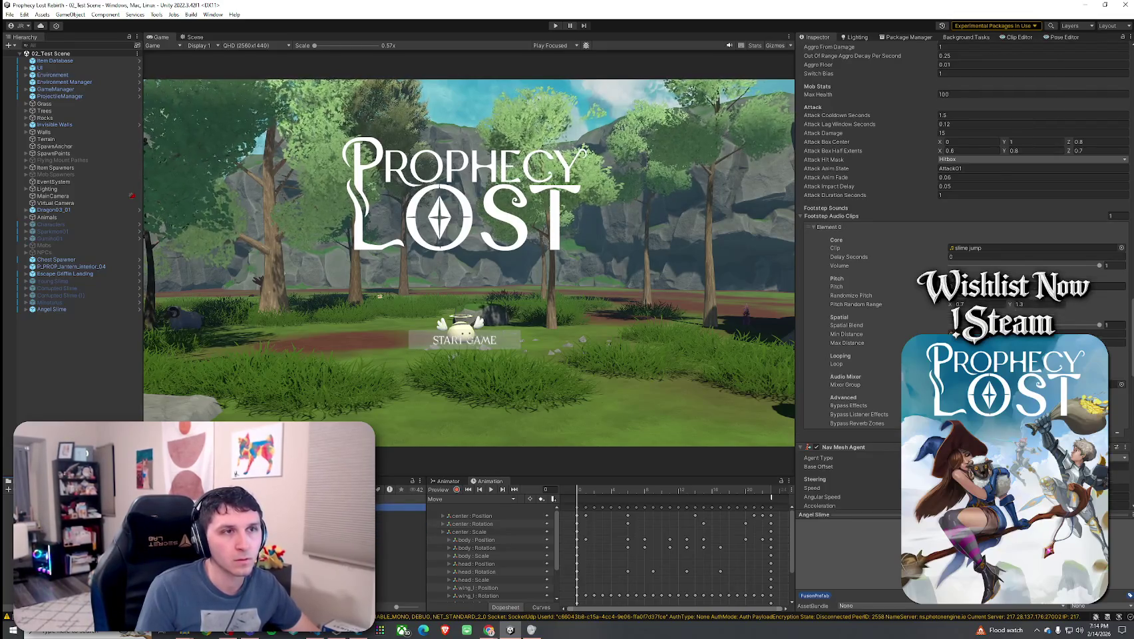
pyautogui.click(400, 528)
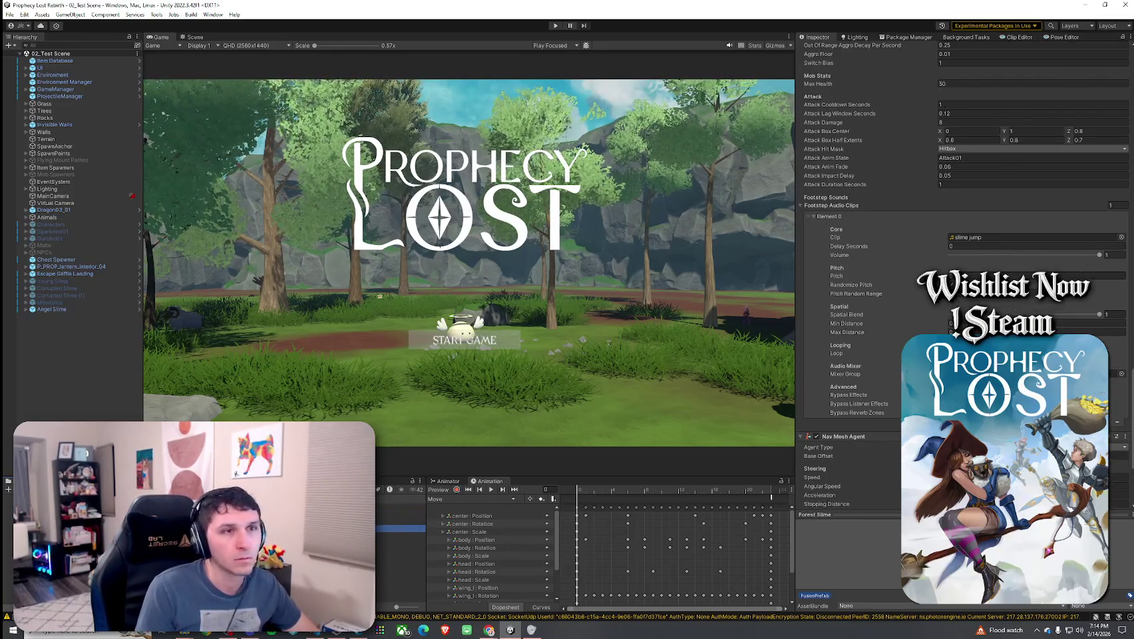
pyautogui.click(399, 543)
pyautogui.scroll(-8, 868, 495)
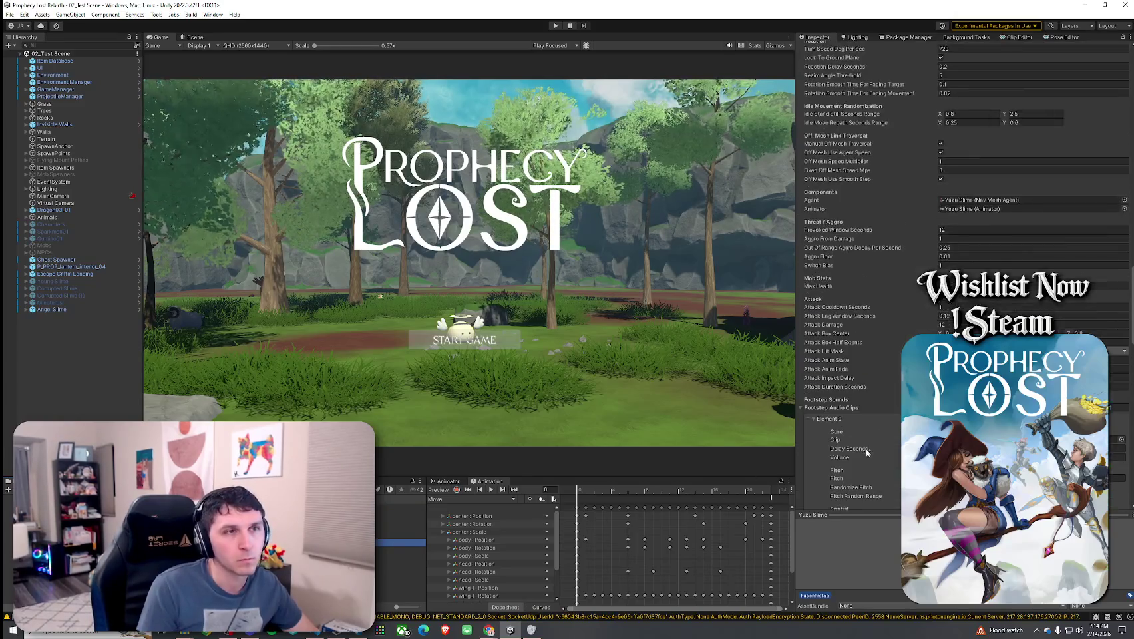
pyautogui.scroll(15, 871, 479)
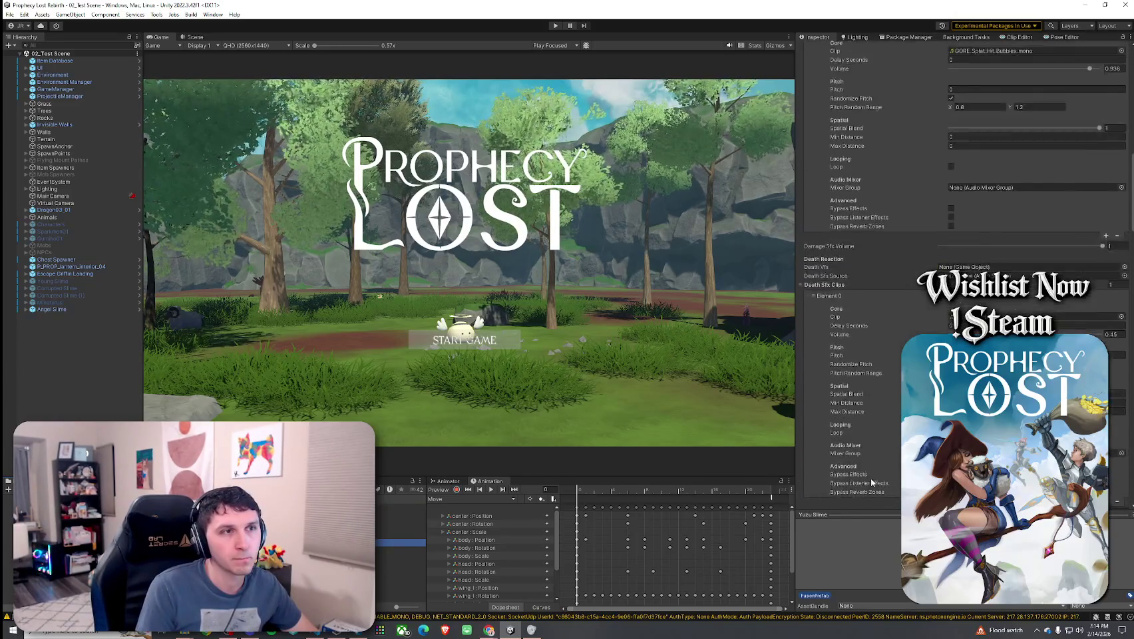
pyautogui.scroll(15, 868, 479)
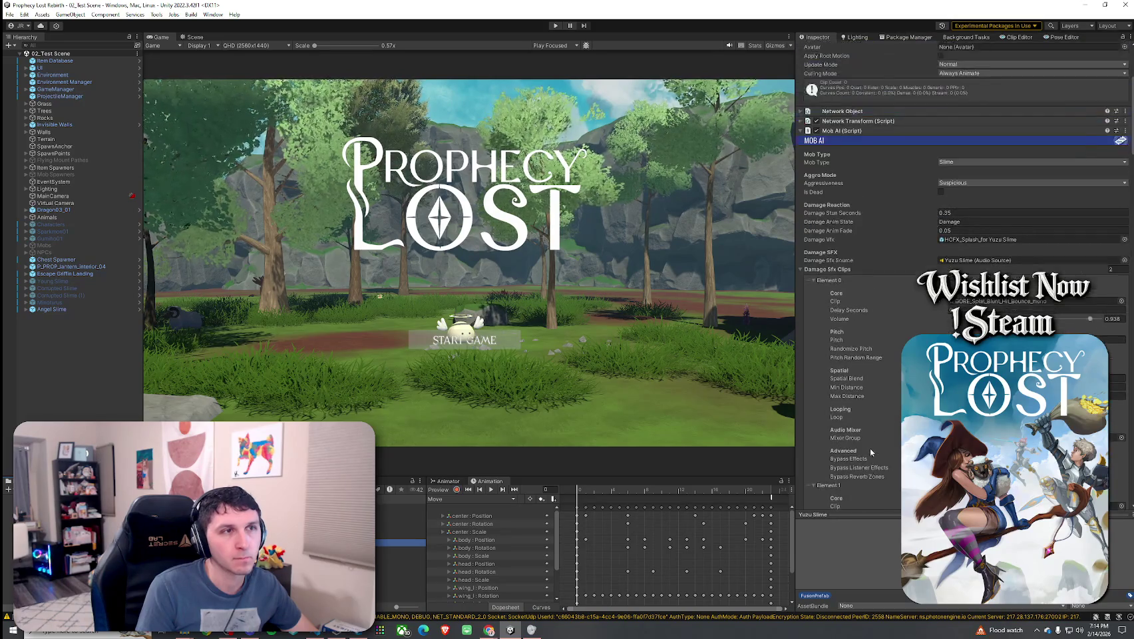
pyautogui.click(10, 14)
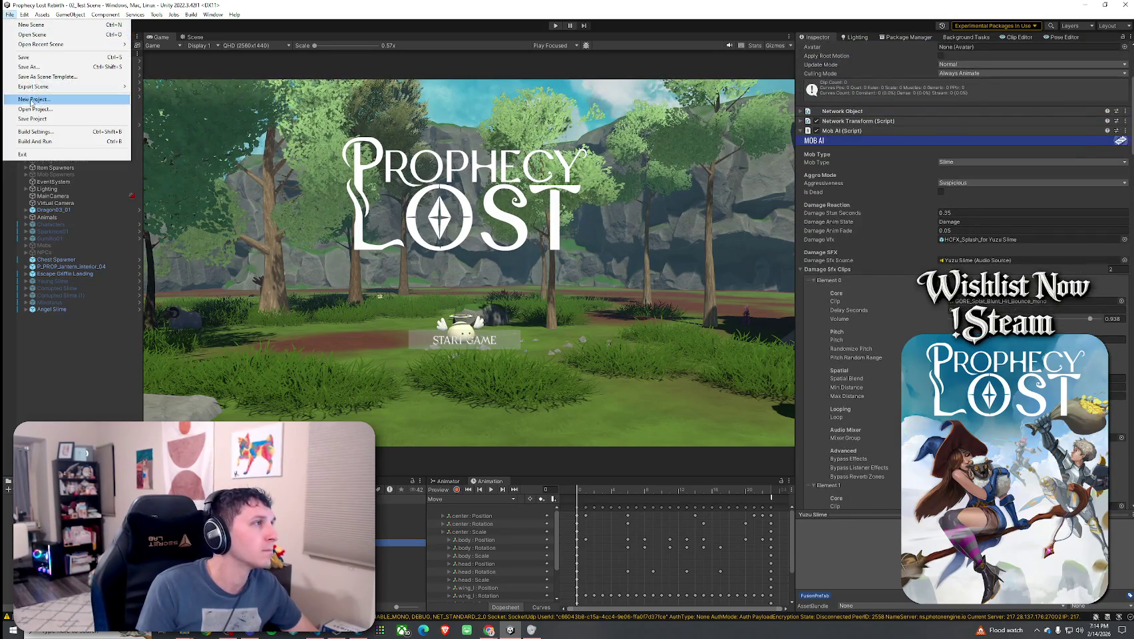
pyautogui.click(40, 58)
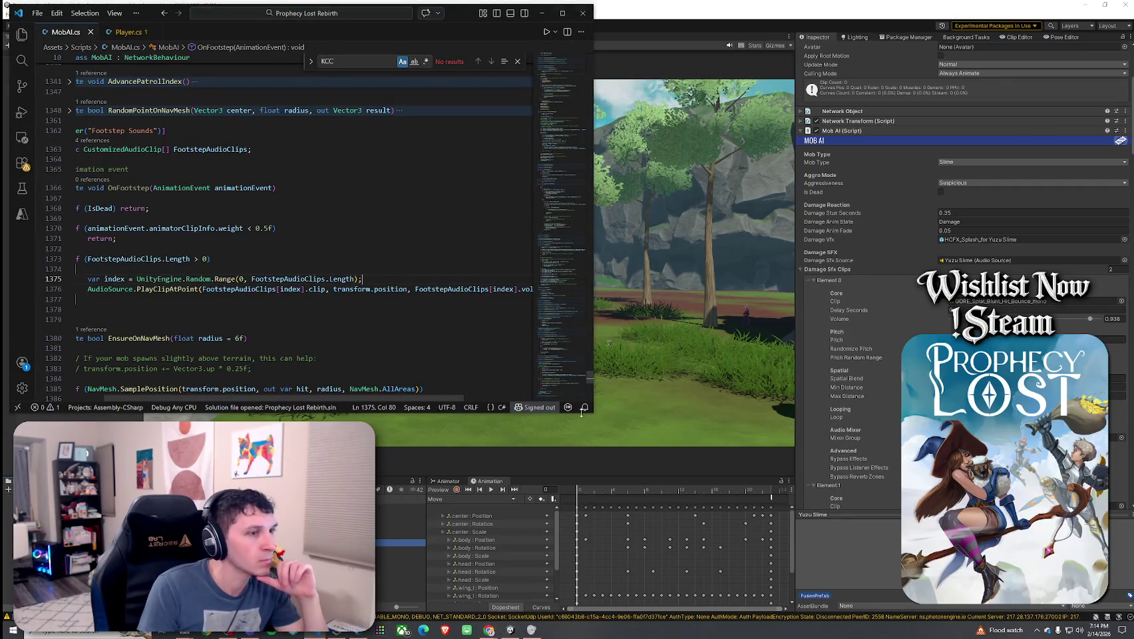
# - Enlarge the VS Code window, scroll MobAI.cs to the attack fields, and highlight _hitVictimsThisSwing
pyautogui.moveTo(593, 412); pyautogui.dragTo(912, 512)
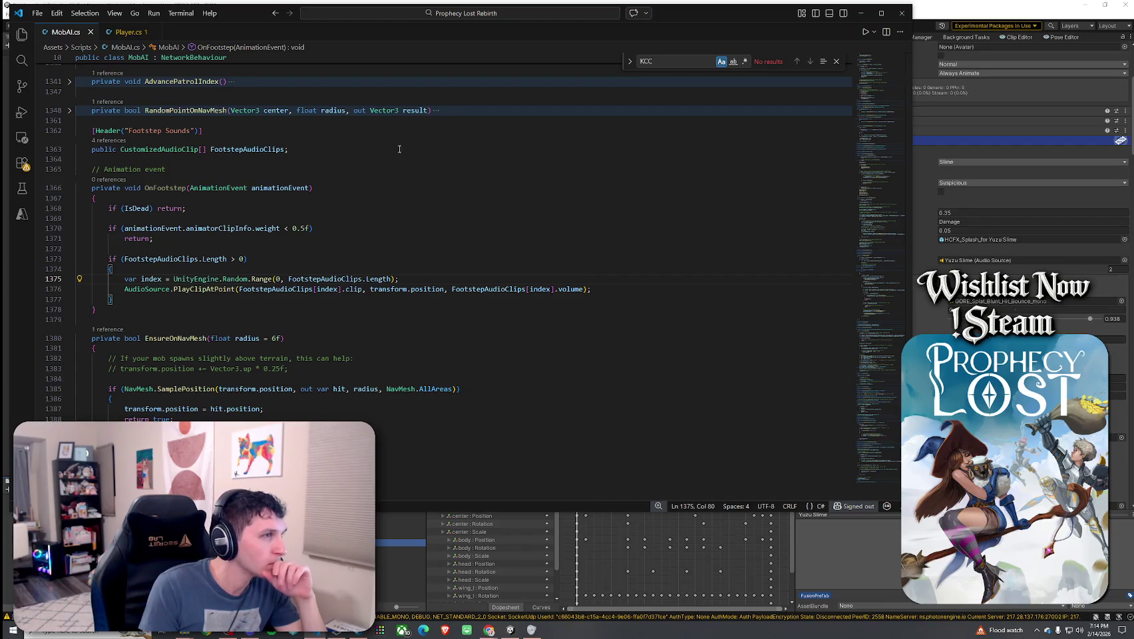
pyautogui.click(875, 66)
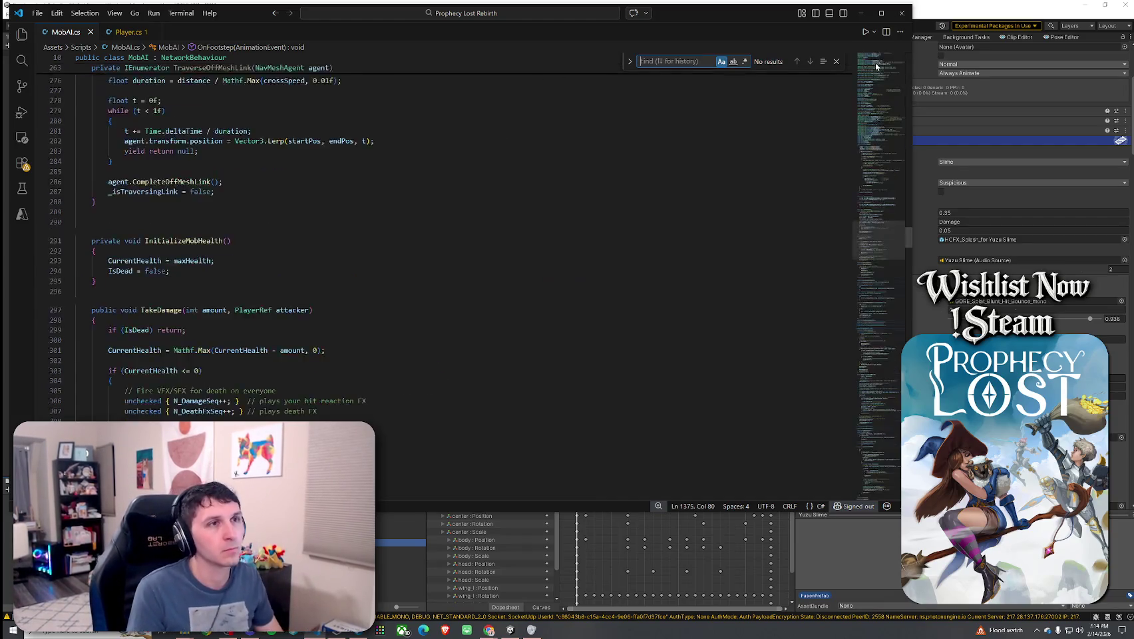
pyautogui.click(875, 62)
pyautogui.scroll(-5, 388, 310)
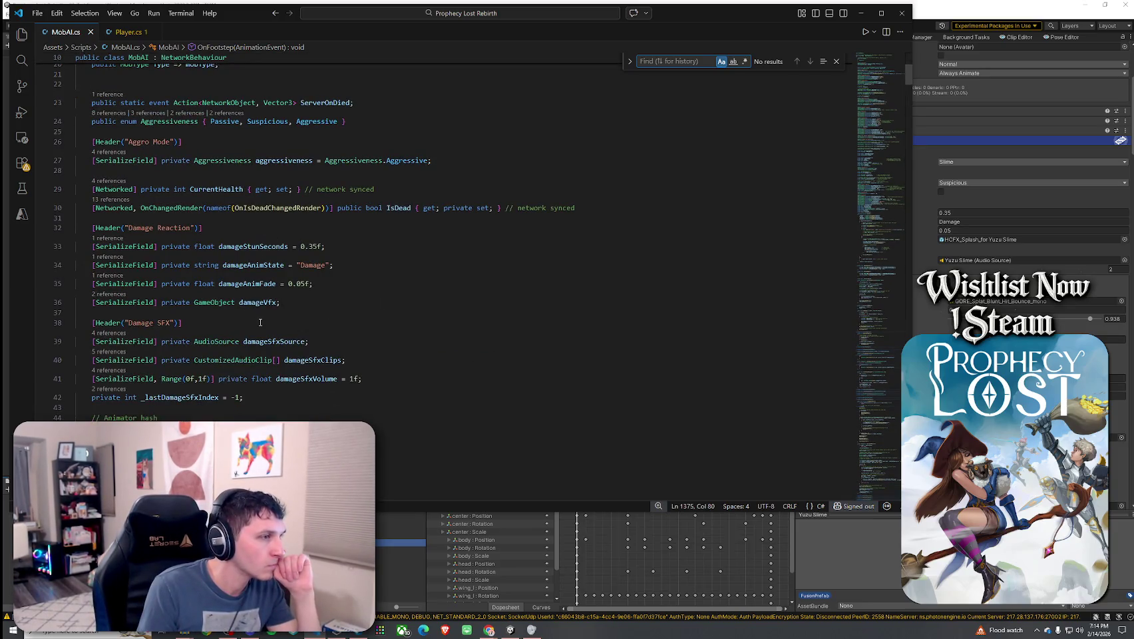
pyautogui.scroll(-5, 261, 322)
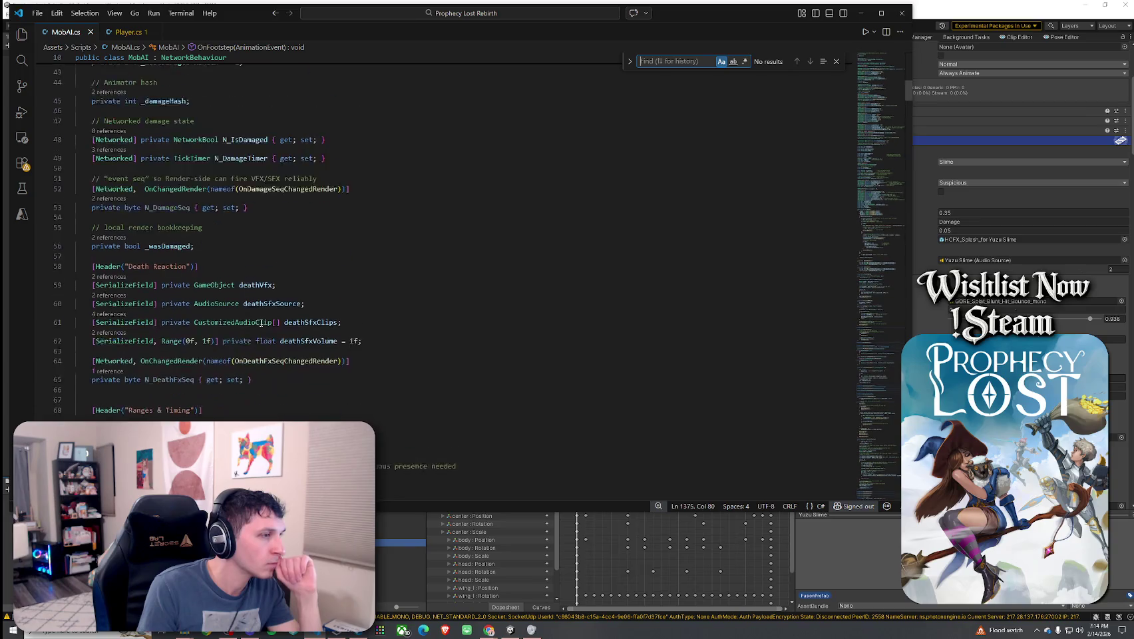
pyautogui.scroll(-6, 260, 322)
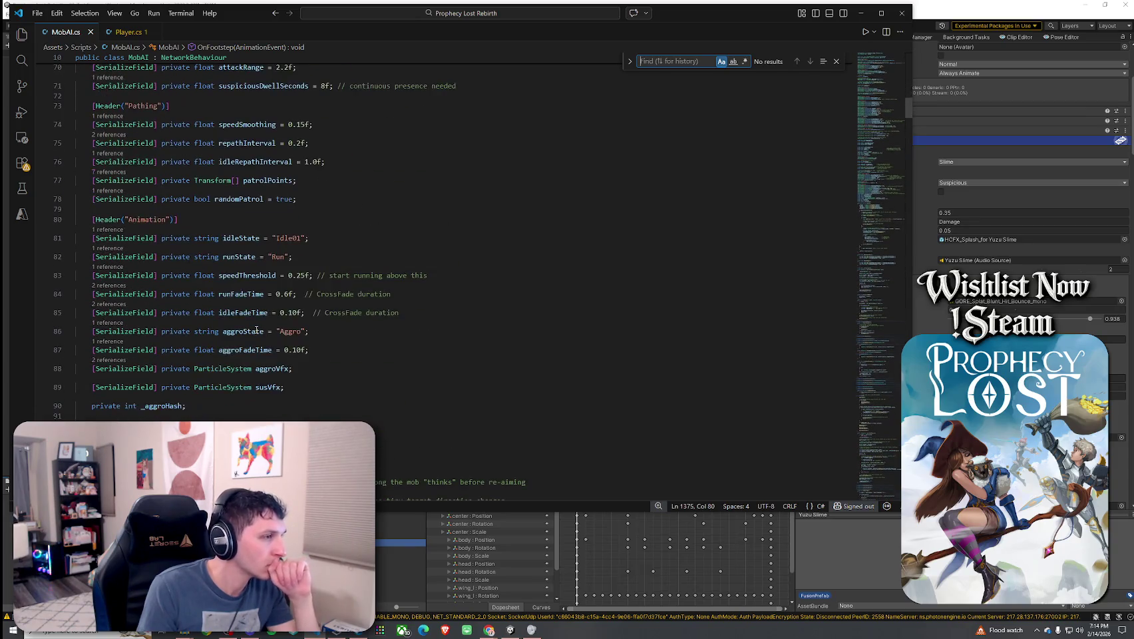
pyautogui.scroll(-5, 256, 330)
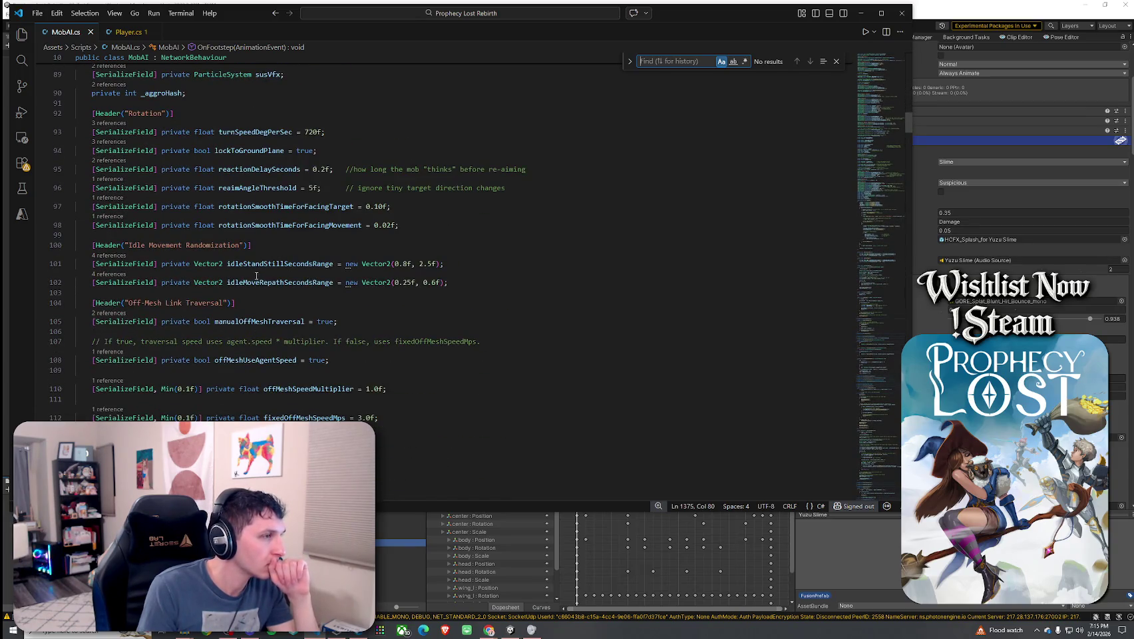
pyautogui.scroll(-6, 256, 341)
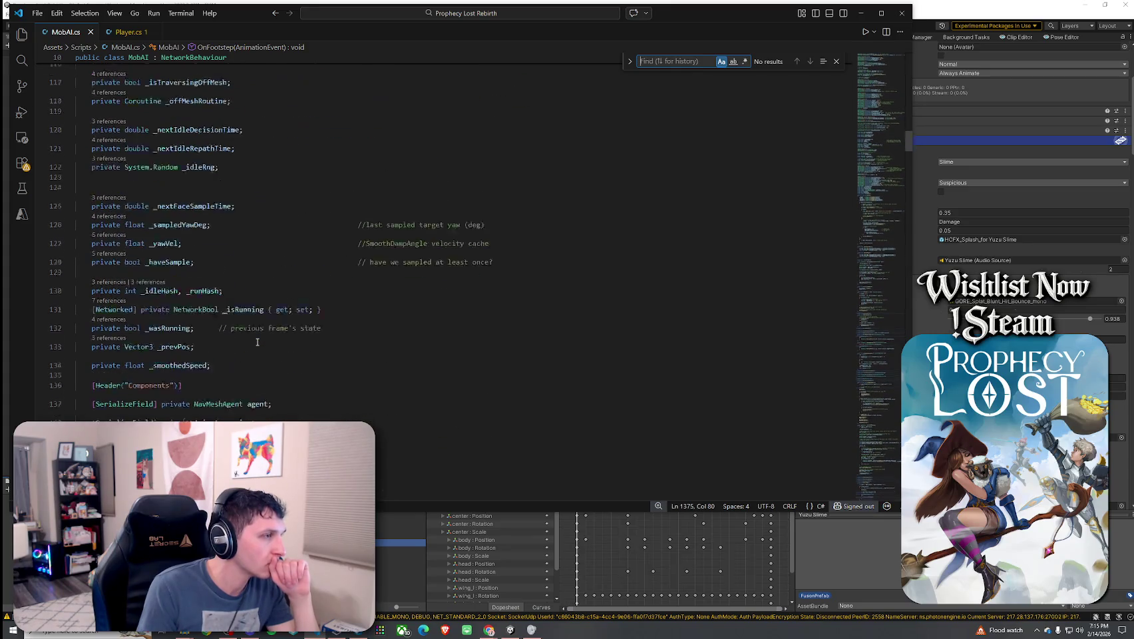
pyautogui.scroll(-4, 257, 342)
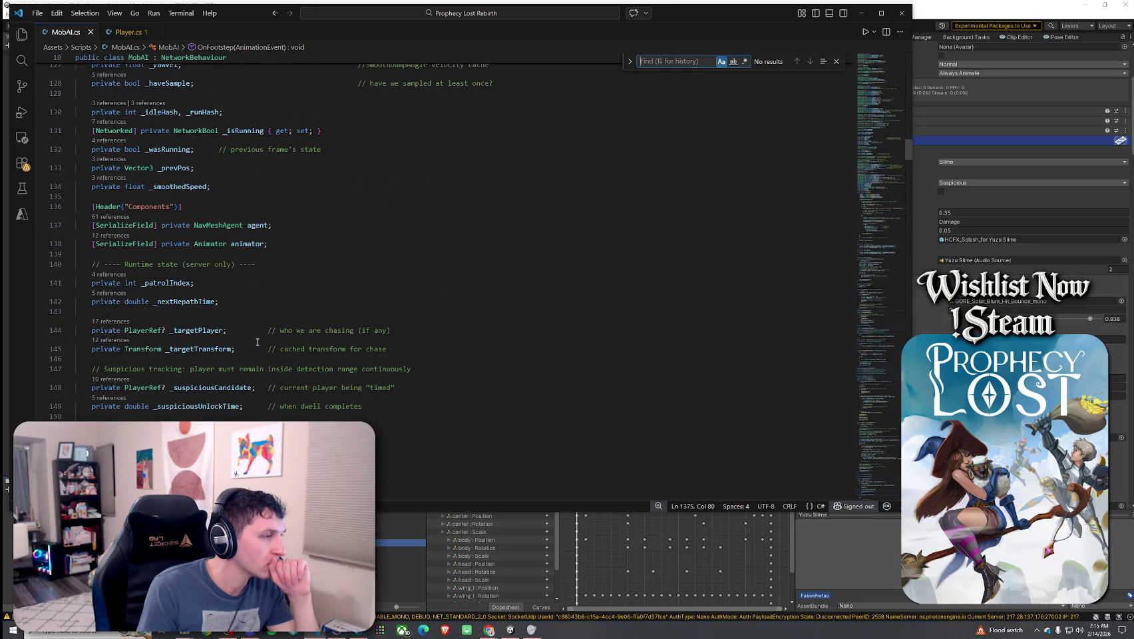
pyautogui.scroll(-3, 256, 342)
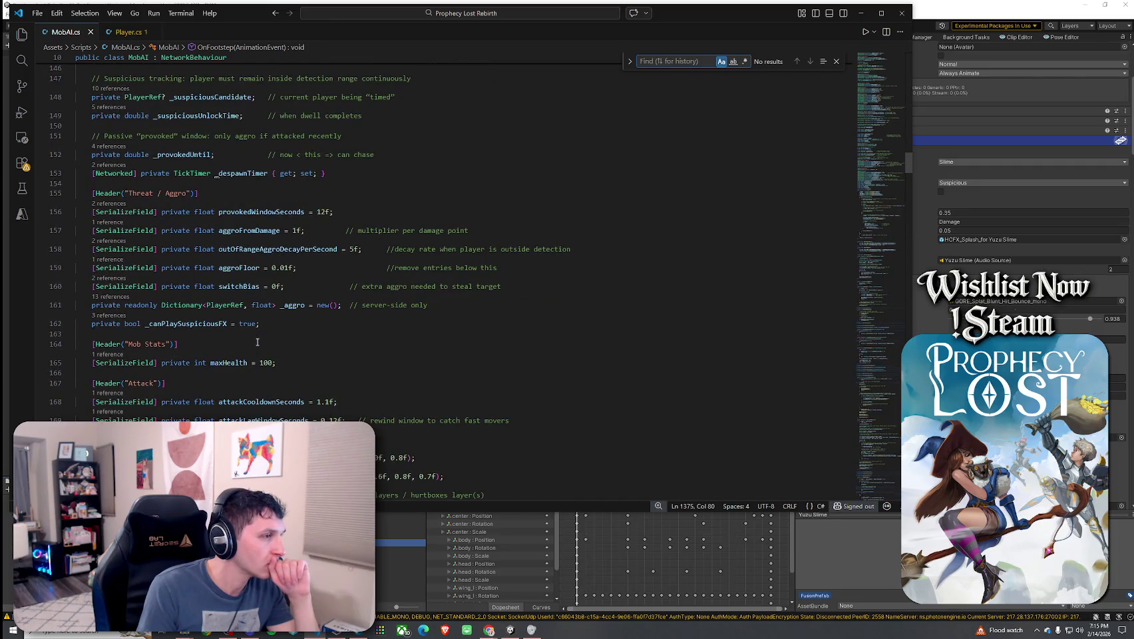
pyautogui.scroll(-3, 257, 341)
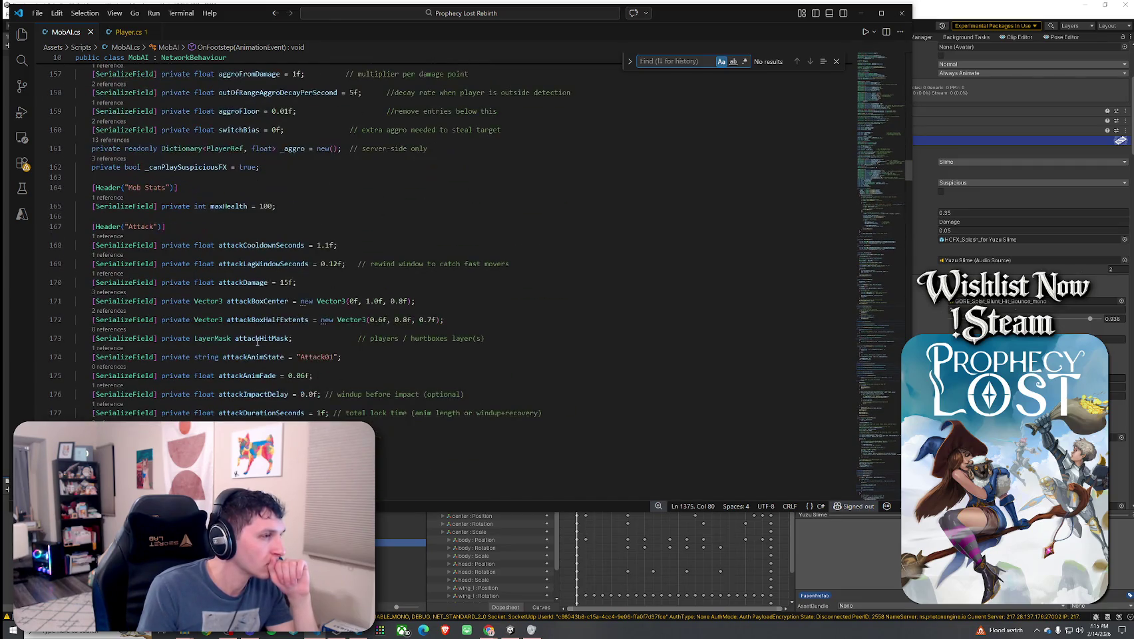
pyautogui.scroll(-5, 257, 342)
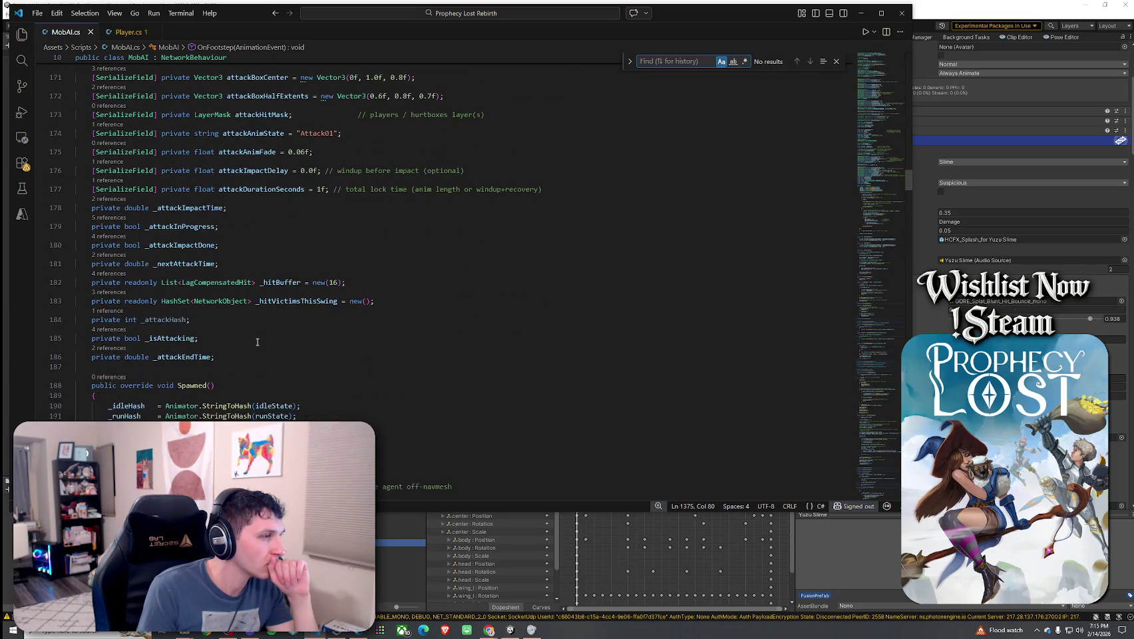
pyautogui.click(272, 301)
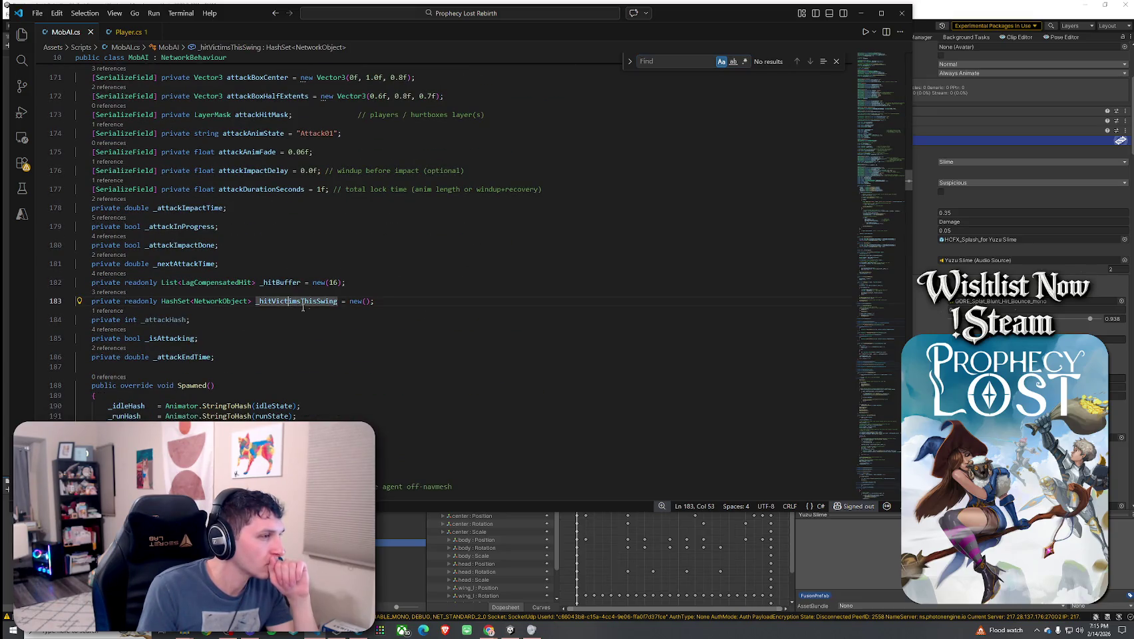
# - Collapse the Spawned() method and expand EnterDamageState() in MobAI.cs
pyautogui.scroll(-3, 272, 301)
pyautogui.click(70, 206)
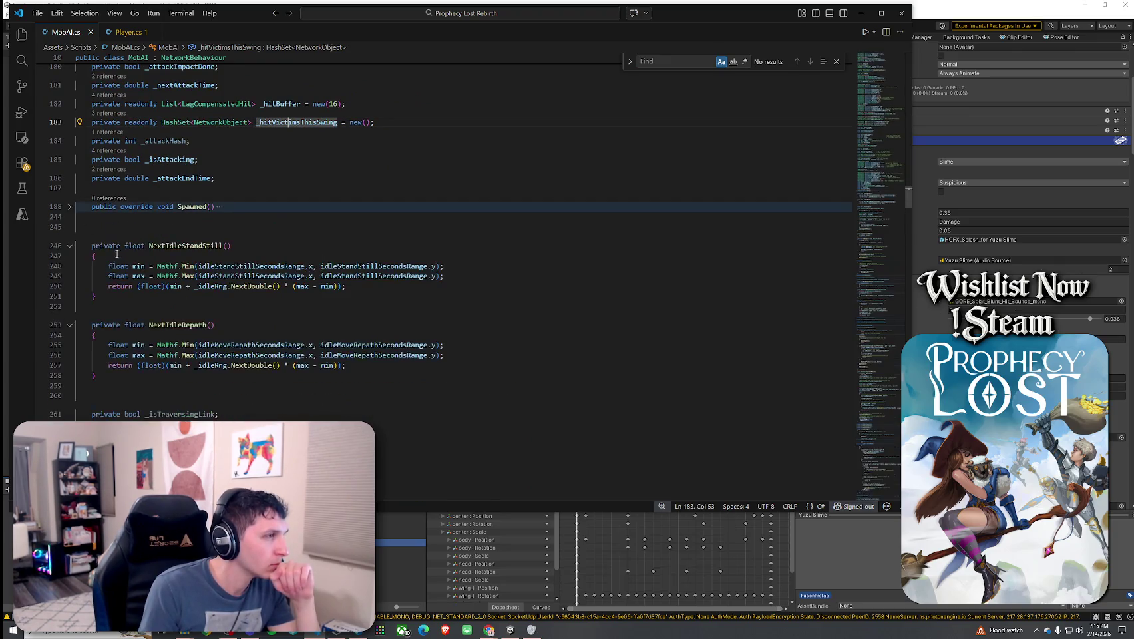
pyautogui.click(79, 227)
pyautogui.scroll(-13, 87, 266)
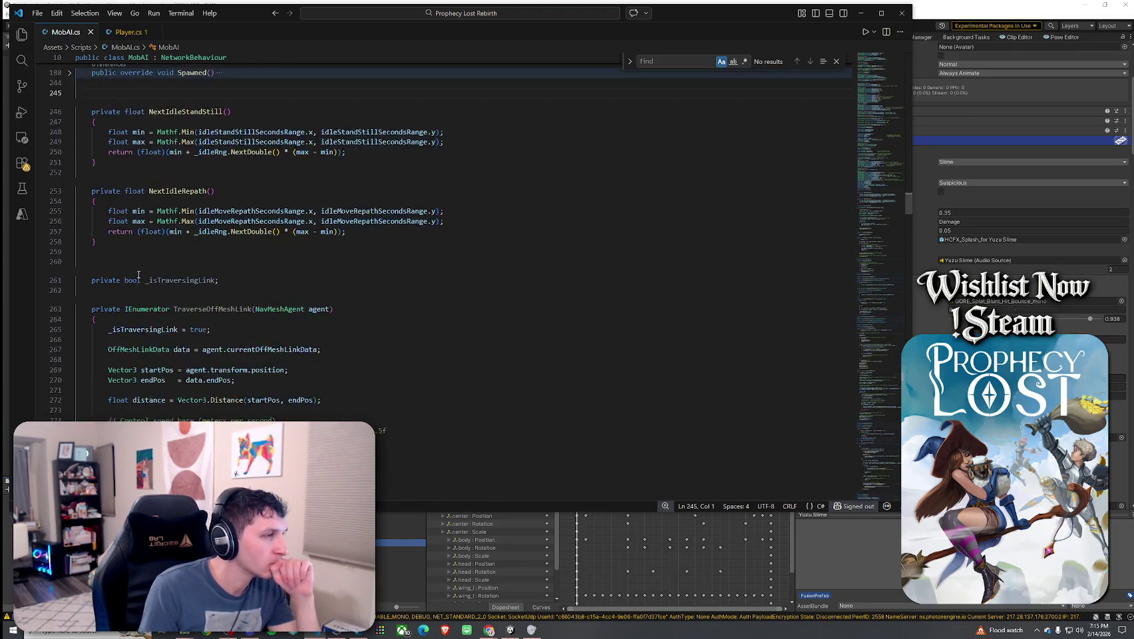
pyautogui.scroll(-5, 139, 274)
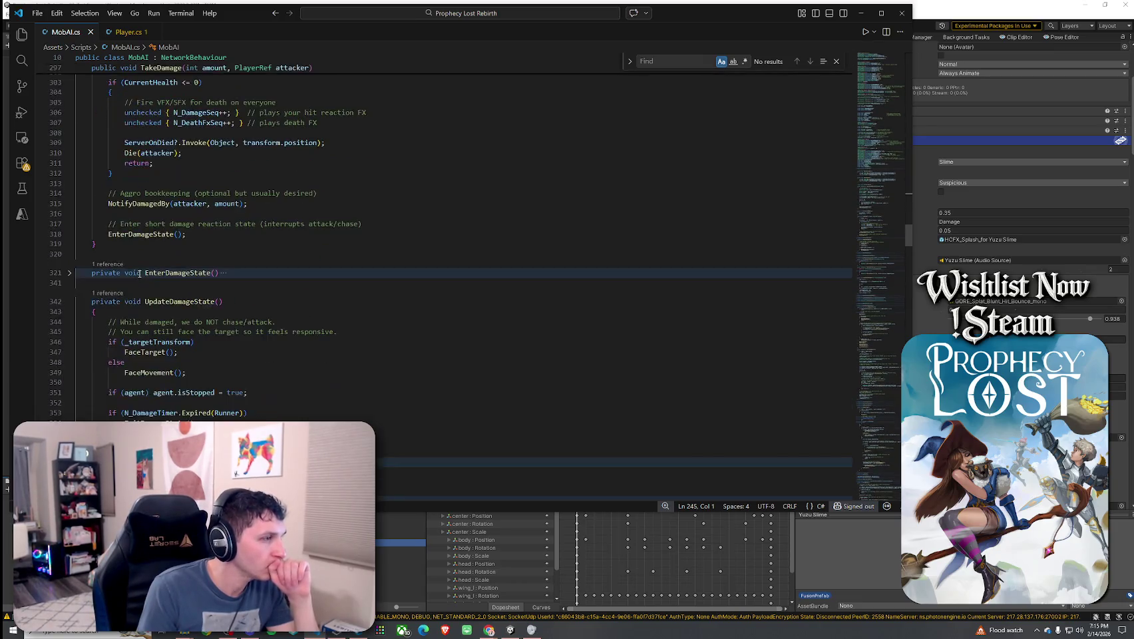
pyautogui.click(69, 272)
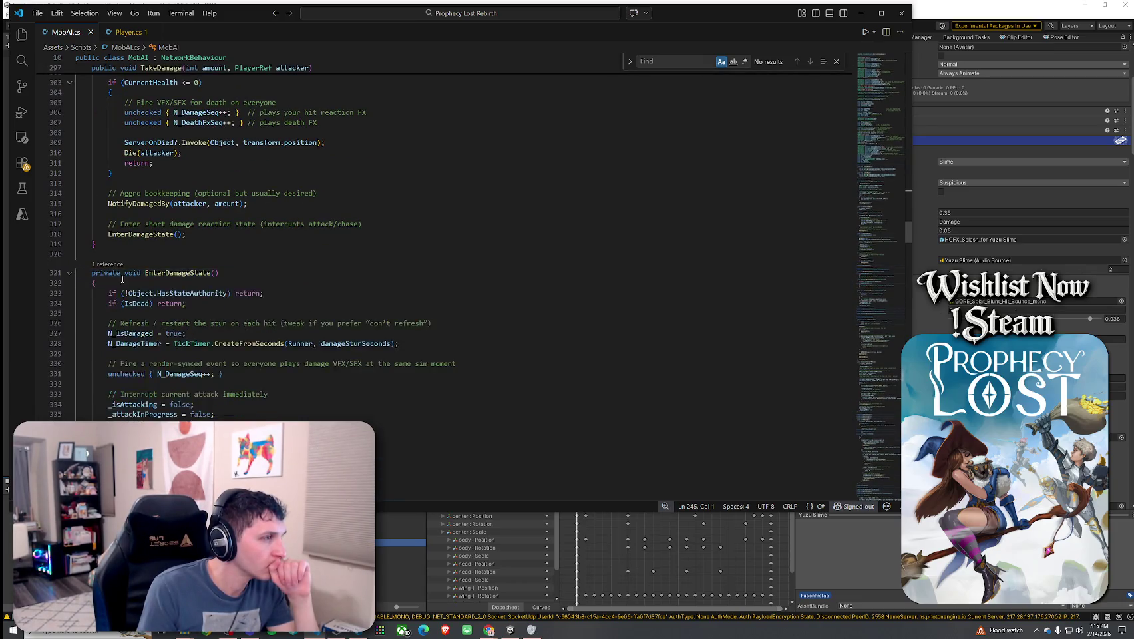
# - Review OnDamageSeqChangedRender and the PlayDamageSfxImmediate method
pyautogui.scroll(-5, 134, 290)
pyautogui.scroll(-2, 135, 291)
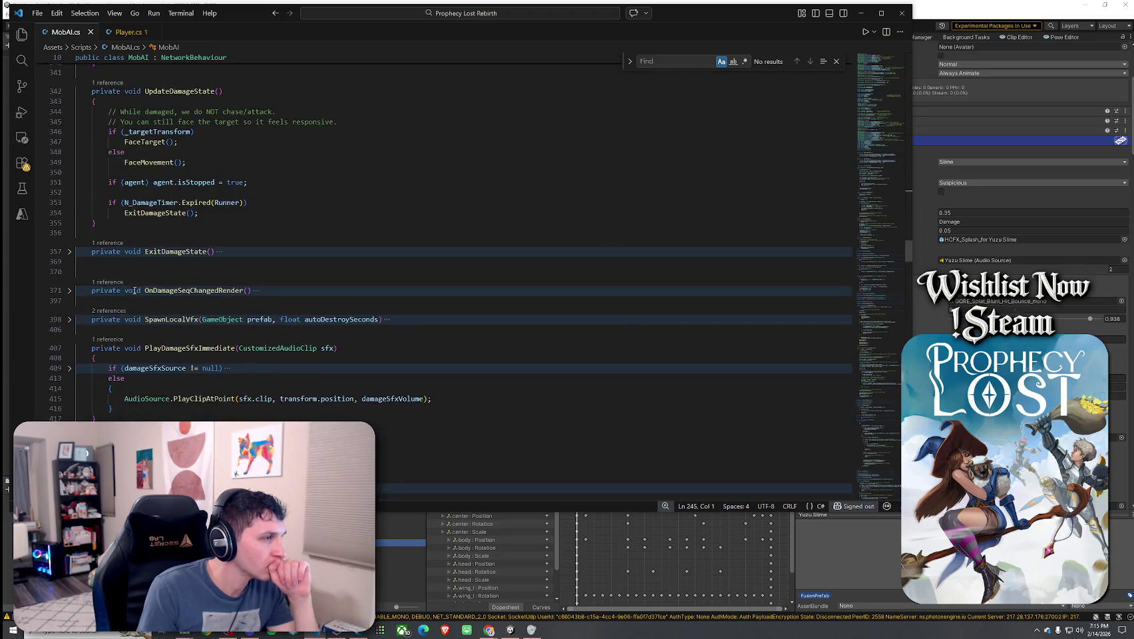
pyautogui.click(182, 291)
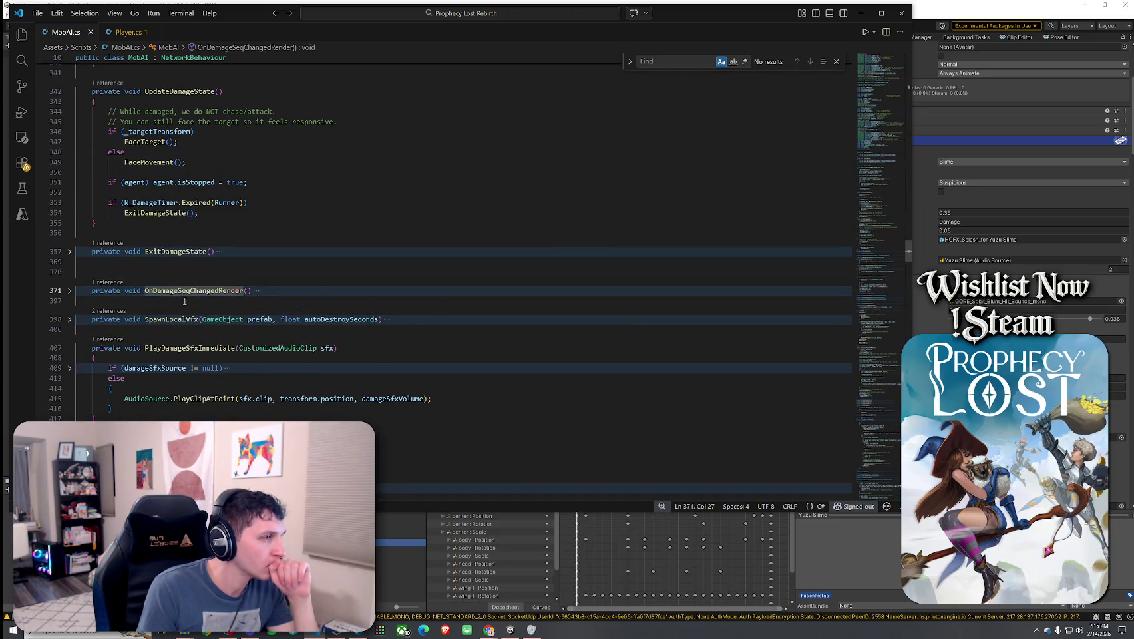
pyautogui.press('Down')
pyautogui.press('Down')
pyautogui.press('Down')
pyautogui.scroll(-5, 180, 313)
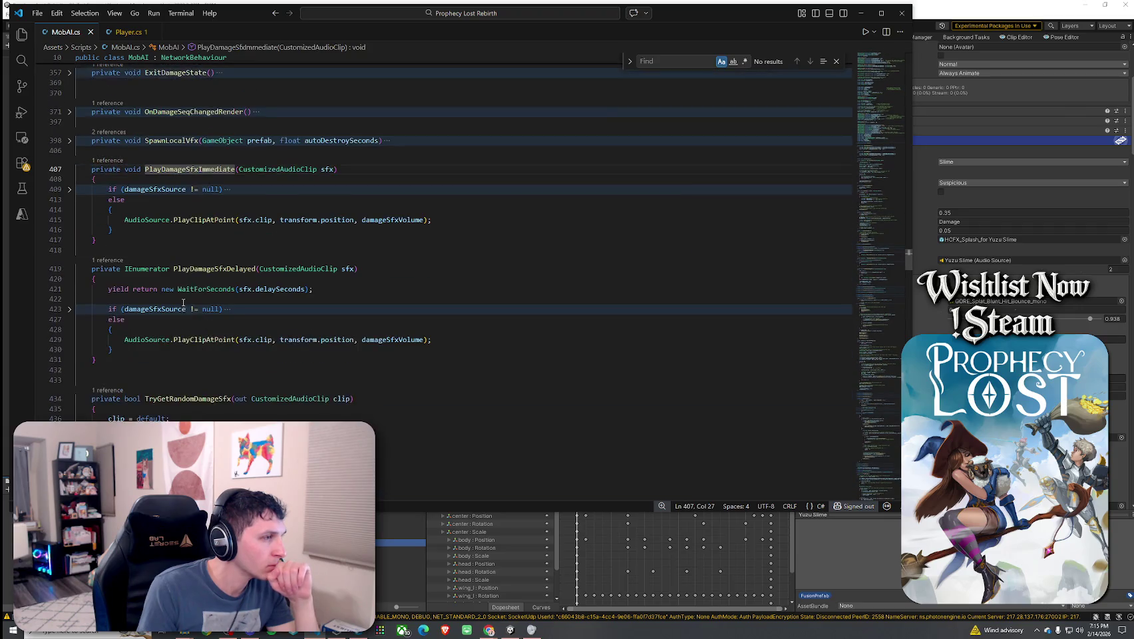
pyautogui.scroll(-12, 200, 340)
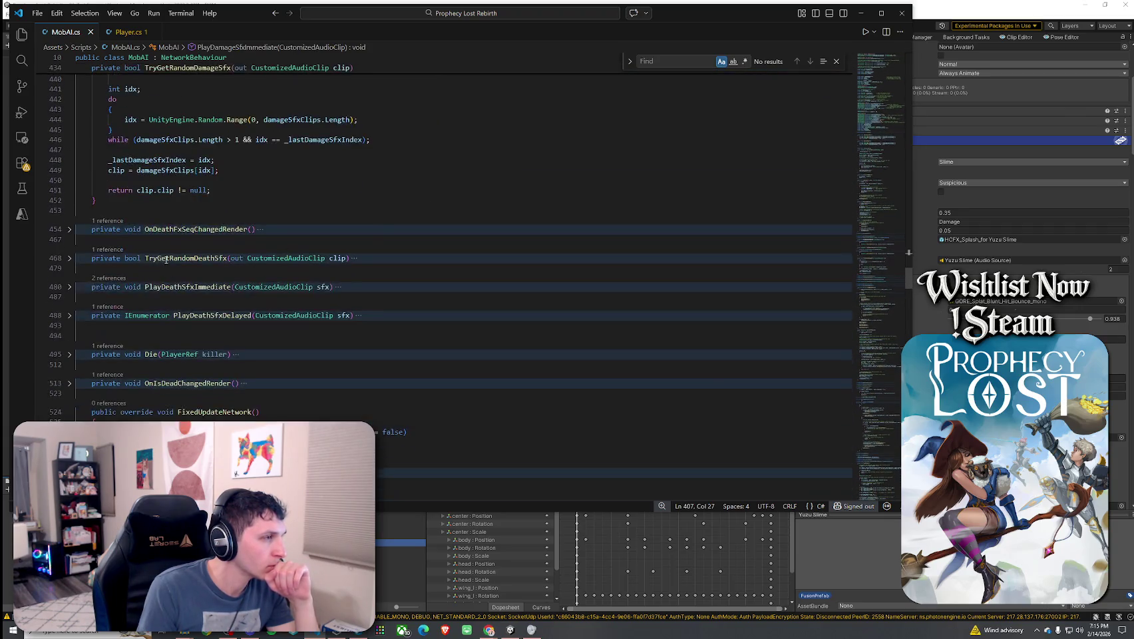
# - Review the death SFX methods PlayDeathSfxImmediate and PlayDeathSfxDelayed, continuing down to FixedUpdateNetwork
pyautogui.click(185, 236)
pyautogui.click(193, 228)
pyautogui.press('Down')
pyautogui.press('Down')
pyautogui.press('Down')
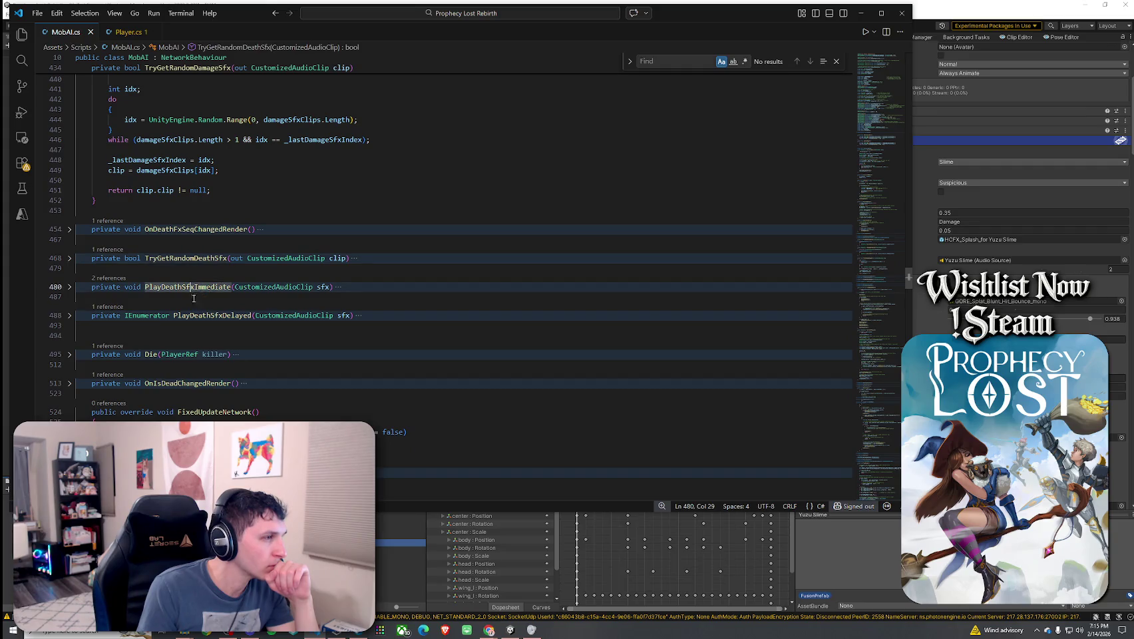
pyautogui.scroll(-4, 216, 330)
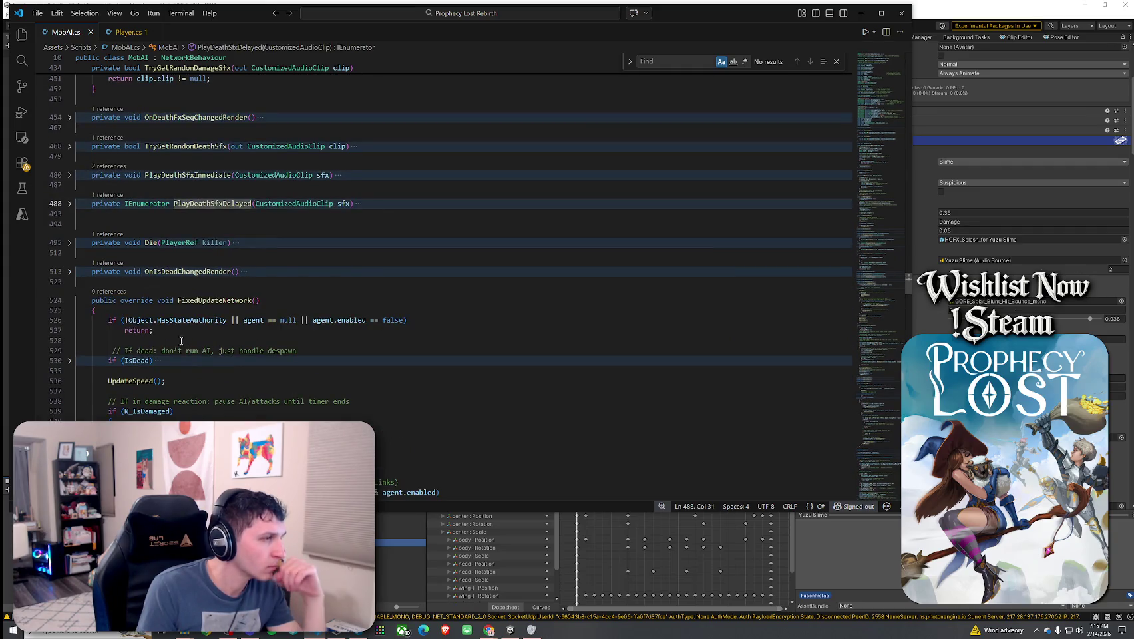
pyautogui.scroll(-2, 181, 342)
pyautogui.scroll(-5, 164, 341)
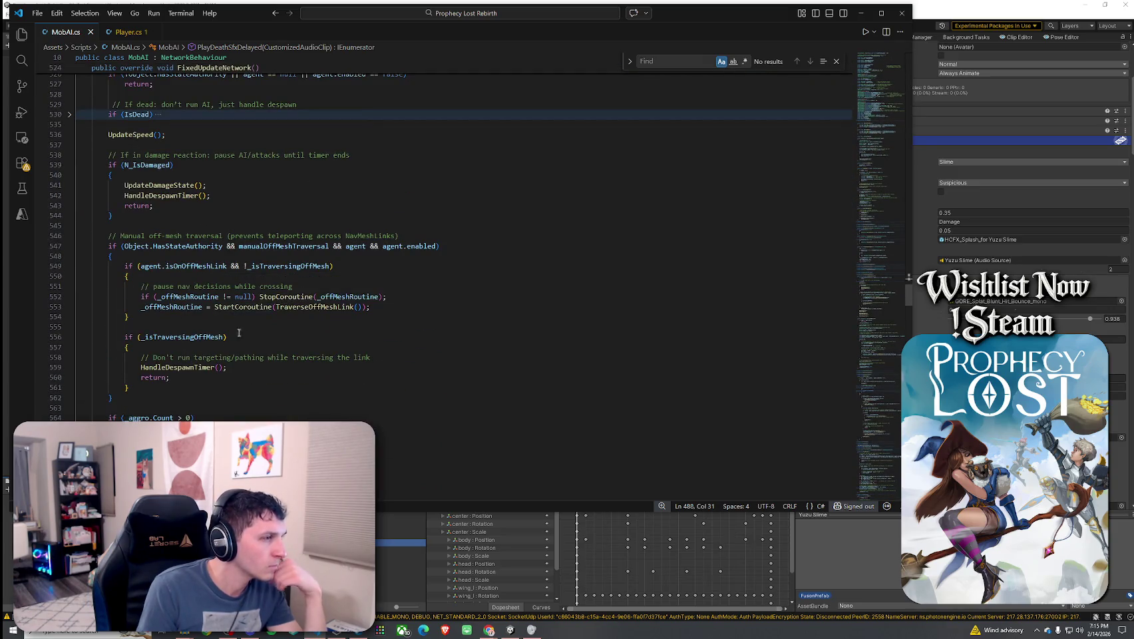
# - Read FixedUpdateNetwork, highlighting the StartCoroutine, HandleTarget and HandleEndingAttack calls
pyautogui.click(247, 307)
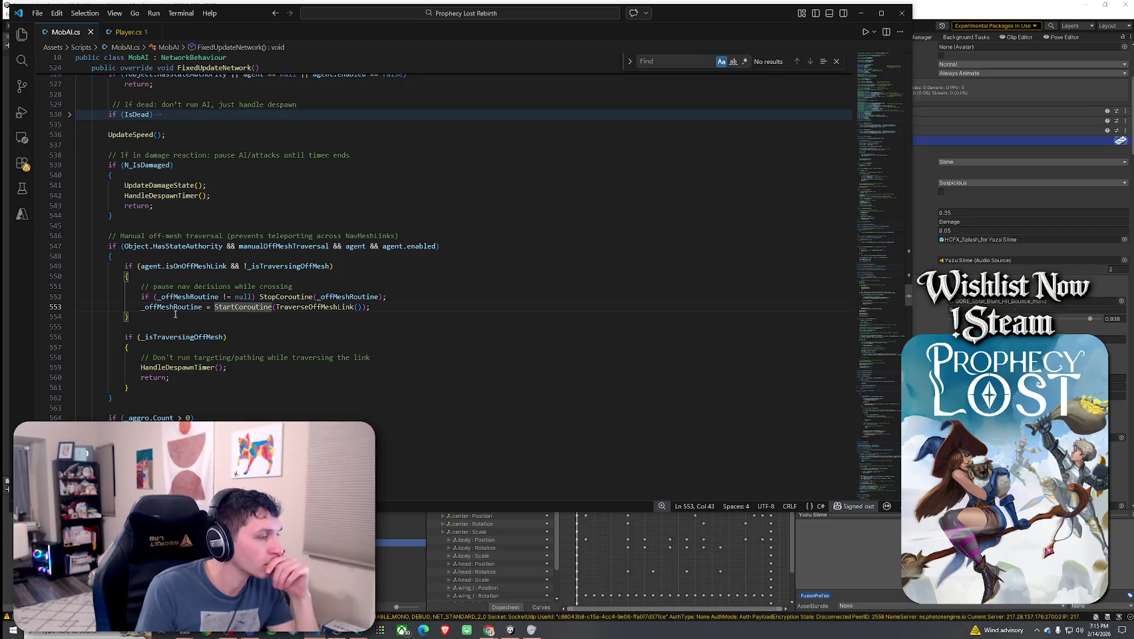
pyautogui.scroll(-3, 200, 340)
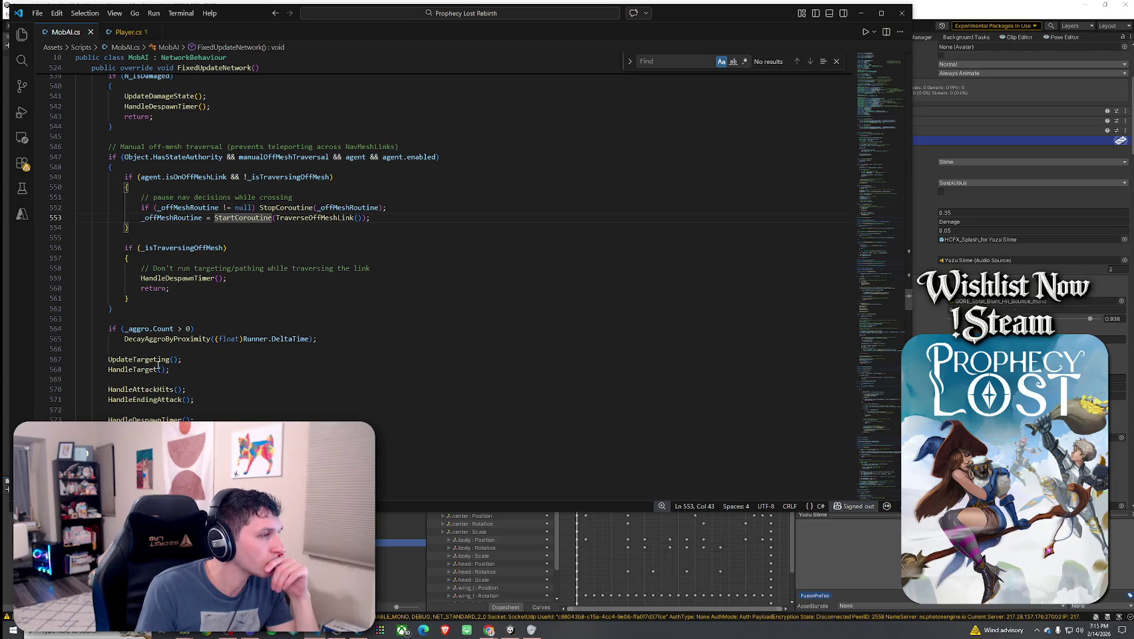
pyautogui.moveTo(158, 364)
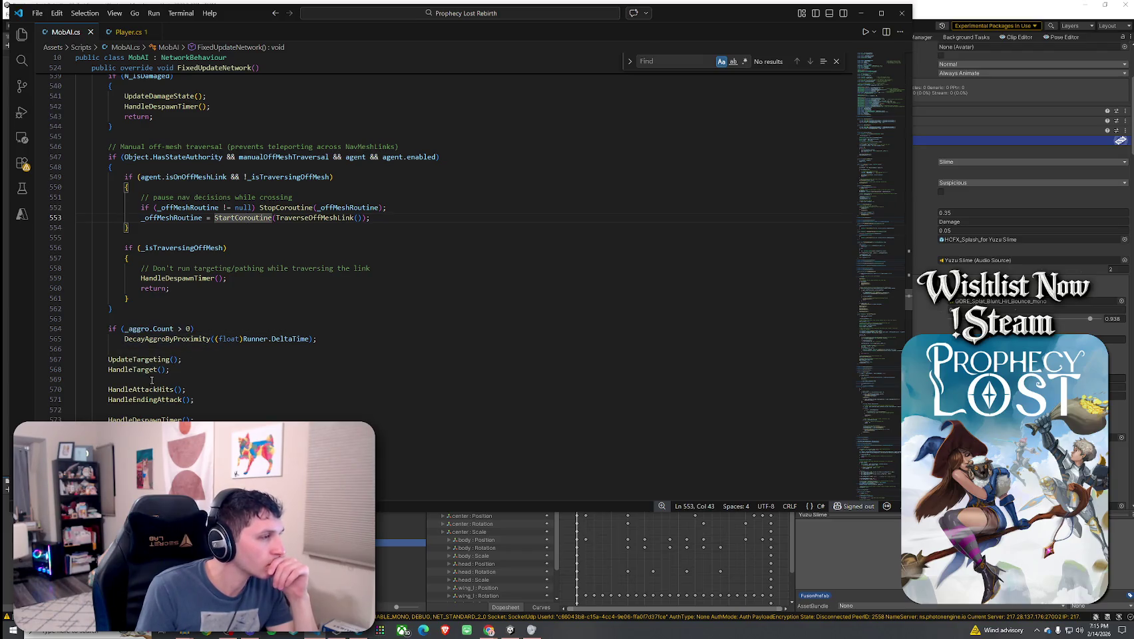
pyautogui.click(142, 369)
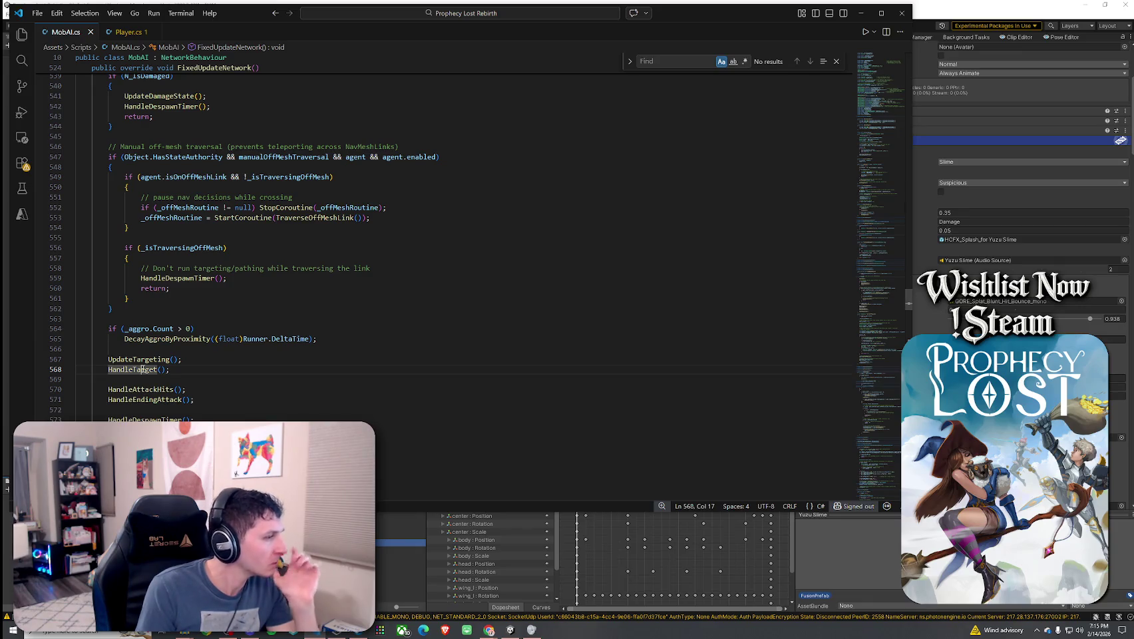
pyautogui.moveTo(144, 361)
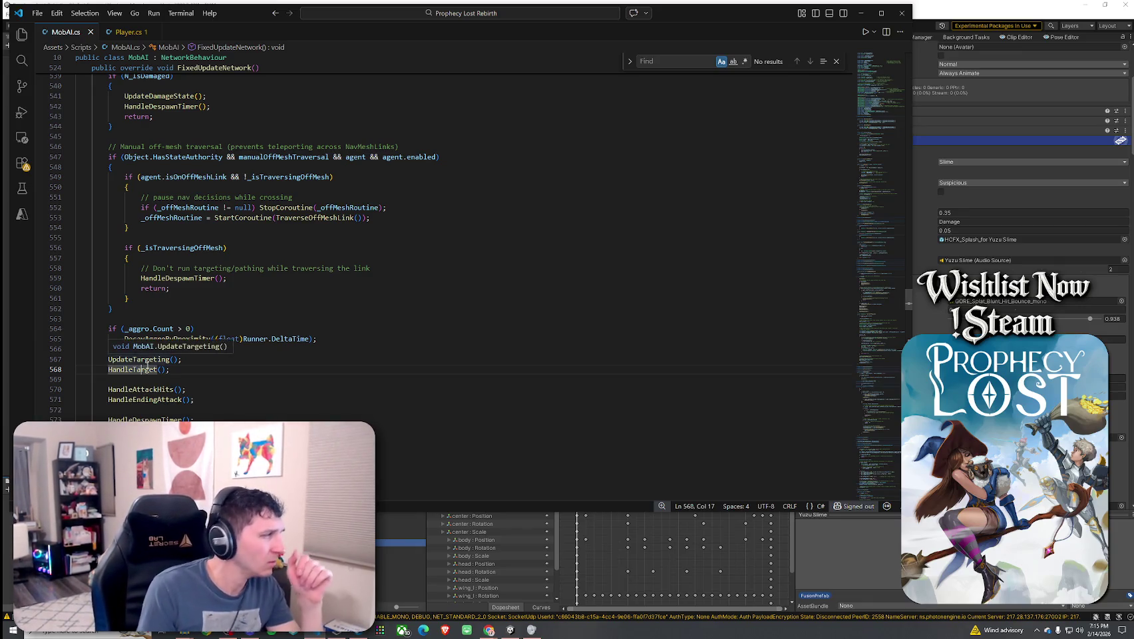
pyautogui.moveTo(131, 396)
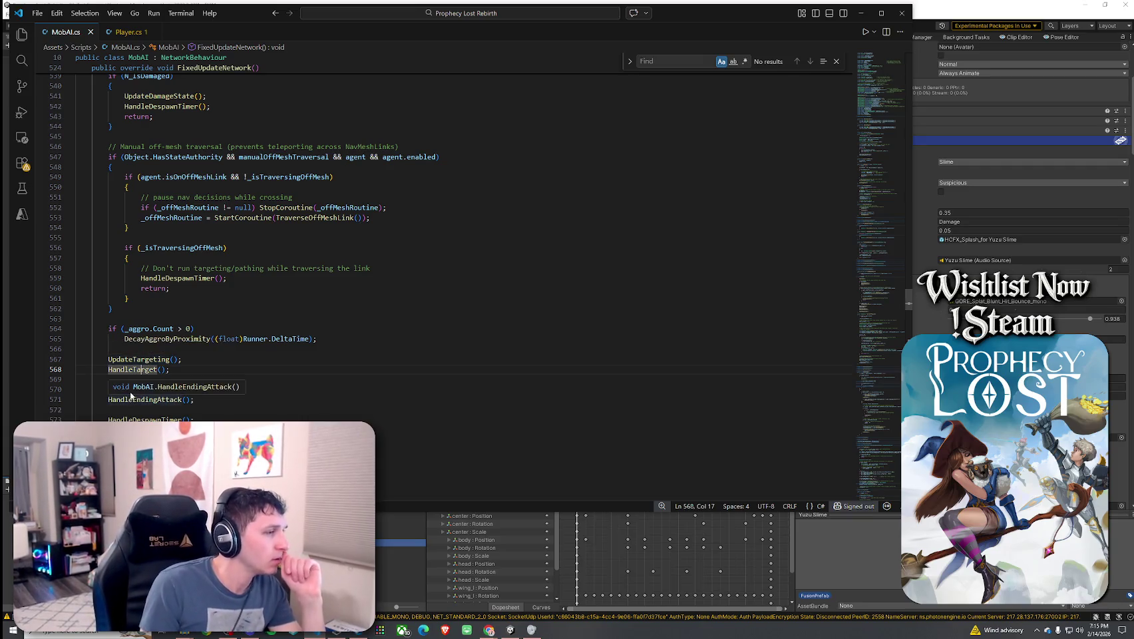
pyautogui.click(143, 370)
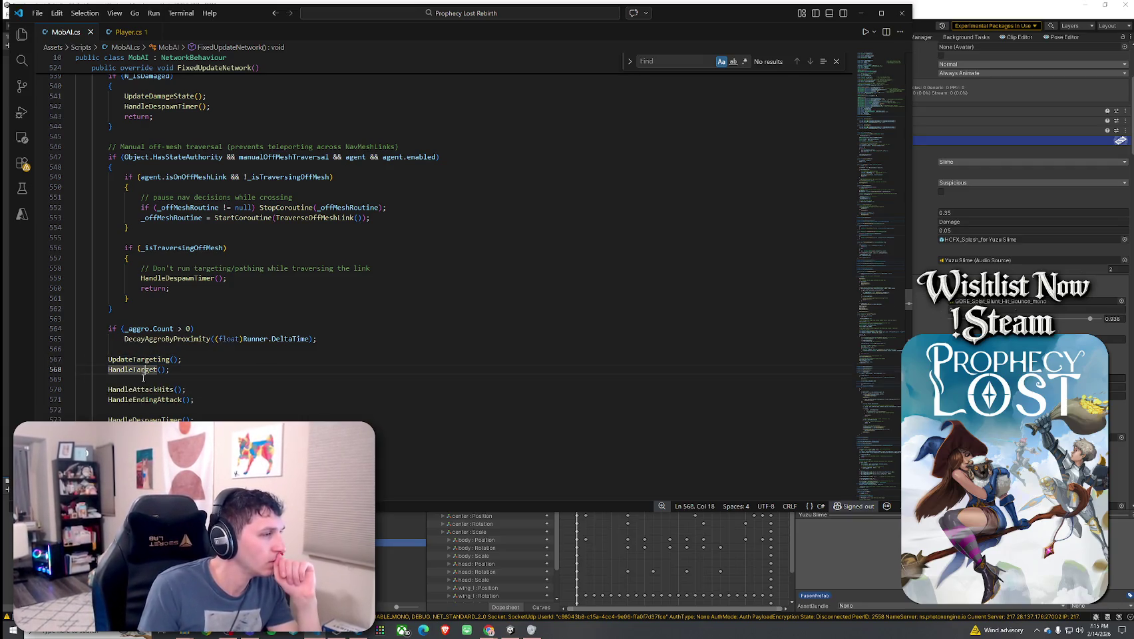
pyautogui.click(138, 369)
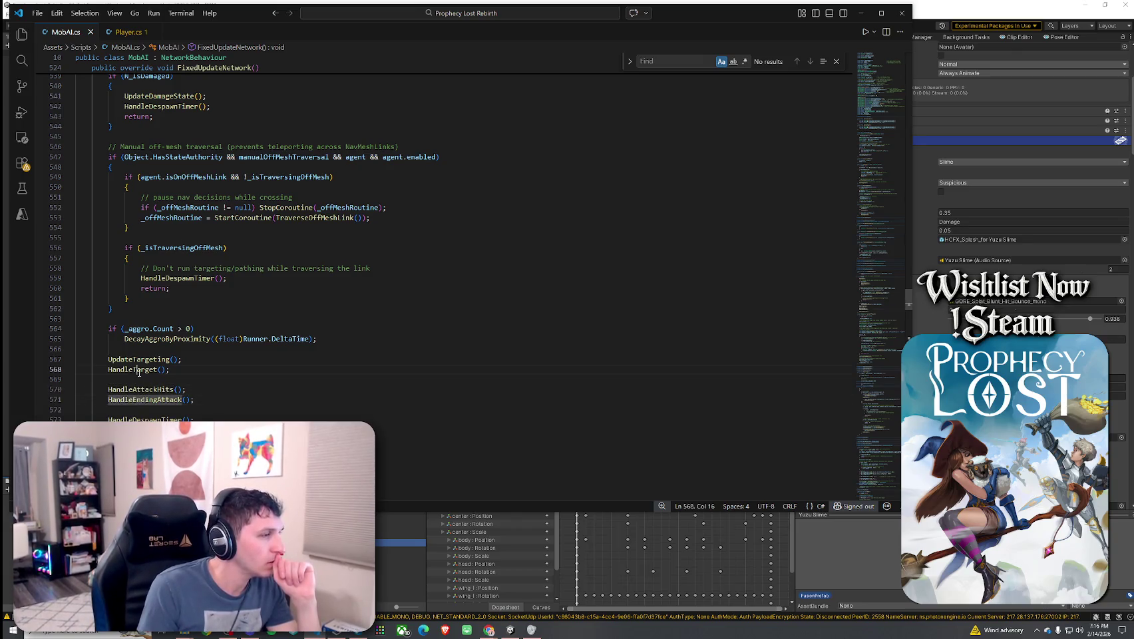
# - Bring up the navigation context menu for the UpdateTargeting call
pyautogui.rightClick(138, 359)
pyautogui.press('Escape')
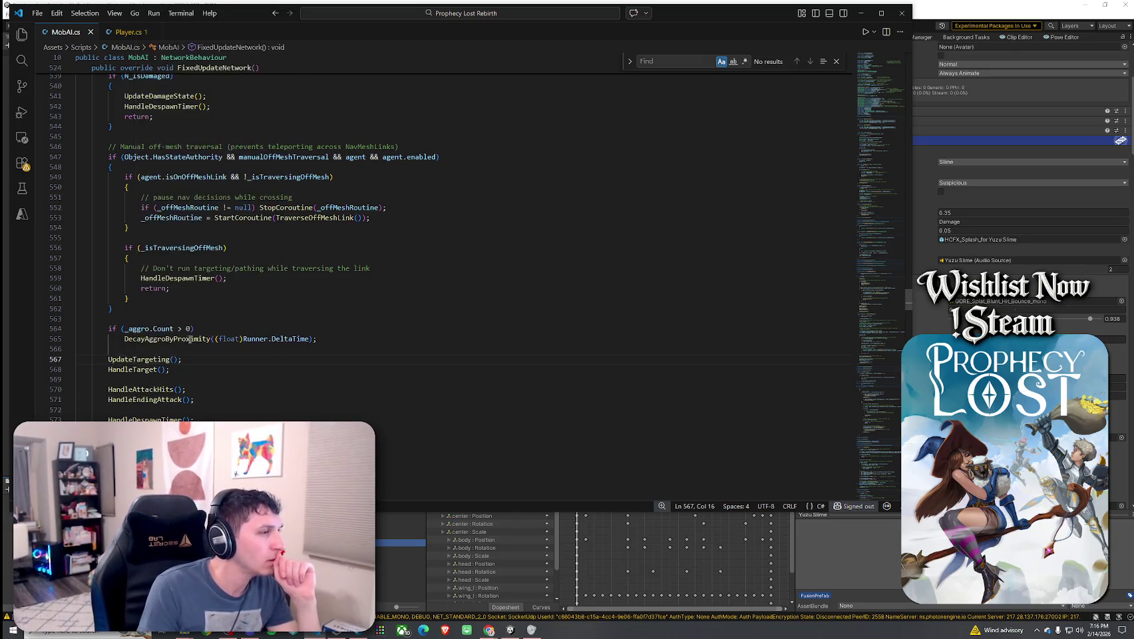
pyautogui.click(187, 340)
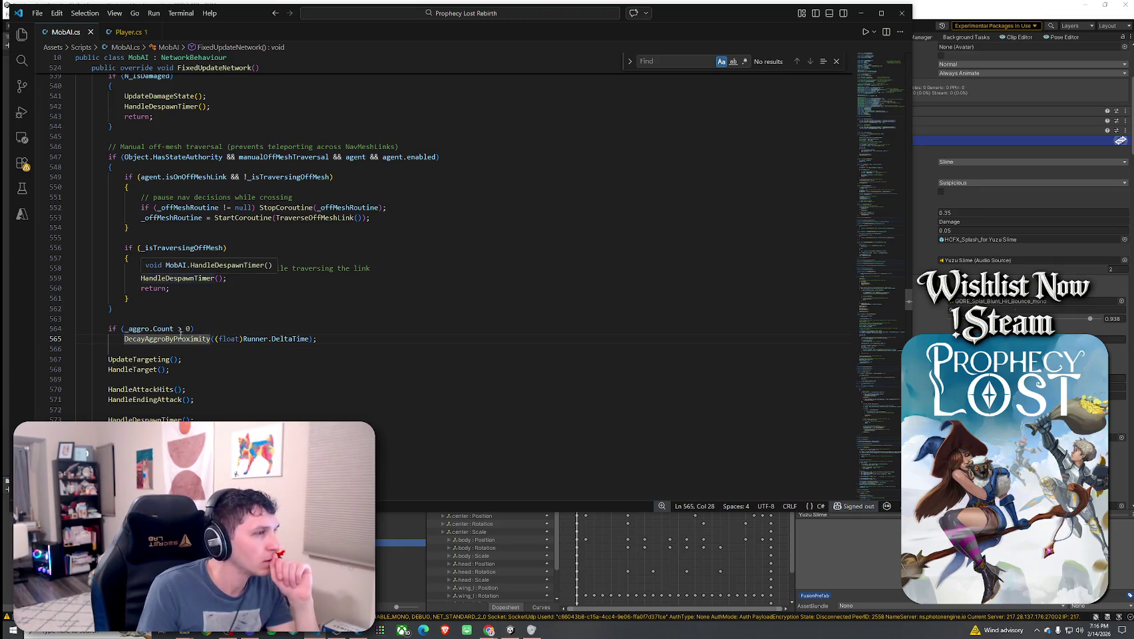
pyautogui.rightClick(147, 360)
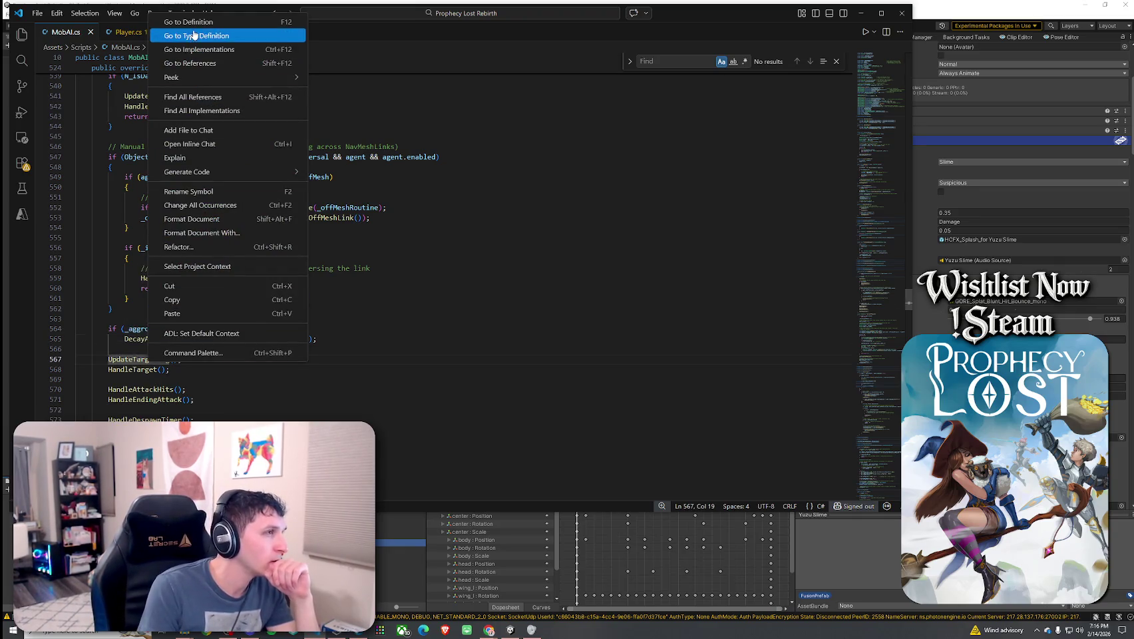
# - Expand UpdateTargeting's player loop, distance check and the Aggressive and Suspicious switch cases
pyautogui.click(194, 35)
pyautogui.click(69, 197)
pyautogui.click(69, 198)
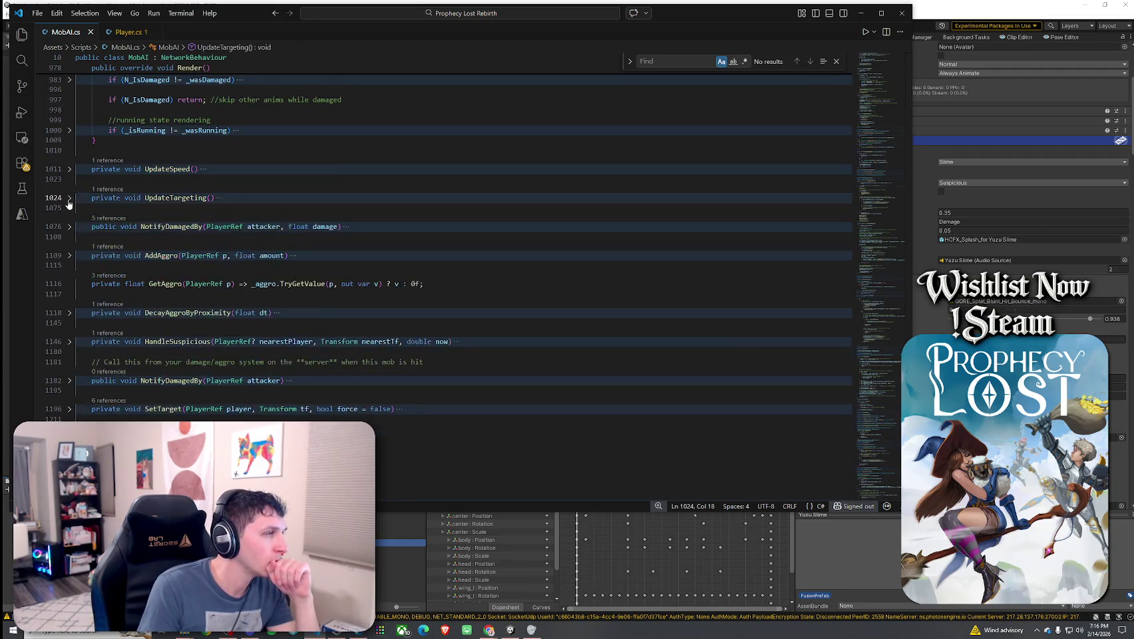
pyautogui.click(69, 199)
pyautogui.click(70, 269)
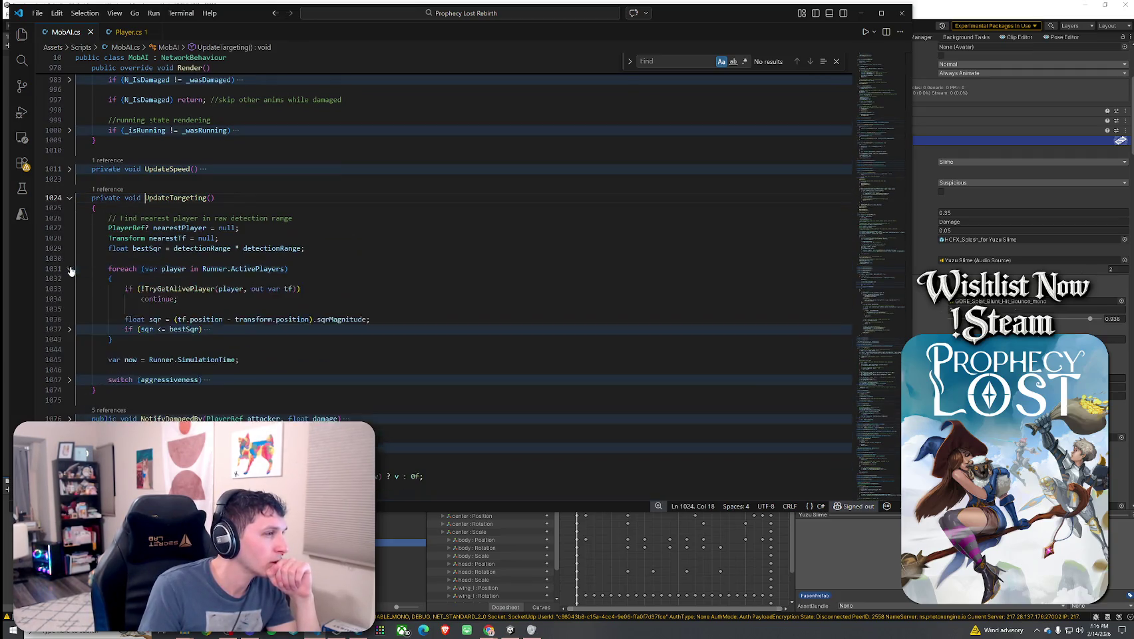
pyautogui.click(69, 329)
pyautogui.scroll(-3, 93, 384)
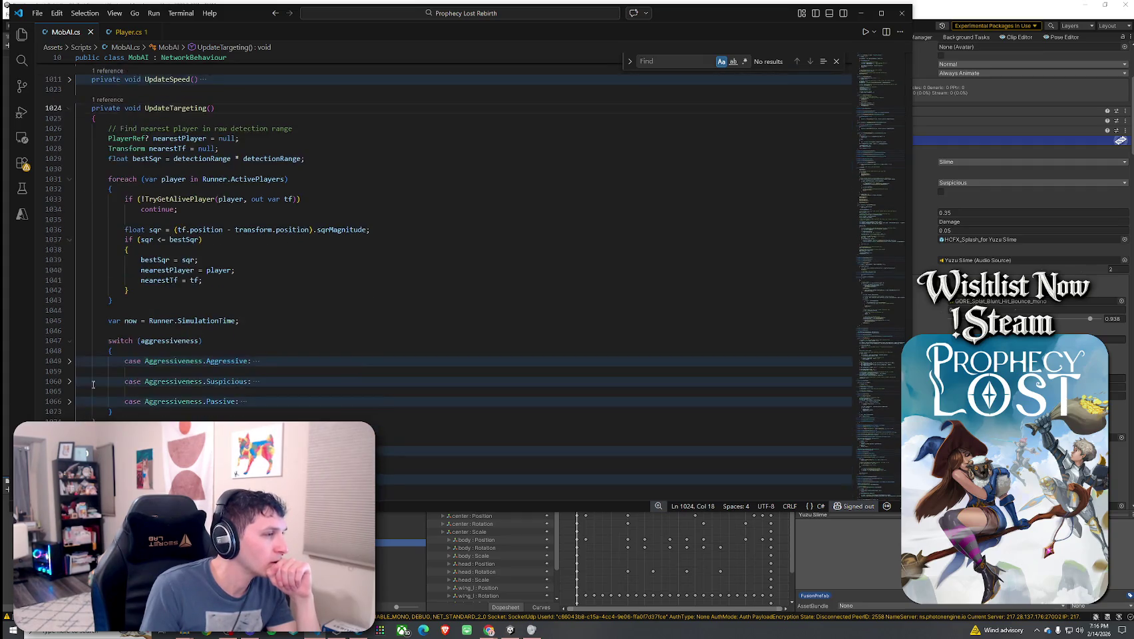
pyautogui.click(69, 361)
pyautogui.scroll(-4, 88, 371)
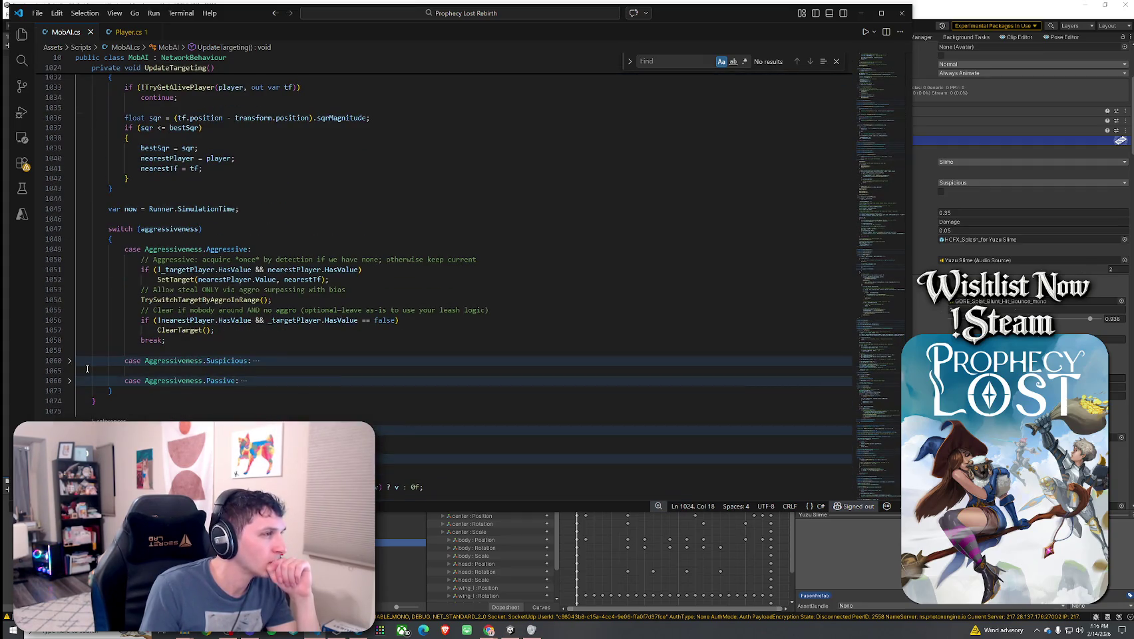
pyautogui.click(69, 361)
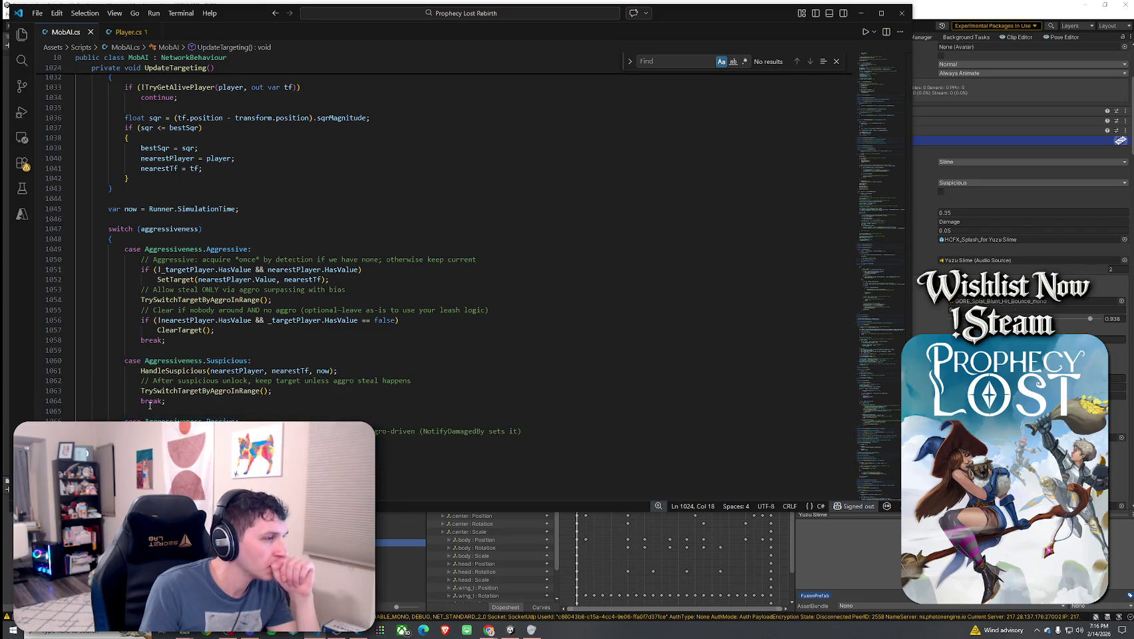
pyautogui.scroll(-2, 166, 384)
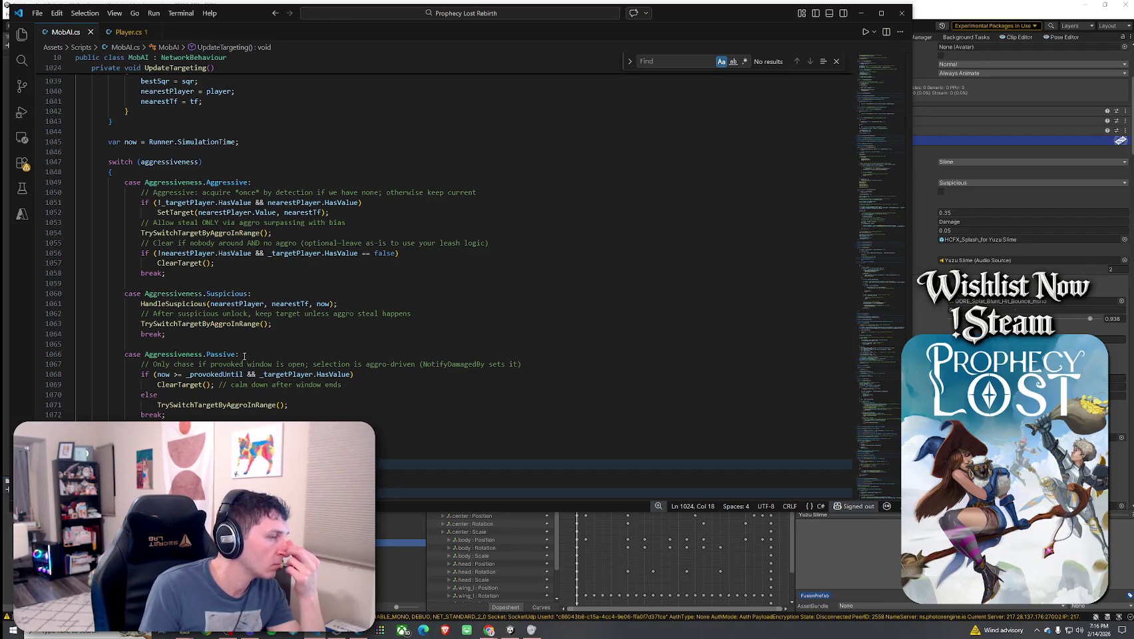
# - Inspect the TrySwitchTargetByAggroInRange and SetTarget calls in the Aggressive case
pyautogui.click(231, 324)
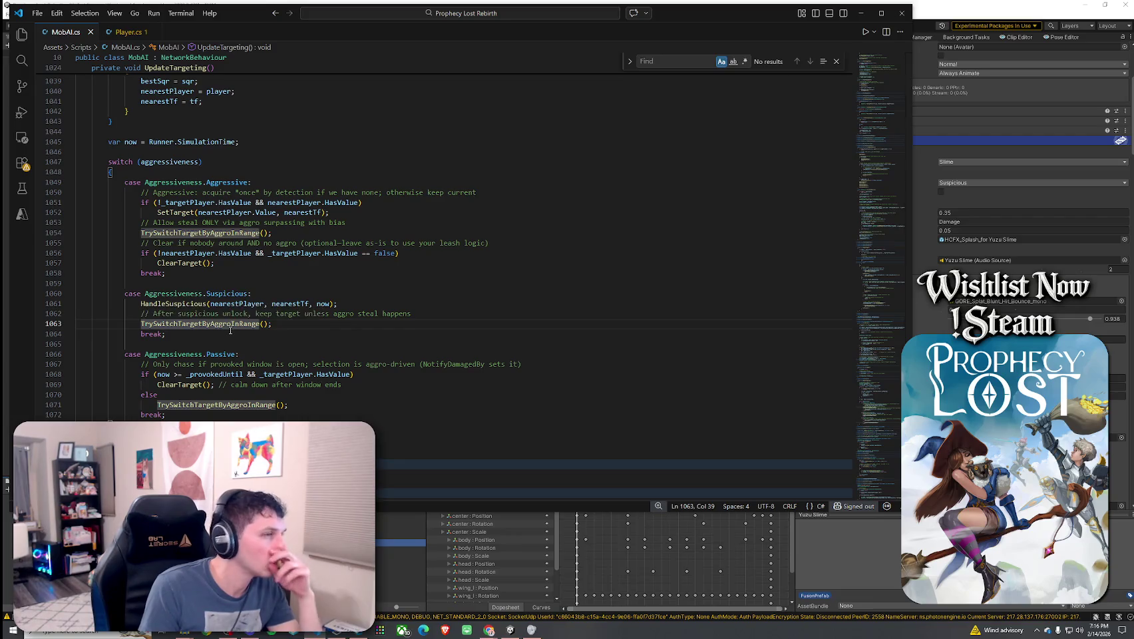
pyautogui.rightClick(240, 324)
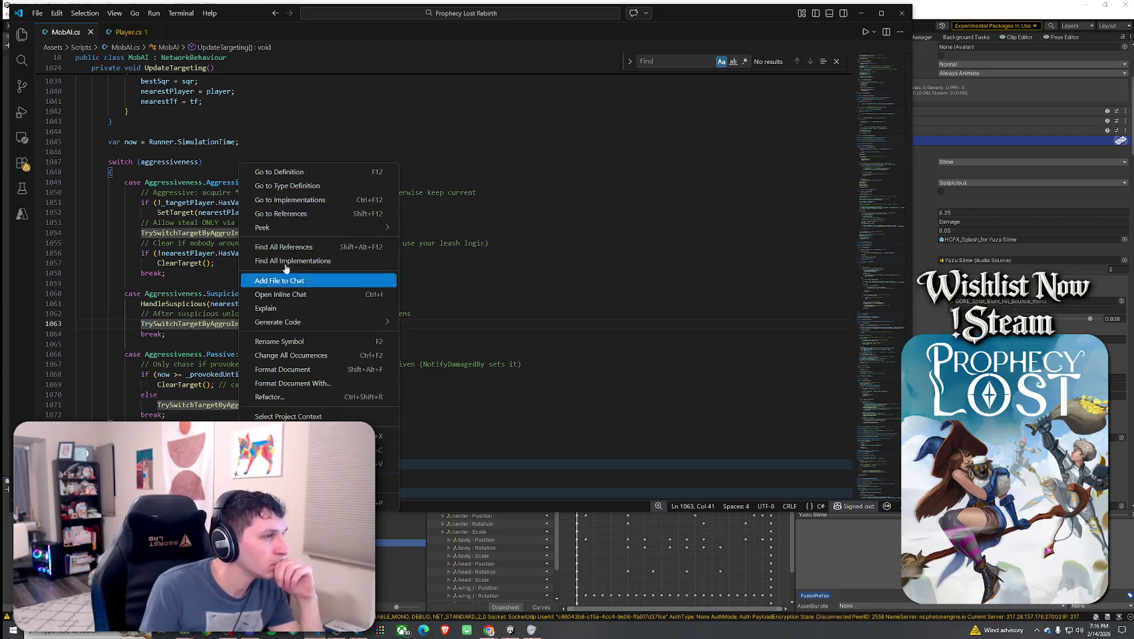
pyautogui.click(215, 248)
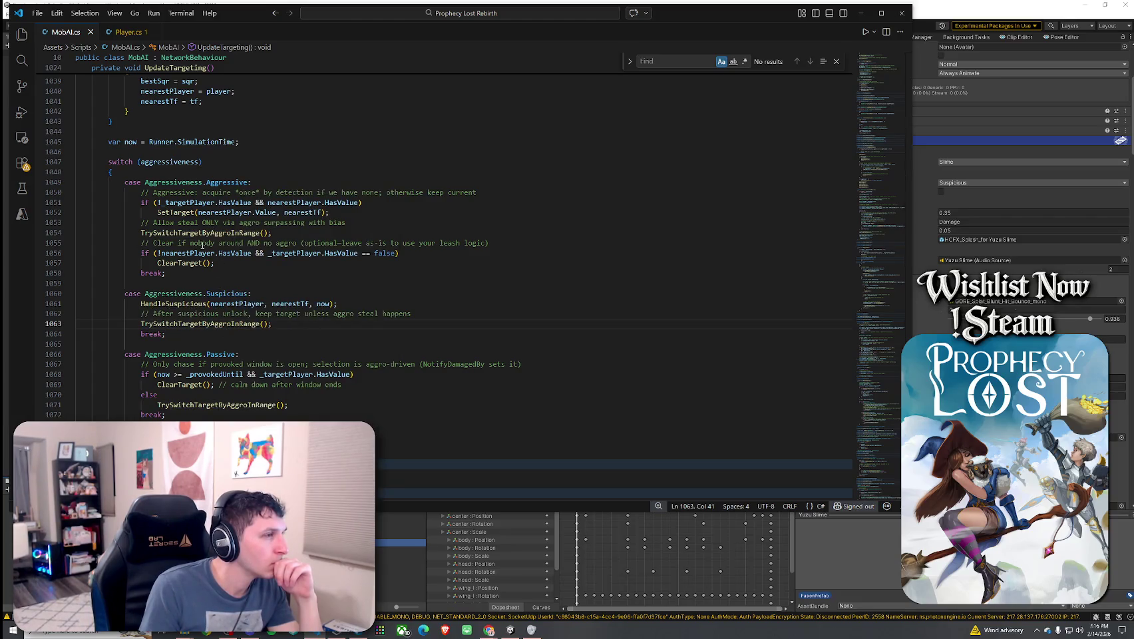
pyautogui.click(193, 213)
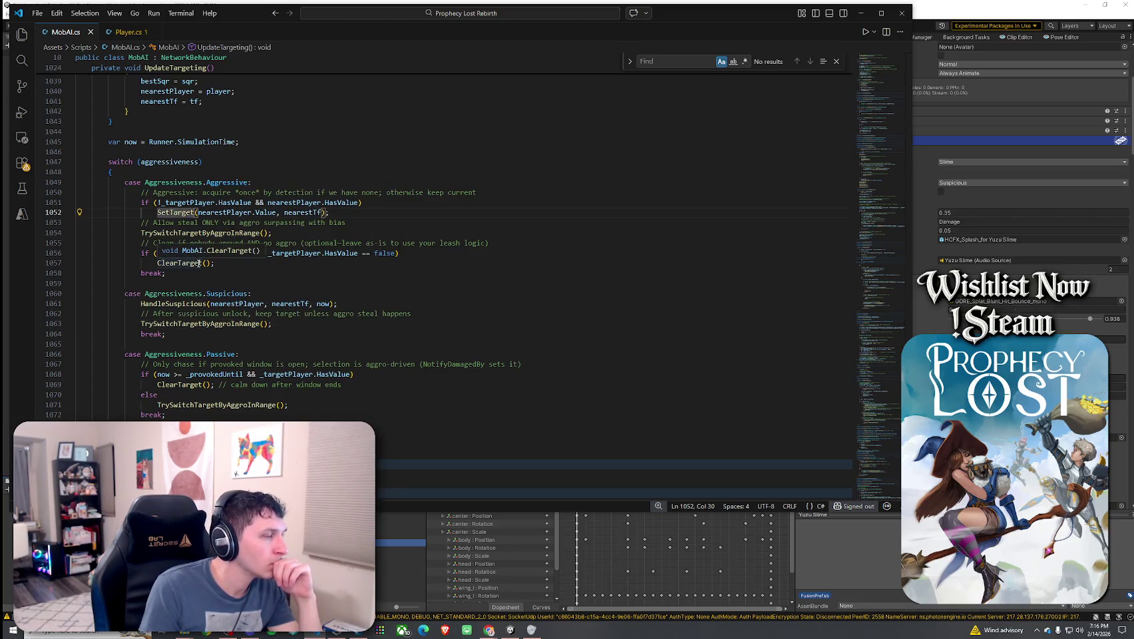
pyautogui.scroll(4, 194, 231)
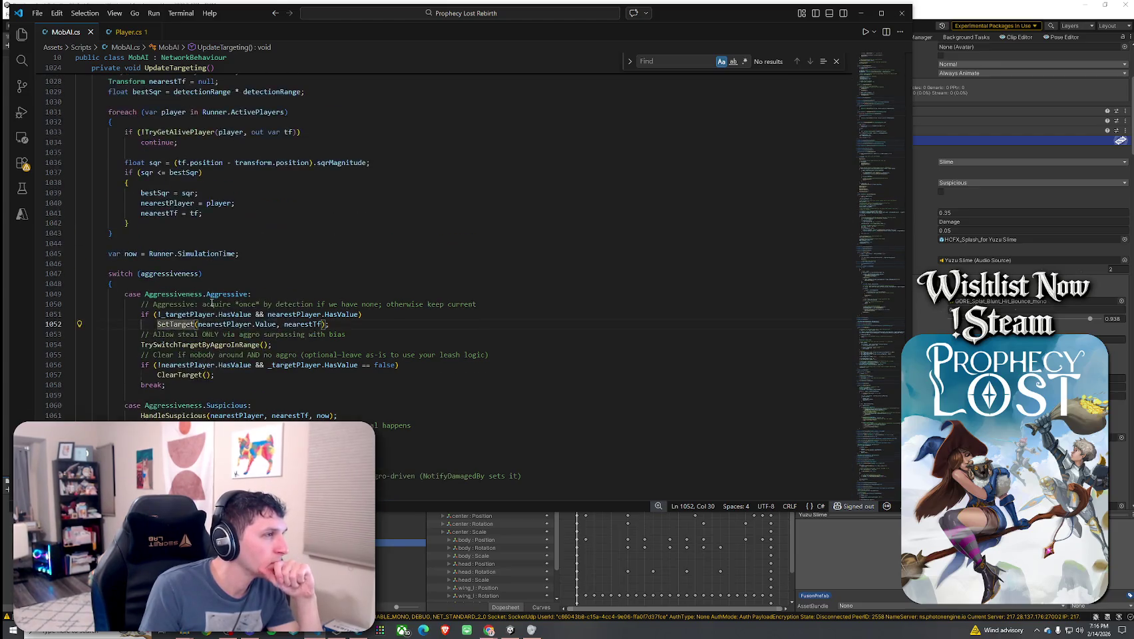
pyautogui.click(178, 273)
pyautogui.click(244, 293)
pyautogui.scroll(5, 234, 318)
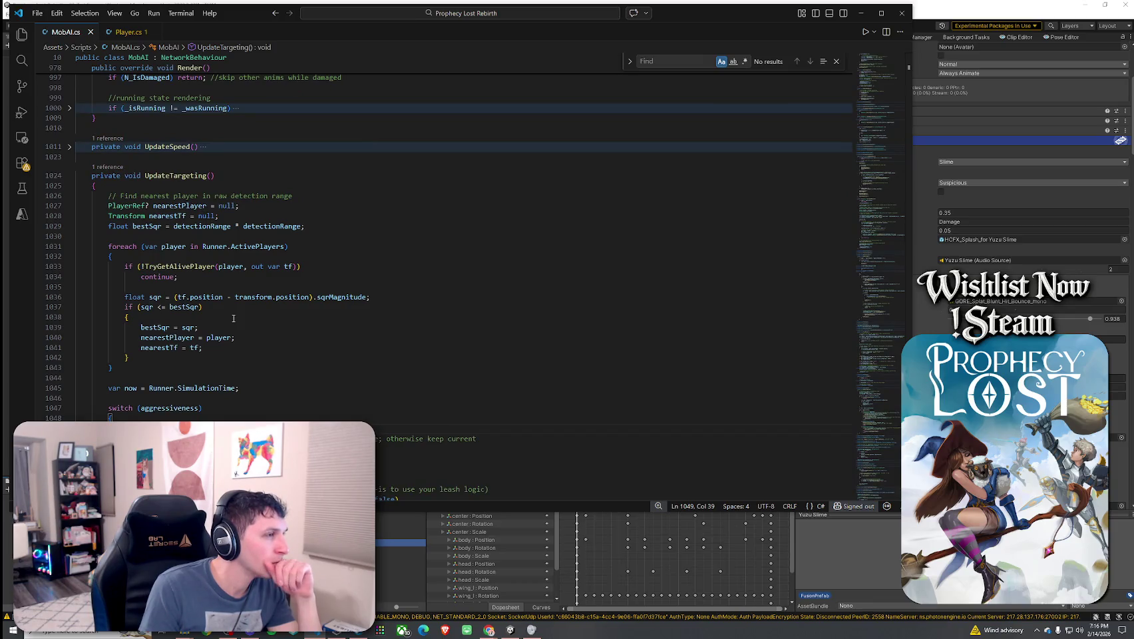
# - Unfold SetTarget and follow its RPC_PlayAggroFX call down to the aggroVfx Play line
pyautogui.scroll(-10, 234, 318)
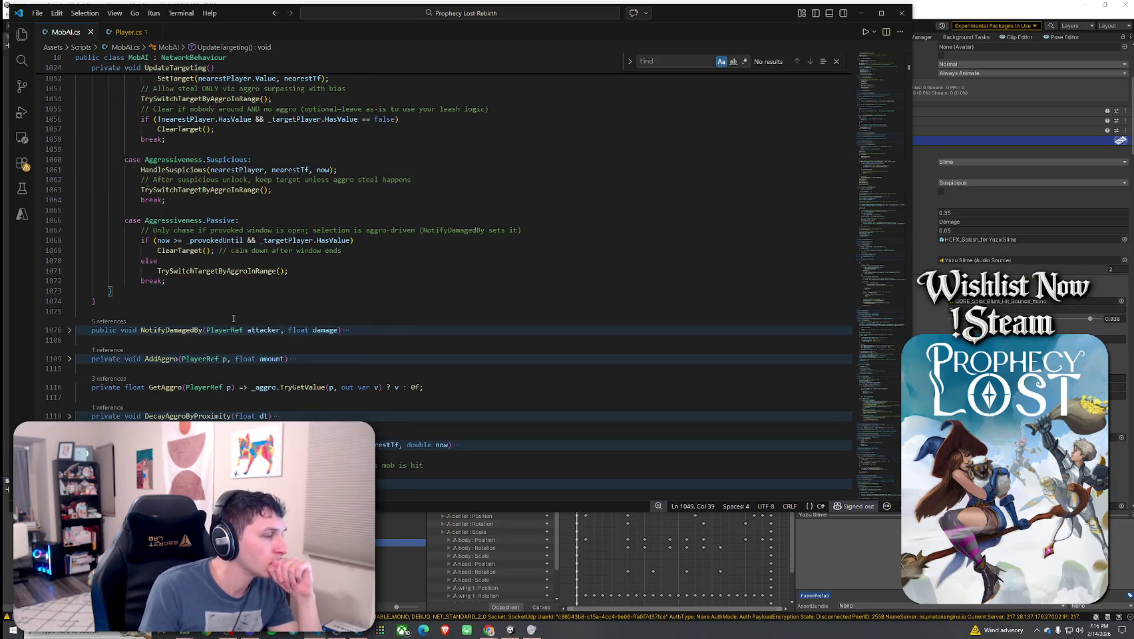
pyautogui.scroll(-2, 233, 318)
pyautogui.scroll(-3, 233, 319)
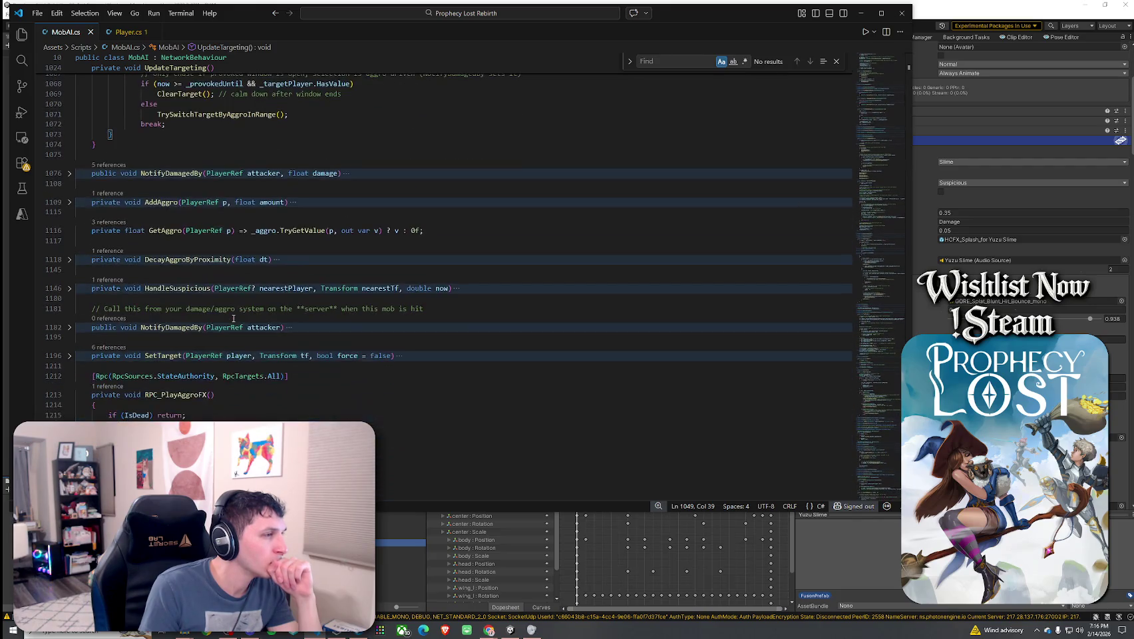
pyautogui.scroll(-3, 233, 318)
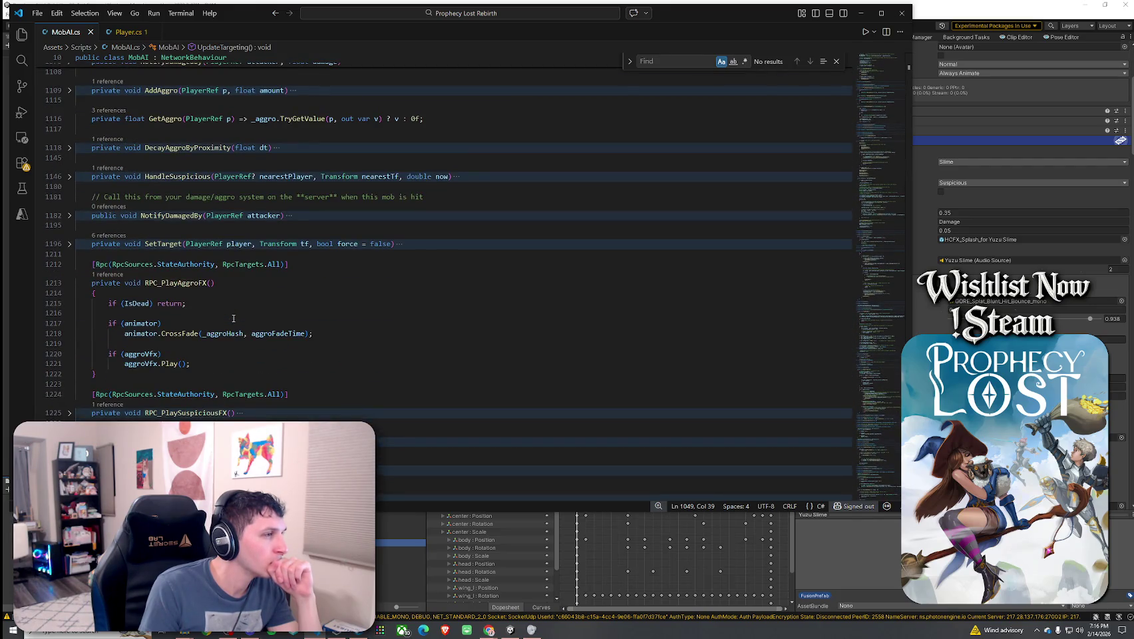
pyautogui.click(69, 244)
pyautogui.click(160, 375)
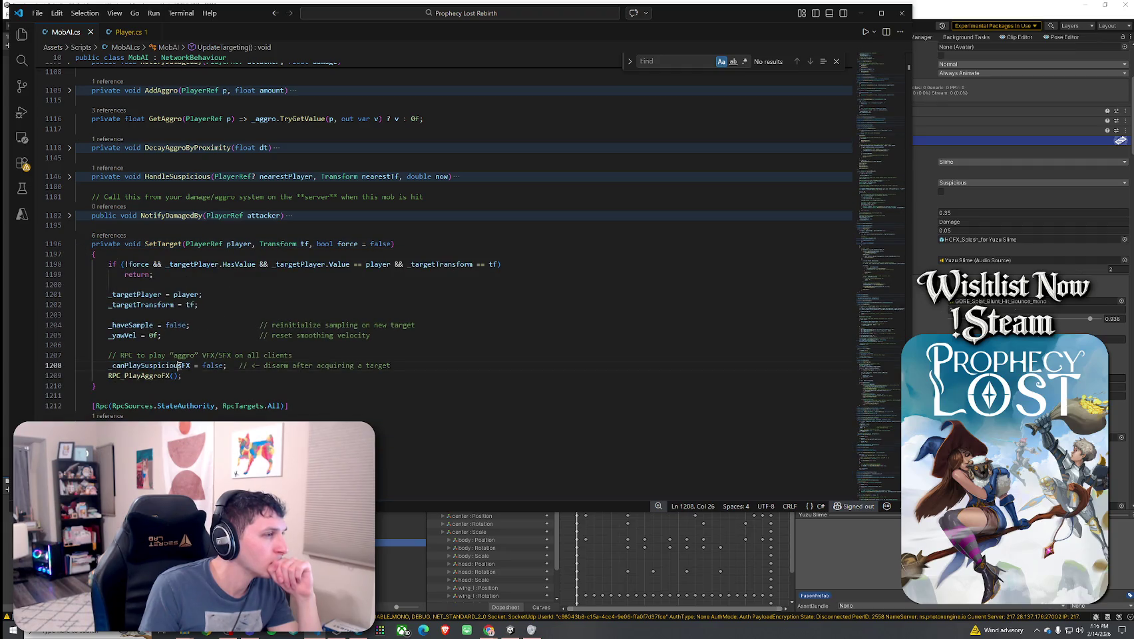
pyautogui.scroll(-3, 210, 371)
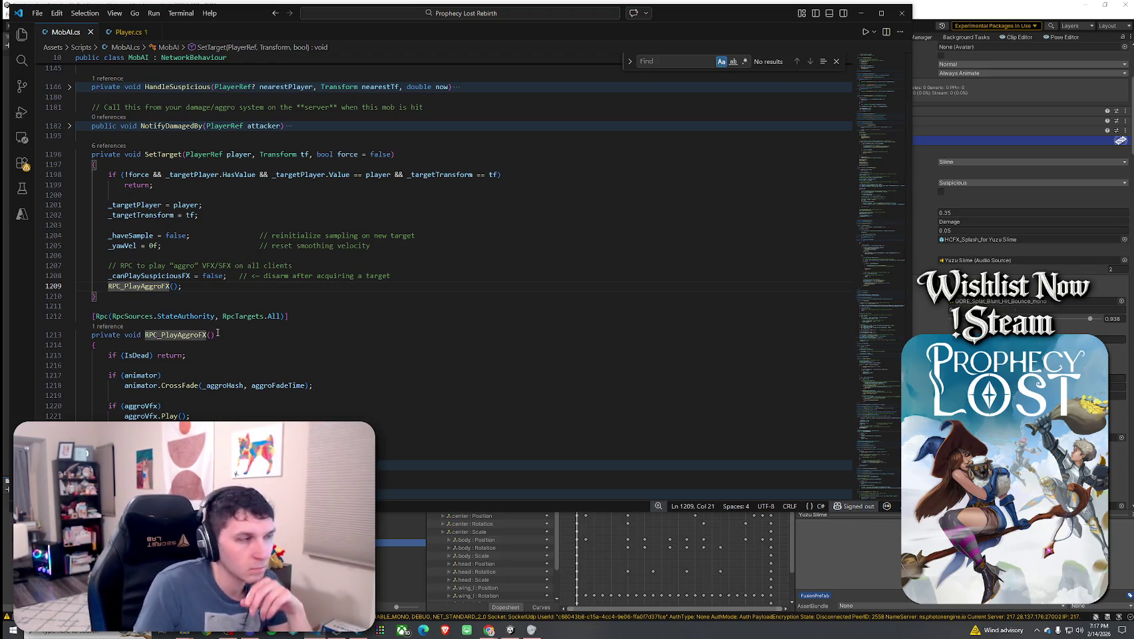
pyautogui.scroll(-5, 220, 339)
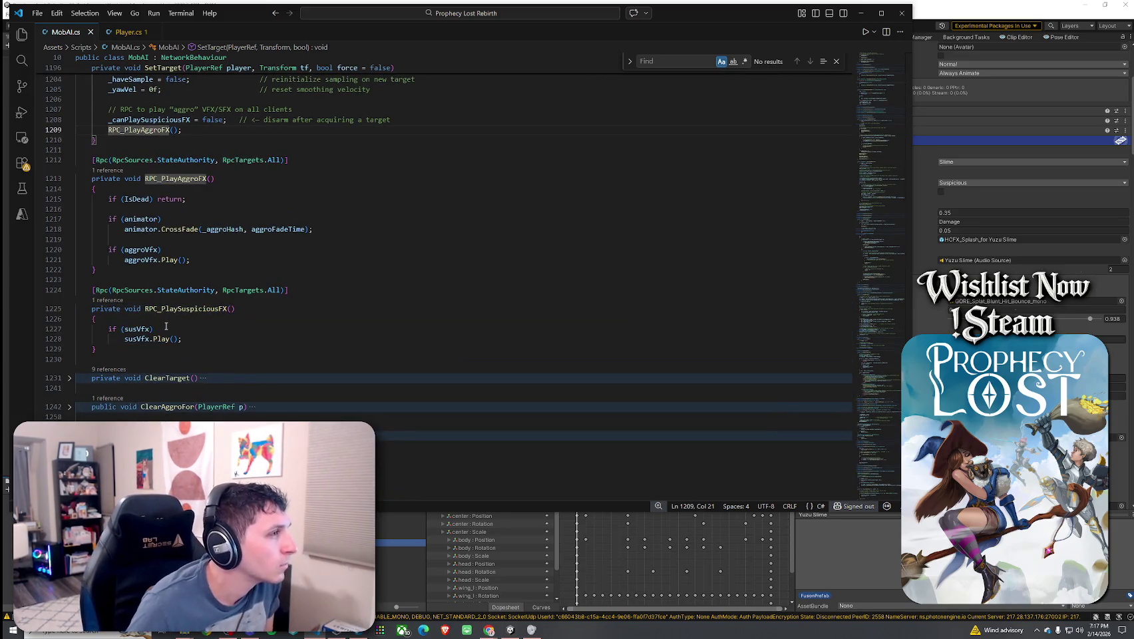
pyautogui.click(200, 260)
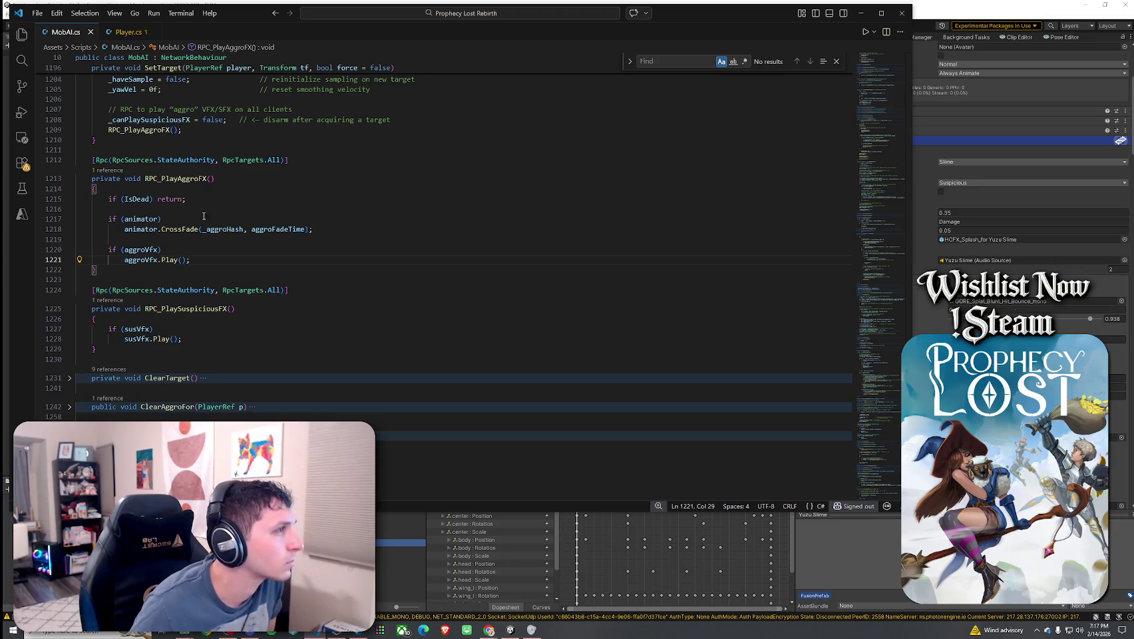
# - Bring up the context menu of the MobAI.cs tab
pyautogui.rightClick(65, 32)
pyautogui.press('Escape')
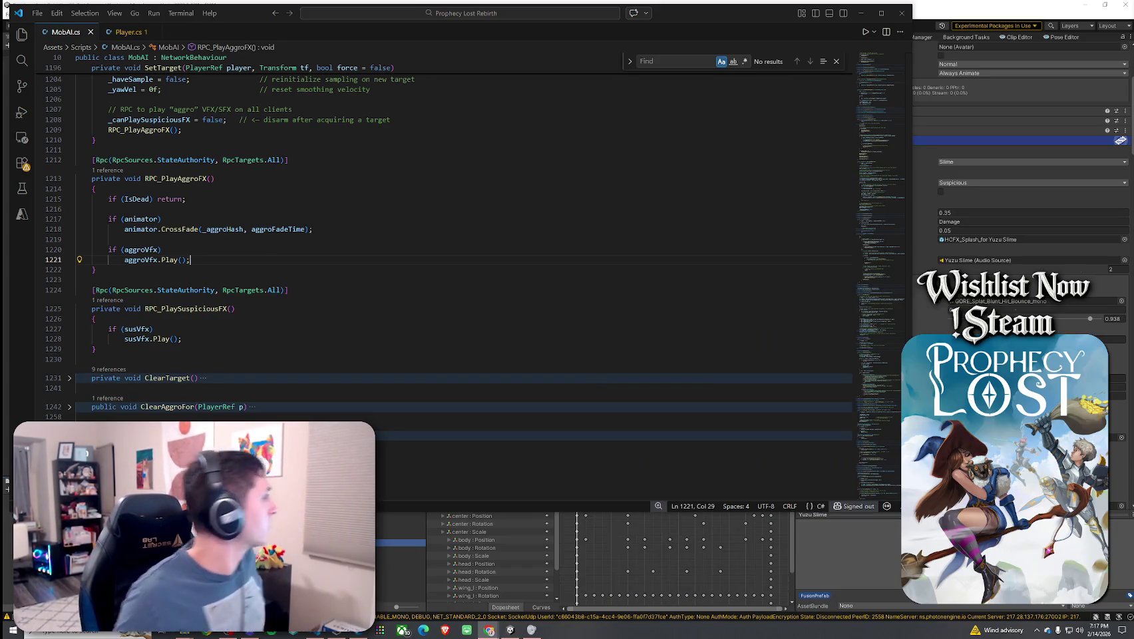
pyautogui.rightClick(76, 35)
# - Select the RPC_PlayAggroFX and RPC_PlaySuspiciousFX lines, then narrow VS Code to reveal Unity
pyautogui.click(133, 203)
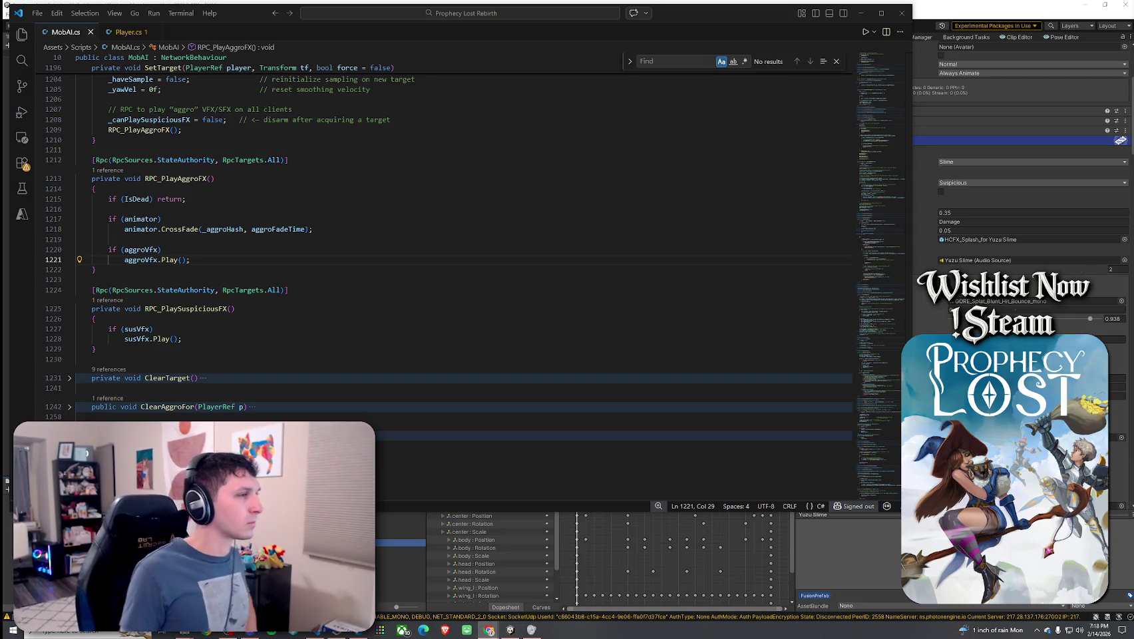
pyautogui.moveTo(132, 358)
pyautogui.mouseDown()
pyautogui.moveTo(55, 188)
pyautogui.moveTo(54, 159)
pyautogui.mouseUp()
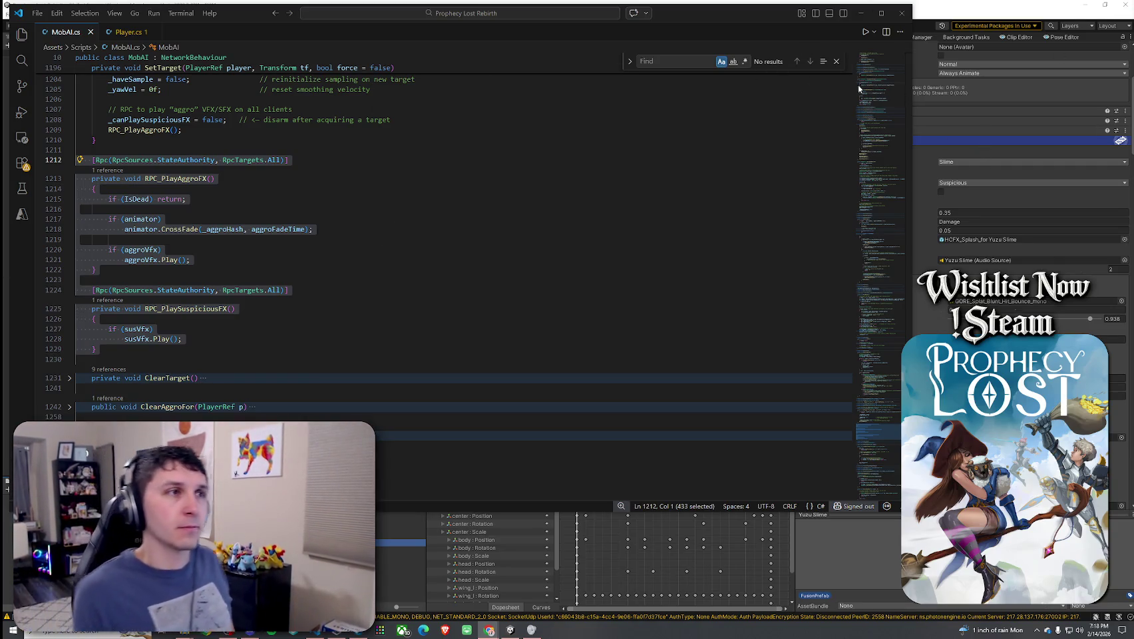
pyautogui.moveTo(910, 90); pyautogui.dragTo(520, 89)
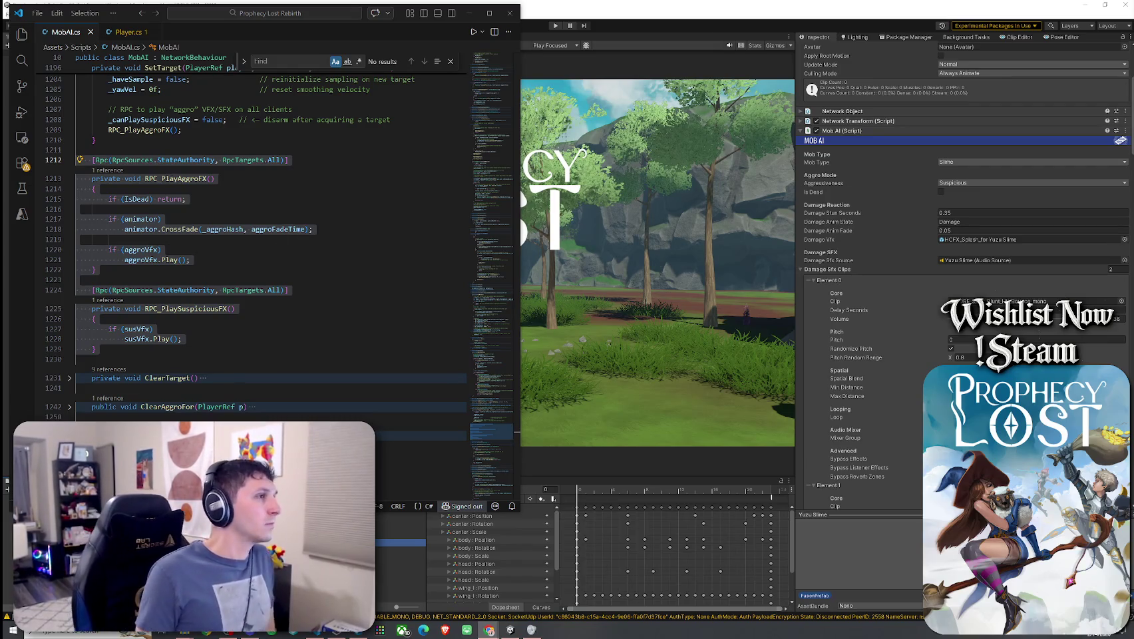
pyautogui.click(142, 258)
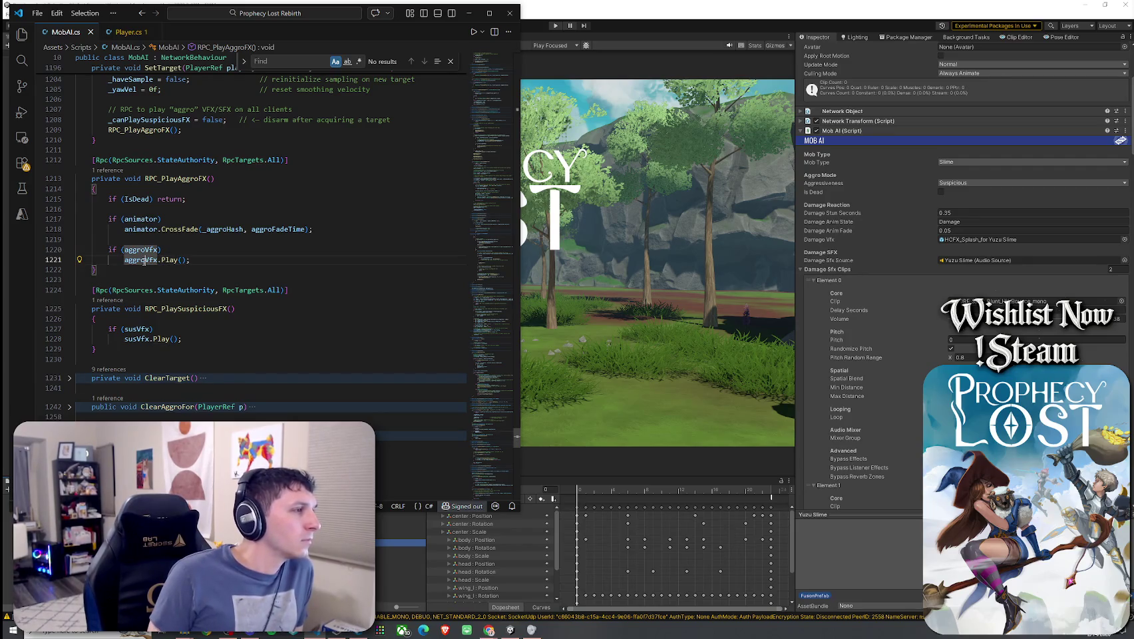
# - Go to the aggroVfx ParticleSystem declaration and list all its references
pyautogui.rightClick(145, 261)
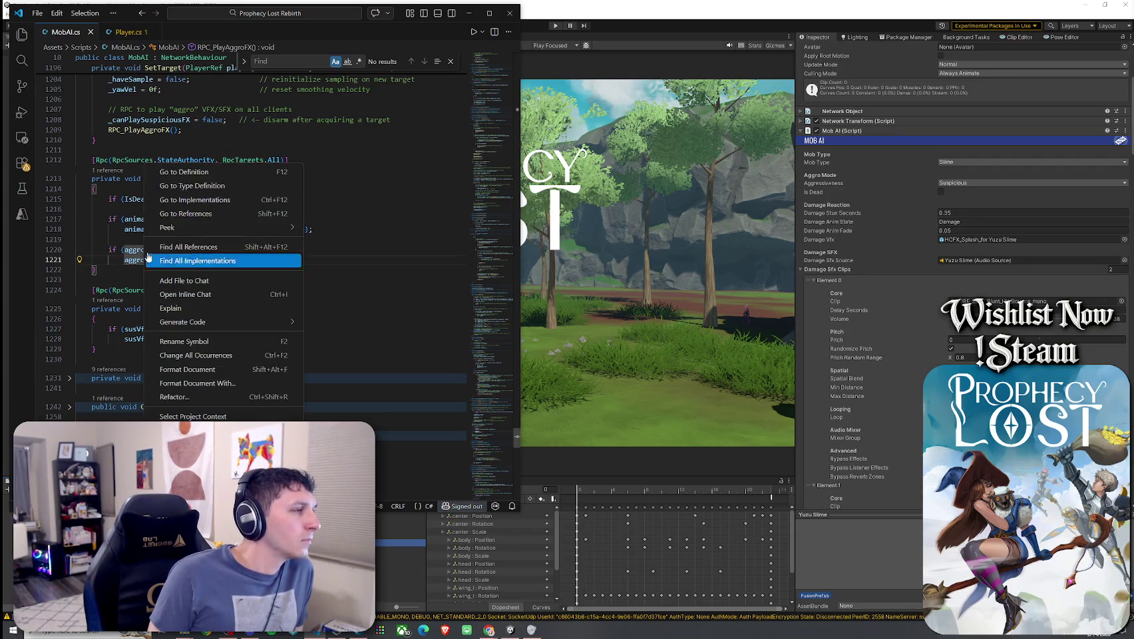
pyautogui.click(176, 171)
pyautogui.click(223, 200)
pyautogui.moveTo(246, 199)
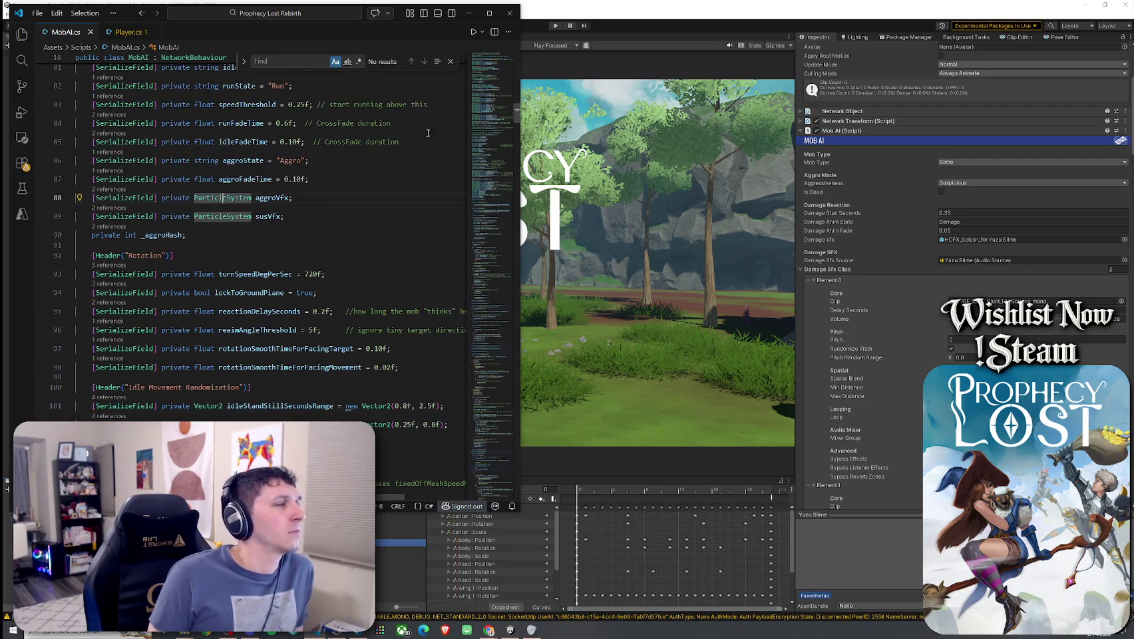
pyautogui.click(284, 198)
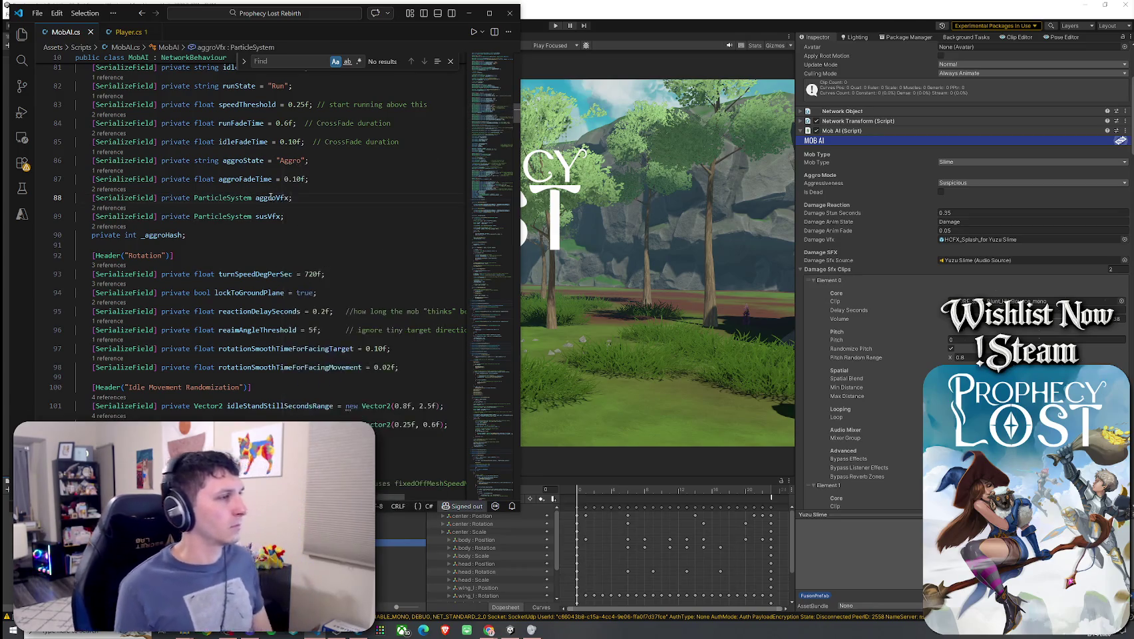
pyautogui.rightClick(284, 198)
pyautogui.click(326, 244)
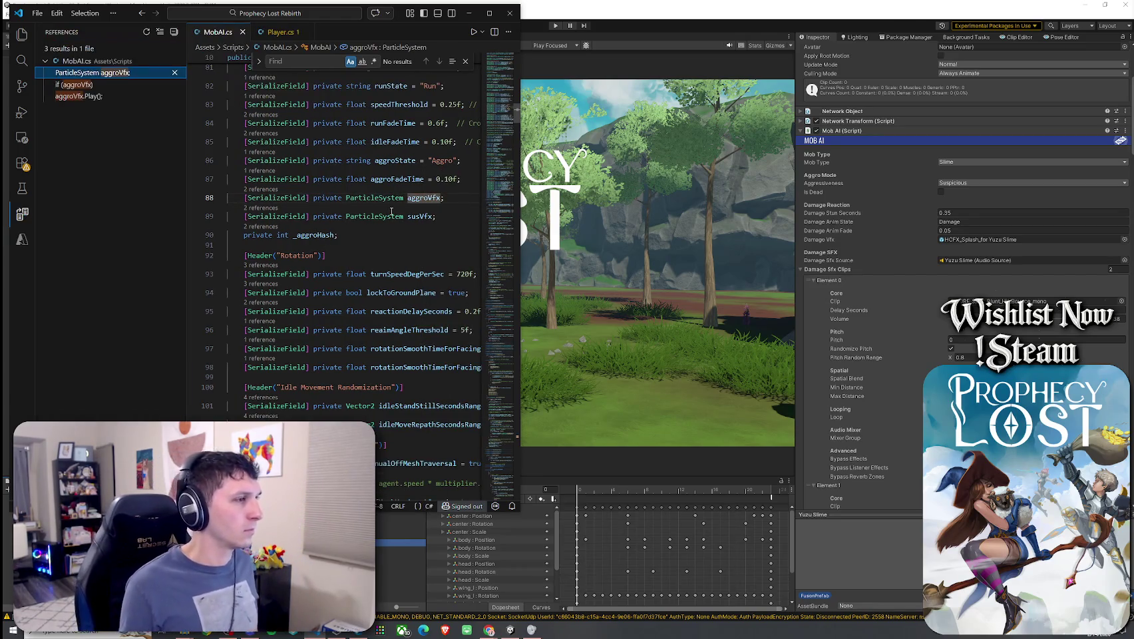
pyautogui.scroll(2, 426, 226)
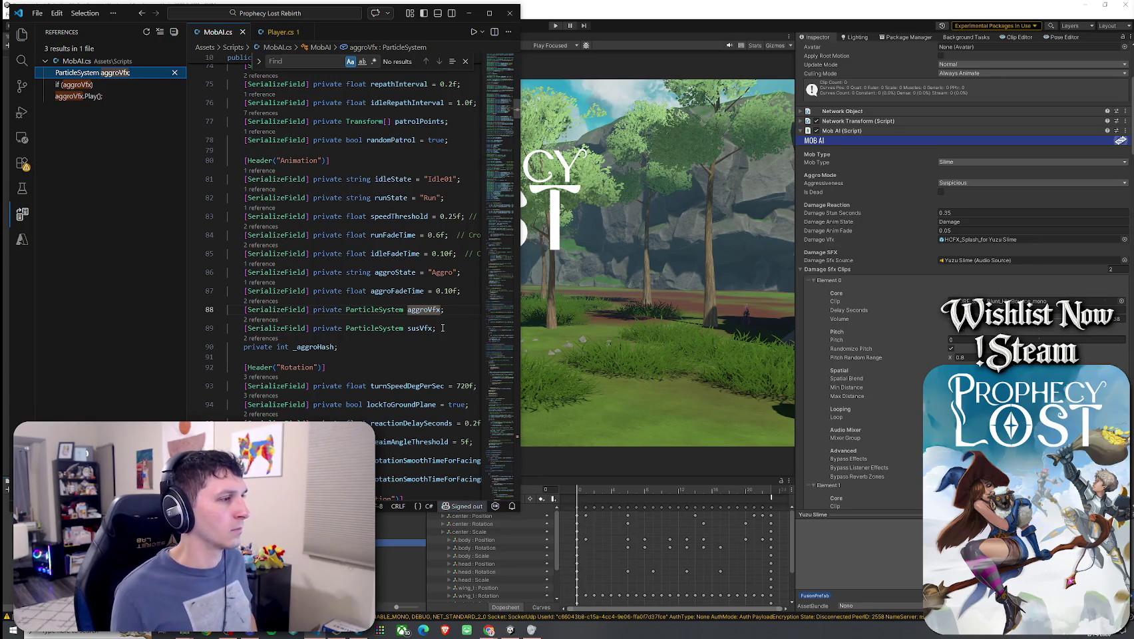
pyautogui.scroll(-6, 442, 328)
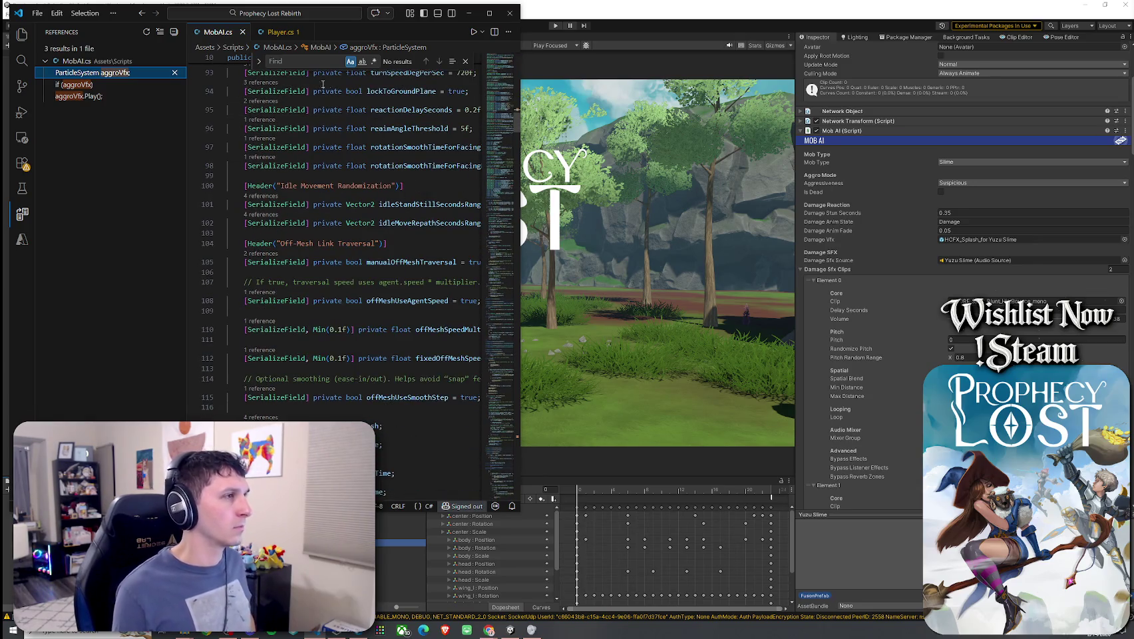
# - Search the script for 'source', then bring Unity forward and collapse the Mob AI component
pyautogui.click(312, 61)
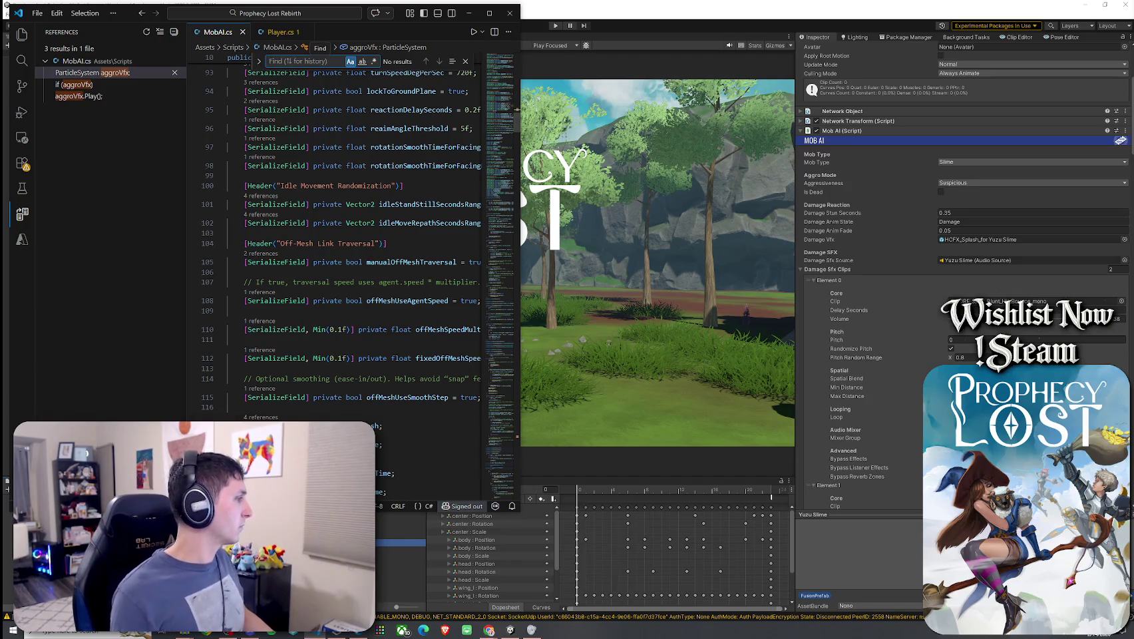
pyautogui.click(489, 629)
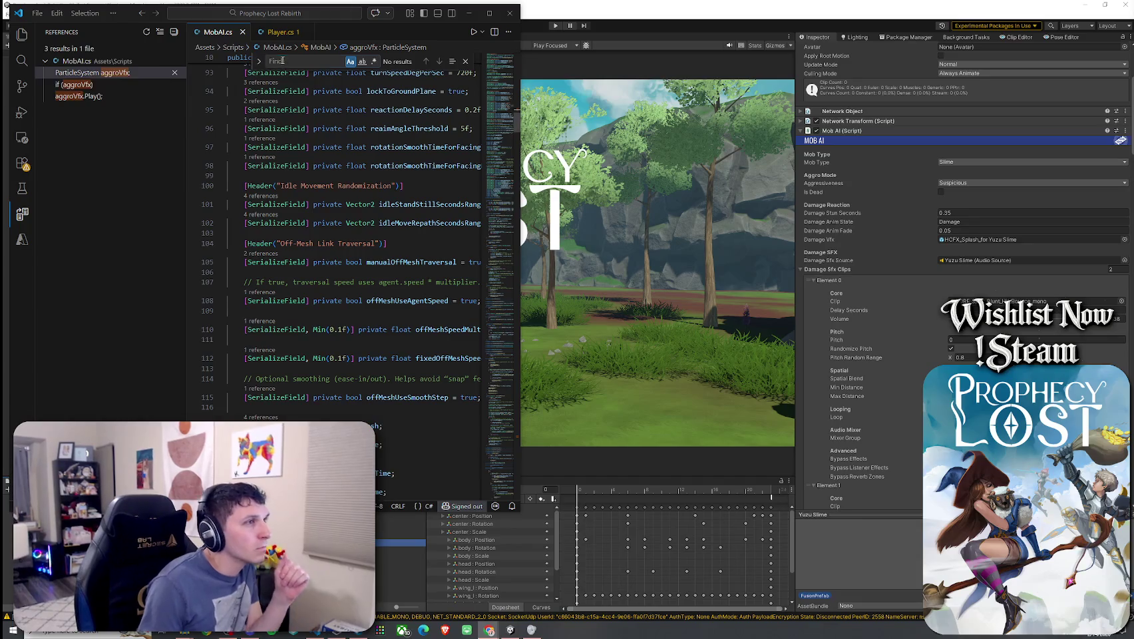
pyautogui.write('source')
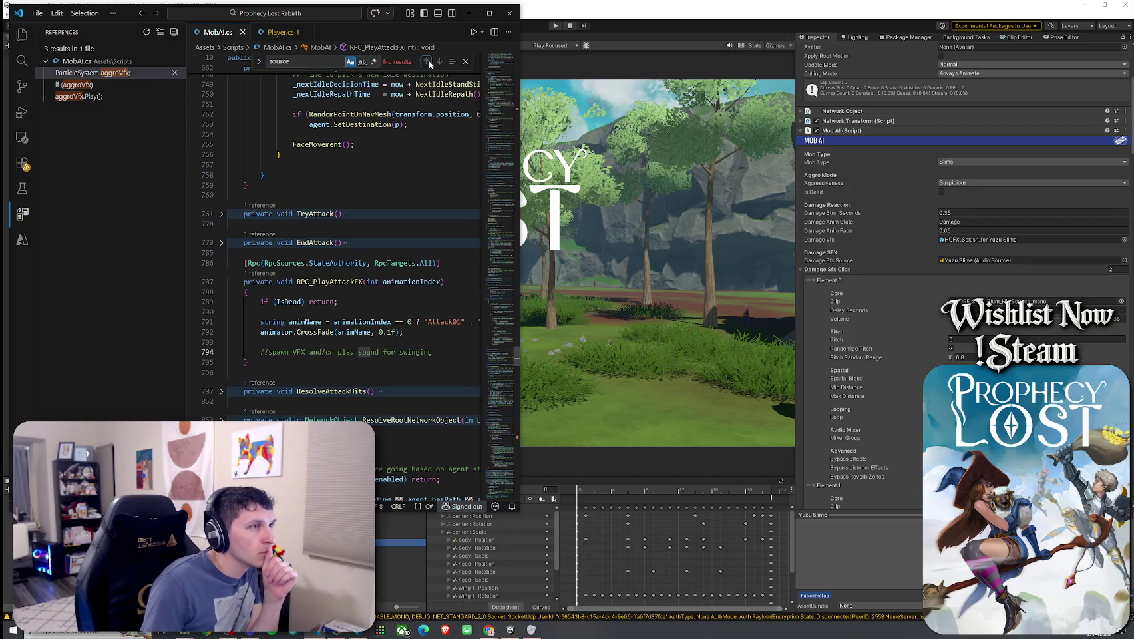
pyautogui.click(465, 61)
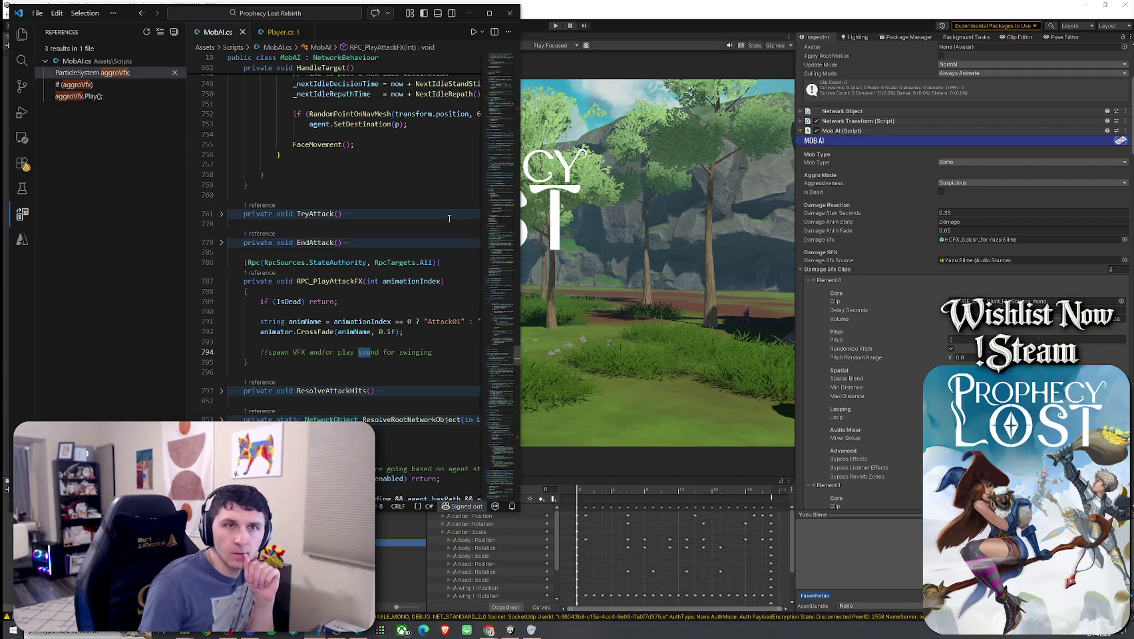
pyautogui.click(799, 131)
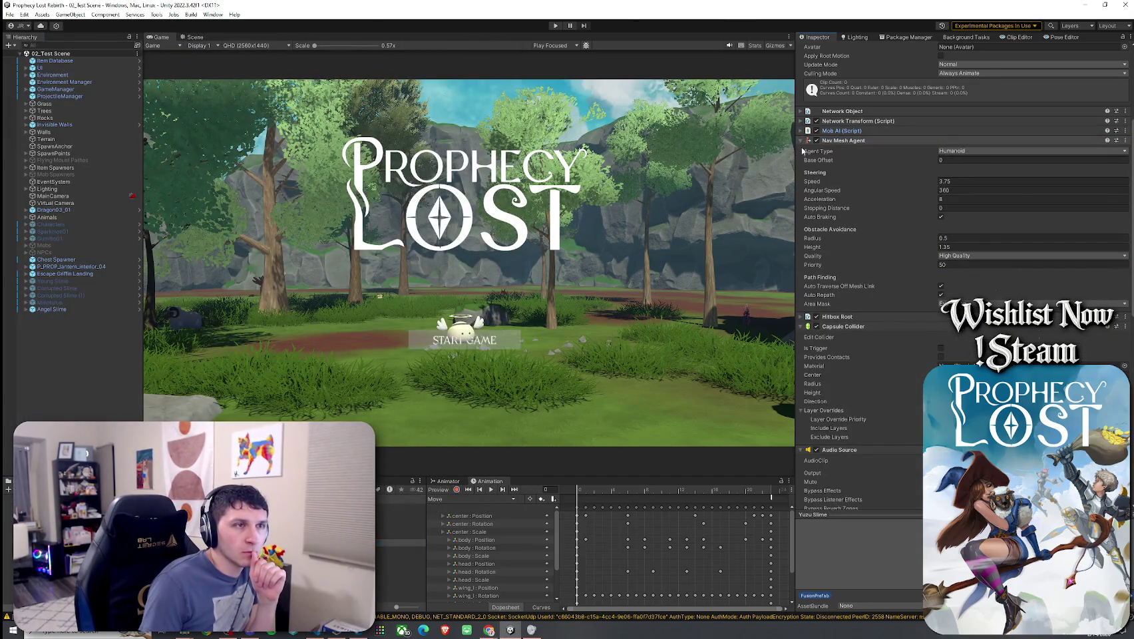
# - Collapse Nav Mesh Agent and Capsule Collider to show the Audio Source, then return to VS Code
pyautogui.click(800, 141)
pyautogui.click(801, 160)
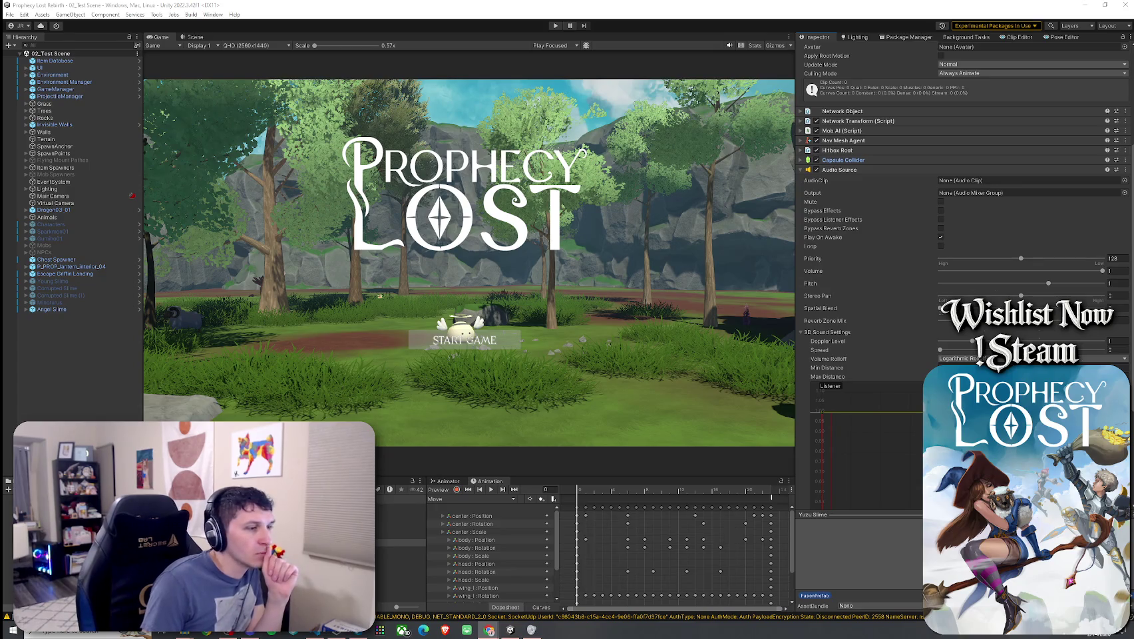
pyautogui.hotkey('alt', 'Tab')
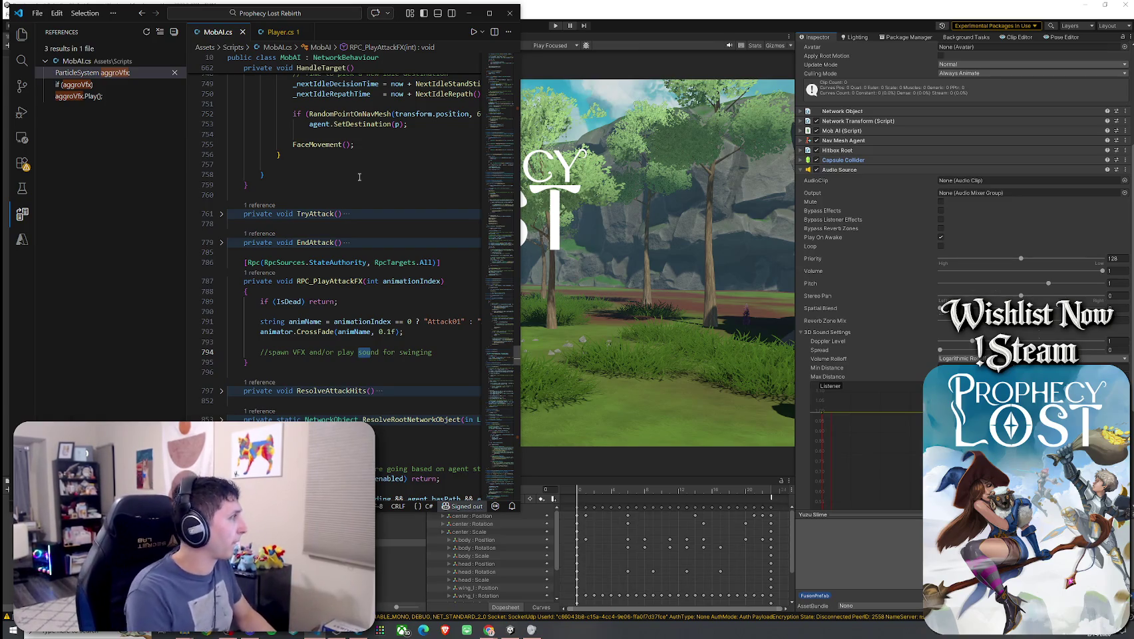
# - Find RPC_PlayAggro in the script and jump to the RPC_PlayAggroFX definition
pyautogui.hotkey('ctrl', 'f')
pyautogui.write('RPC')
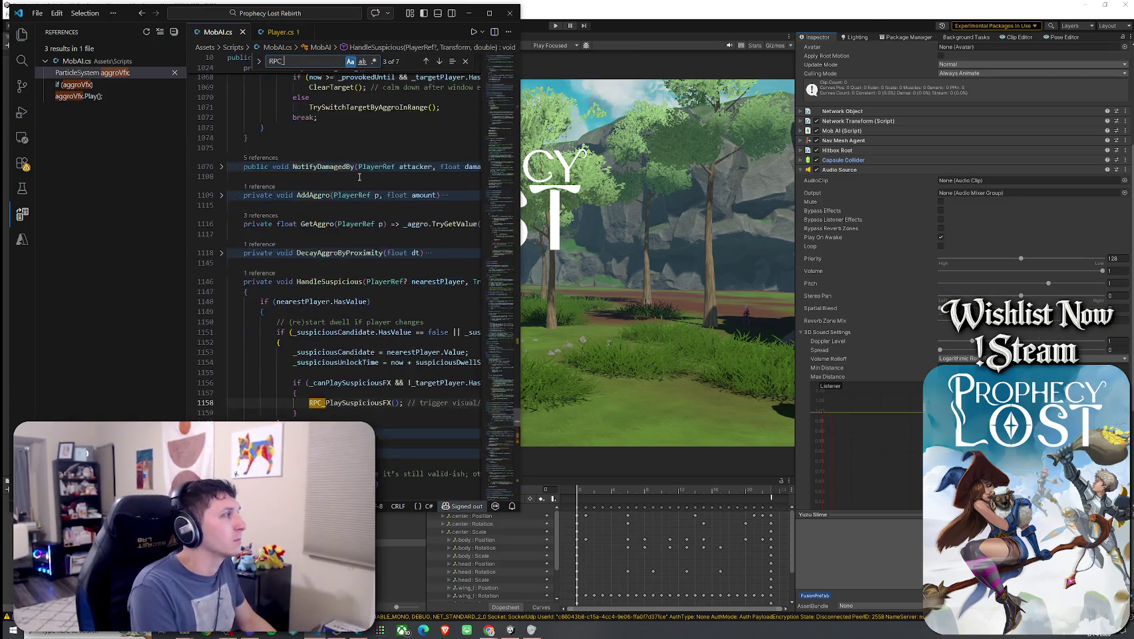
pyautogui.write('_PlayAggro')
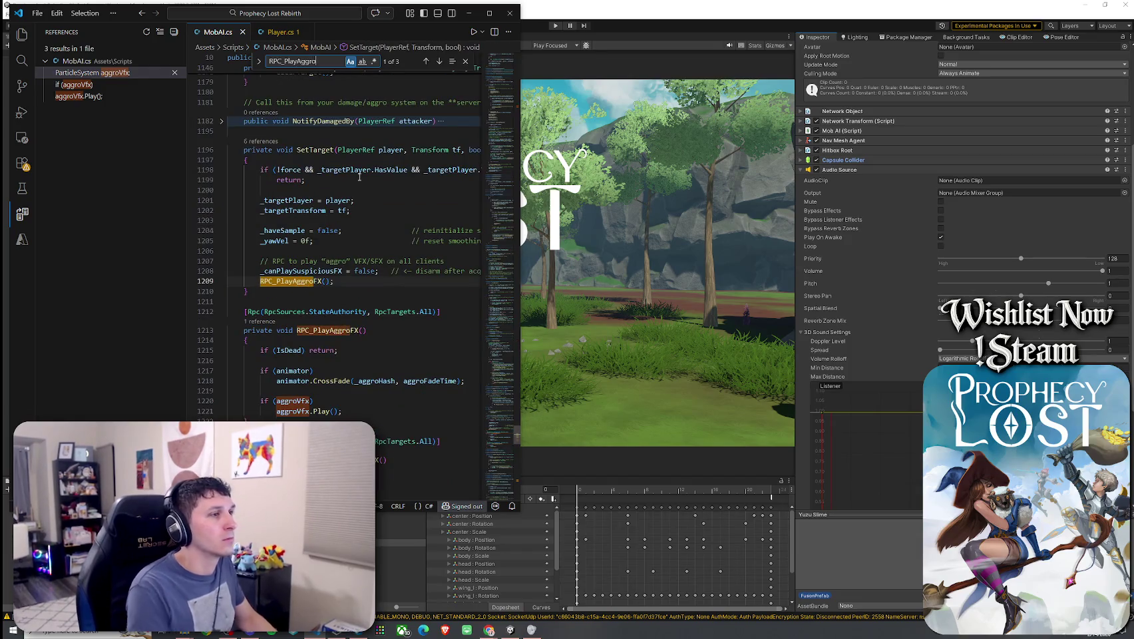
pyautogui.rightClick(304, 284)
pyautogui.click(353, 156)
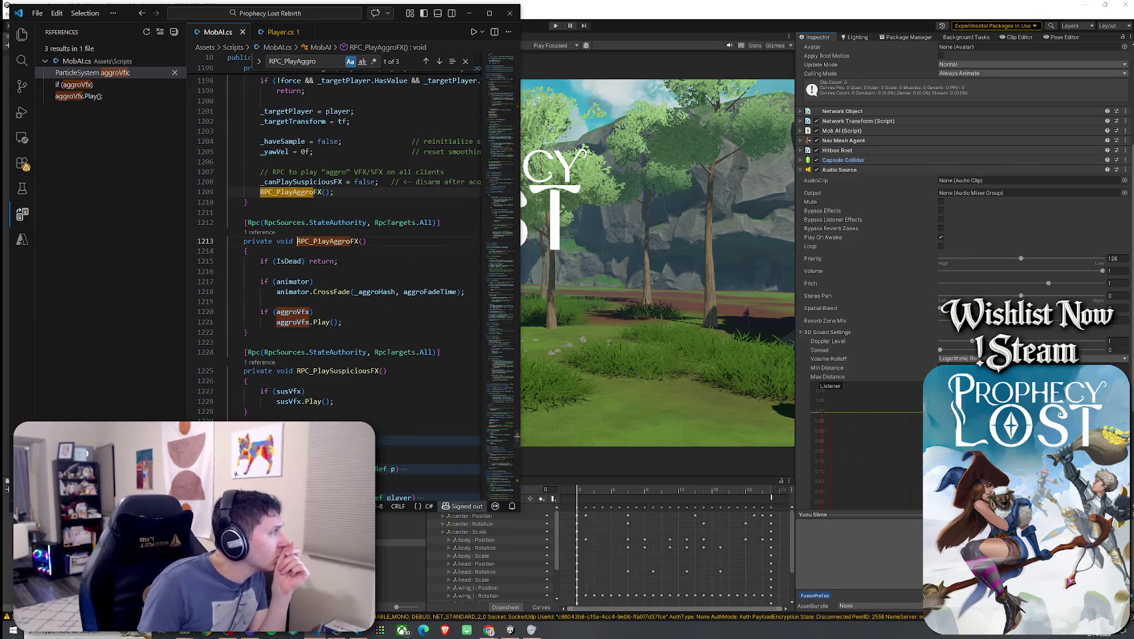
# - Search for PlayOneShotSafe, peek at PlayOneShot's AudioSource definition, then return to MobAI.cs line 416
pyautogui.hotkey('ctrl', 'f')
pyautogui.write('F')
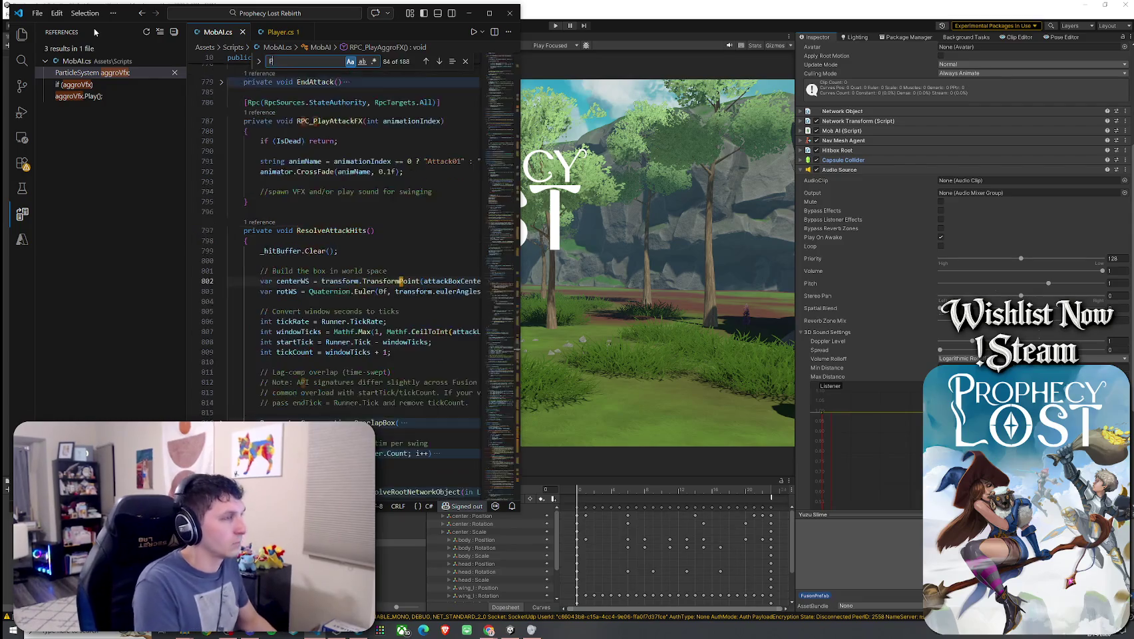
pyautogui.press('BackSpace')
pyautogui.write('PlayOneShot')
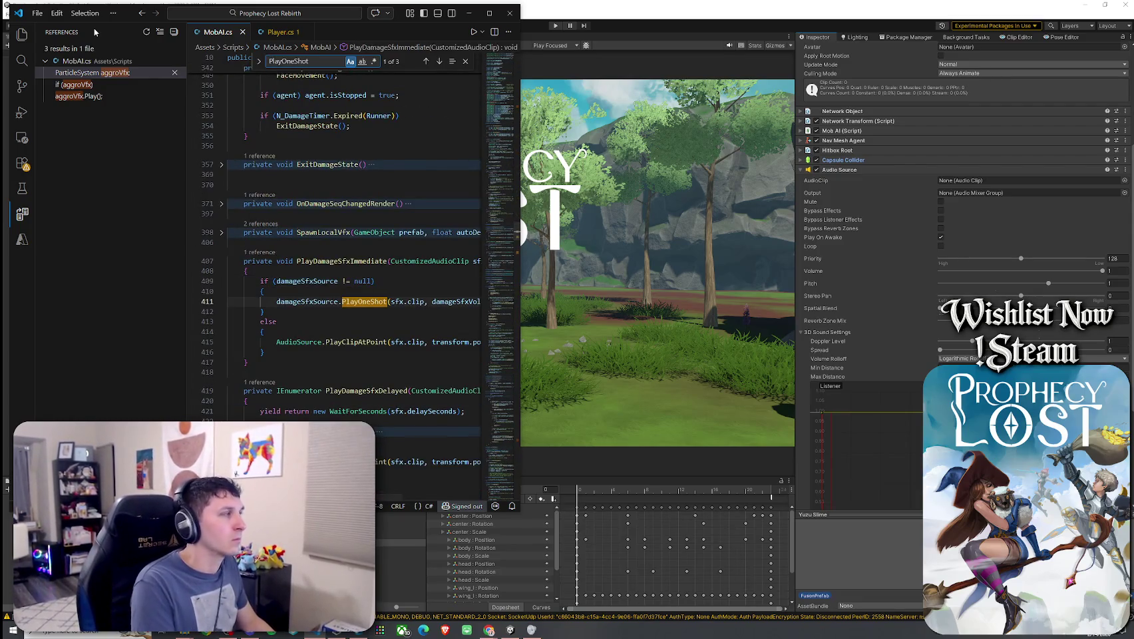
pyautogui.write('Safe')
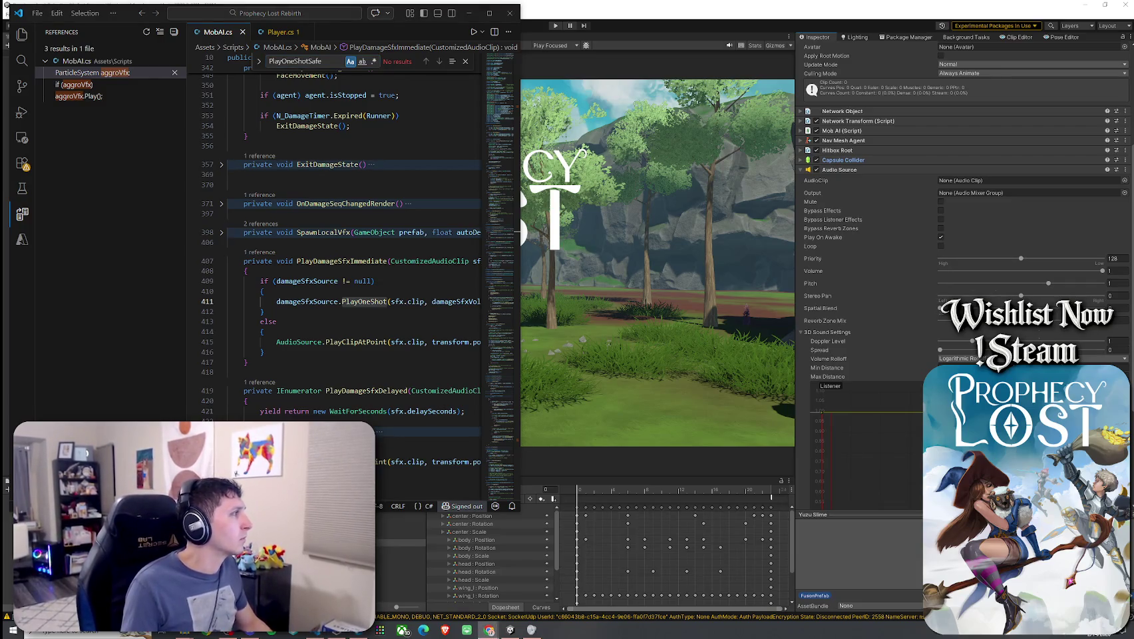
pyautogui.rightClick(362, 304)
pyautogui.click(363, 159)
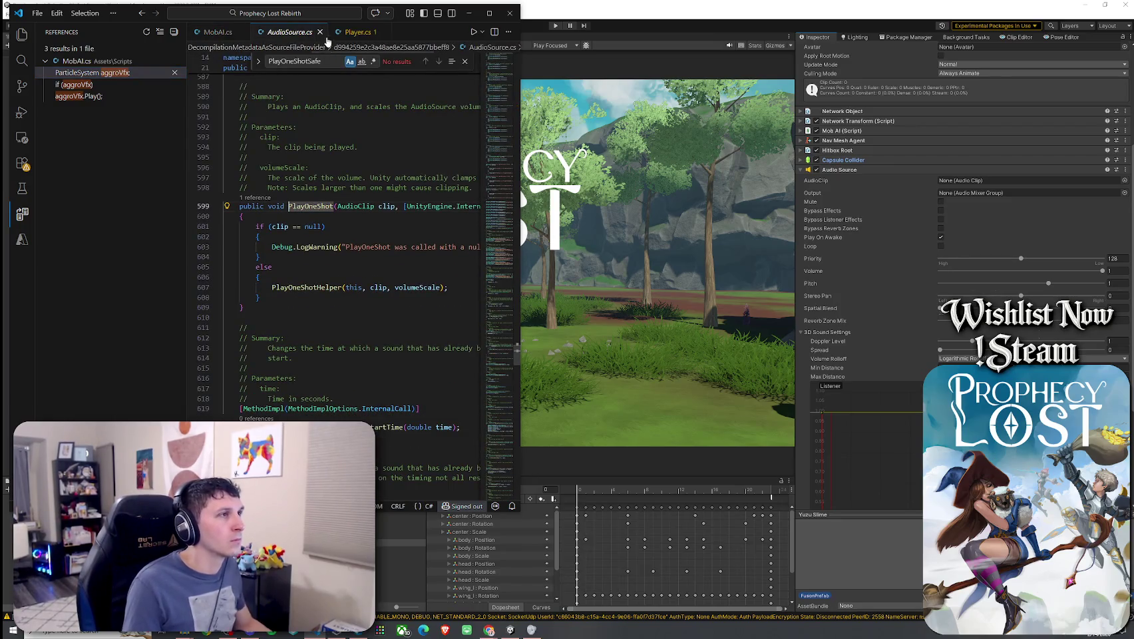
pyautogui.click(320, 32)
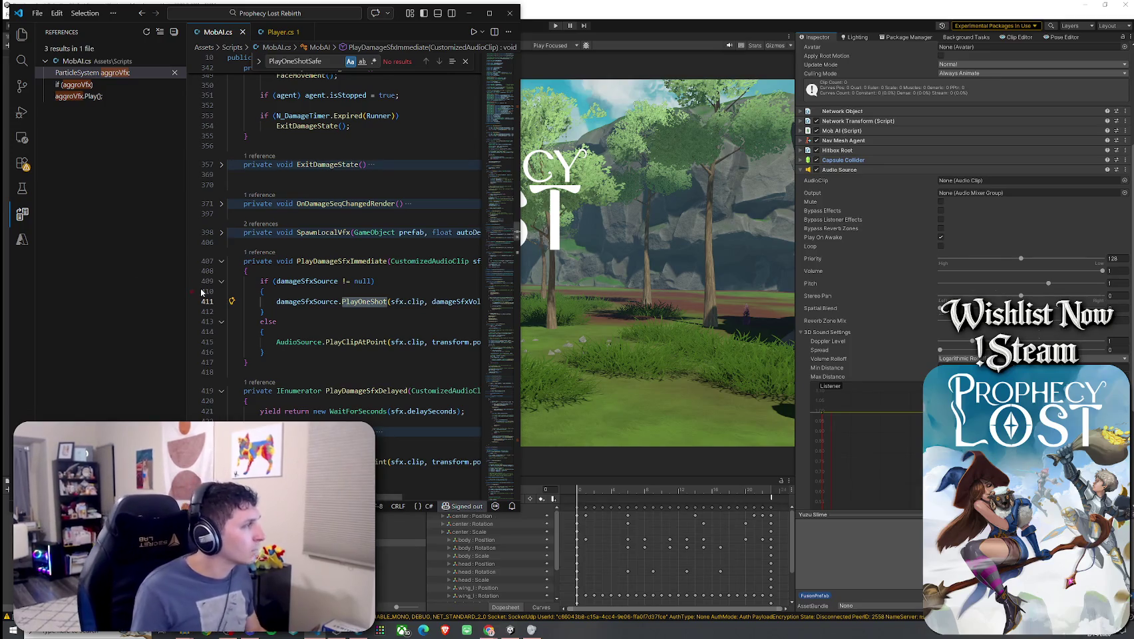
pyautogui.moveTo(363, 303)
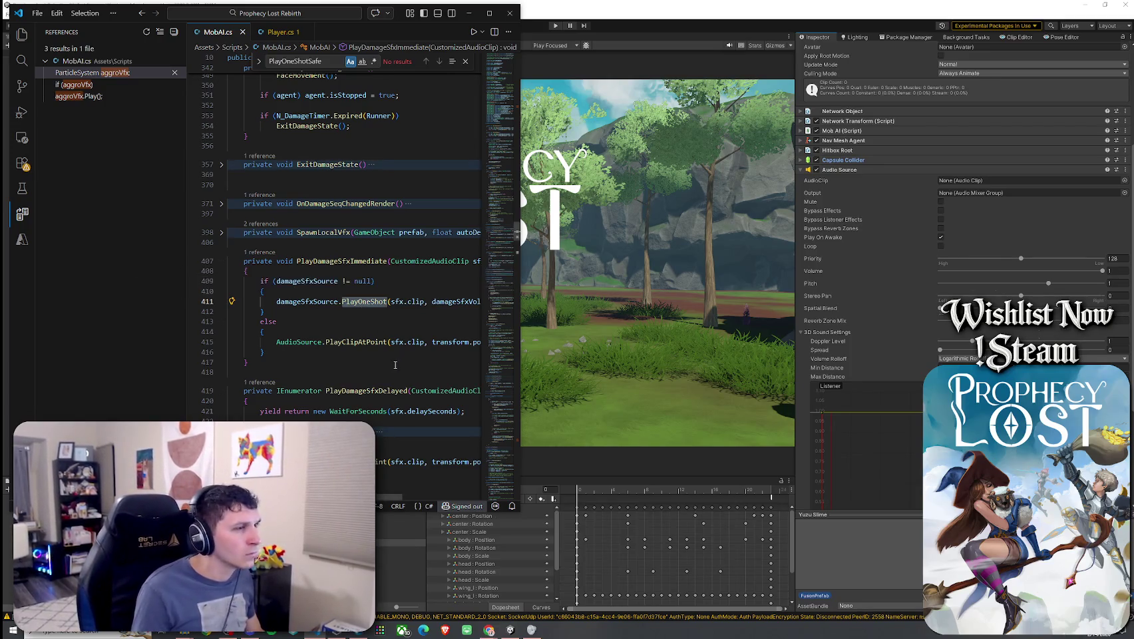
pyautogui.click(337, 351)
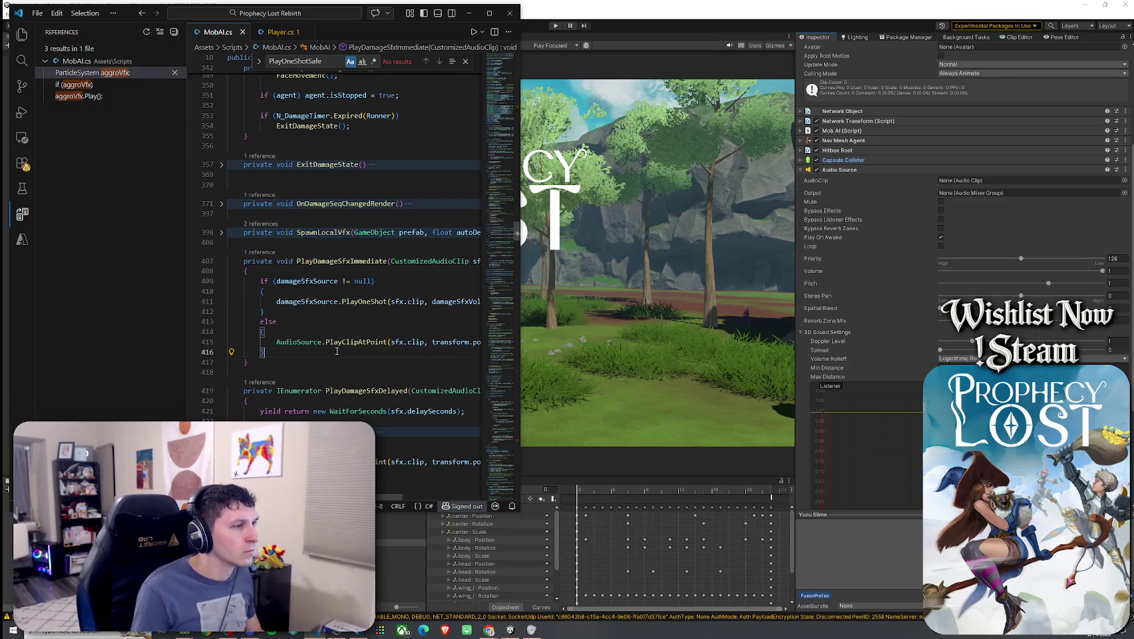
# - Paste in the PlayOneShotSafe method and indent its body
pyautogui.scroll(-6, 334, 359)
pyautogui.scroll(-4, 334, 359)
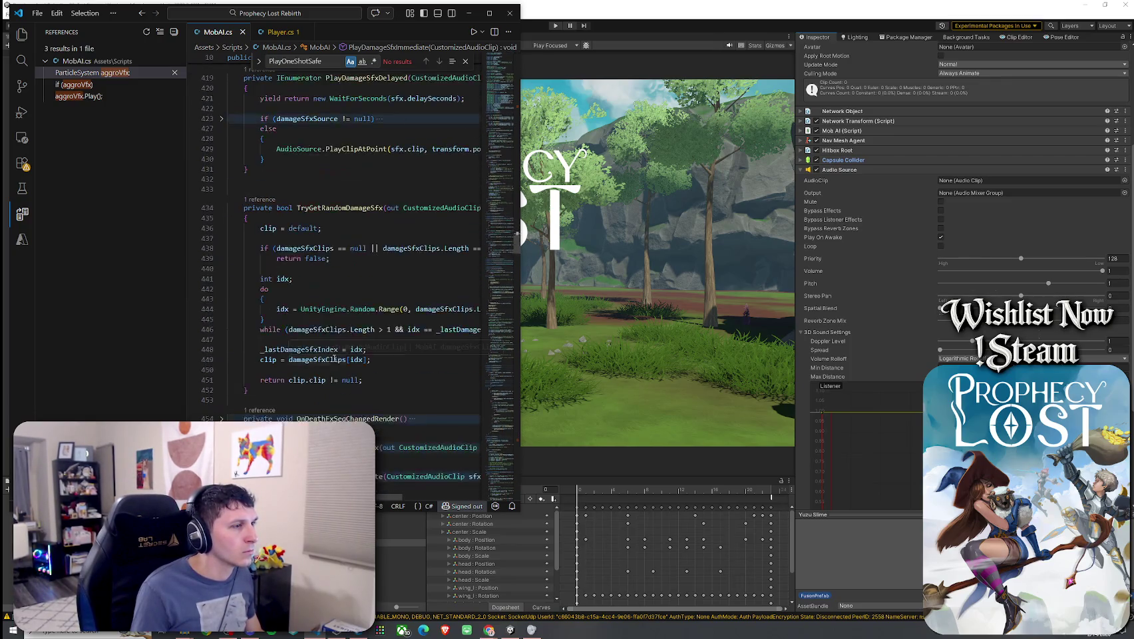
pyautogui.click(326, 395)
pyautogui.hotkey('ctrl', 'v')
pyautogui.scroll(-2, 326, 394)
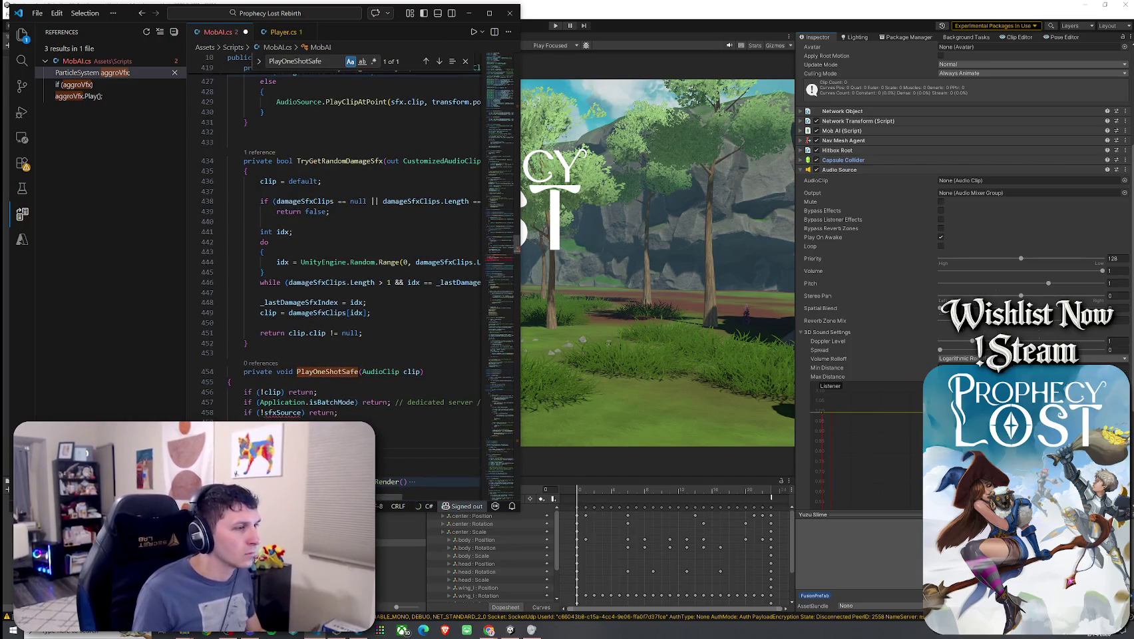
pyautogui.moveTo(227, 381); pyautogui.dragTo(319, 432)
pyautogui.press('Tab')
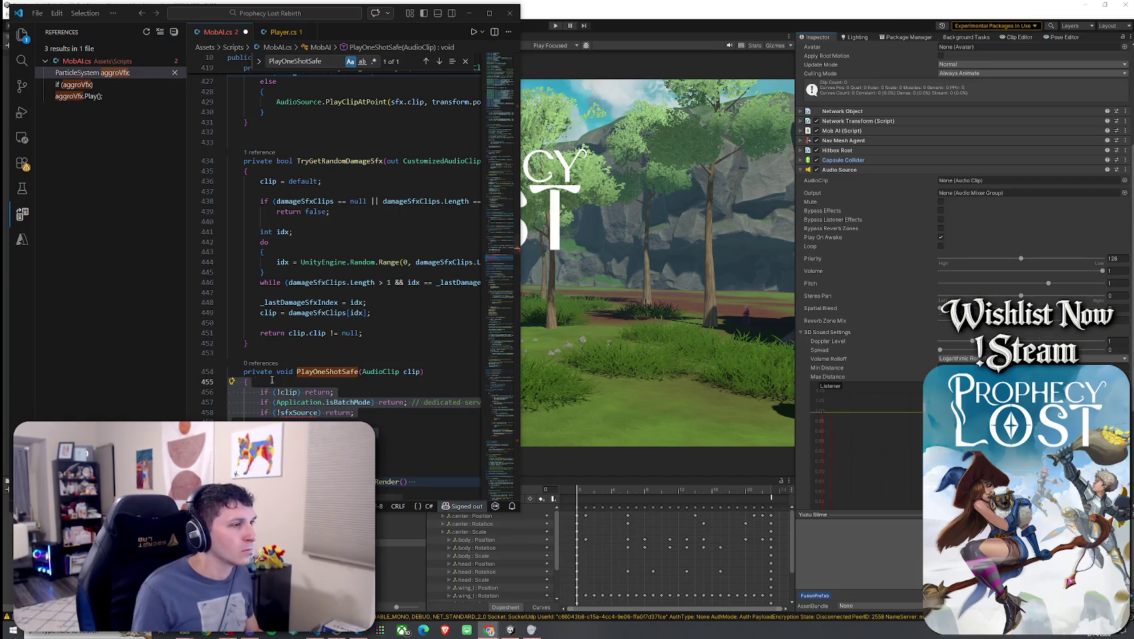
pyautogui.scroll(-5, 354, 299)
# - Paste the sfxSource, aggroSound and suspiciousSound fields under the Sounds header and indent them
pyautogui.hotkey('ctrl', 'f')
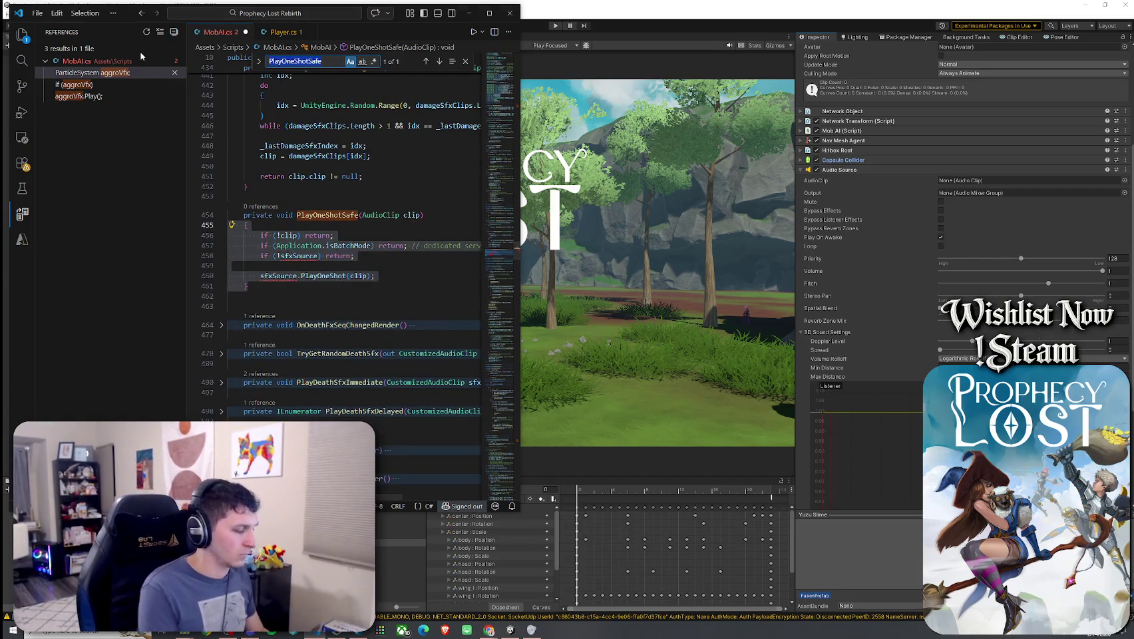
pyautogui.write('Sounds')
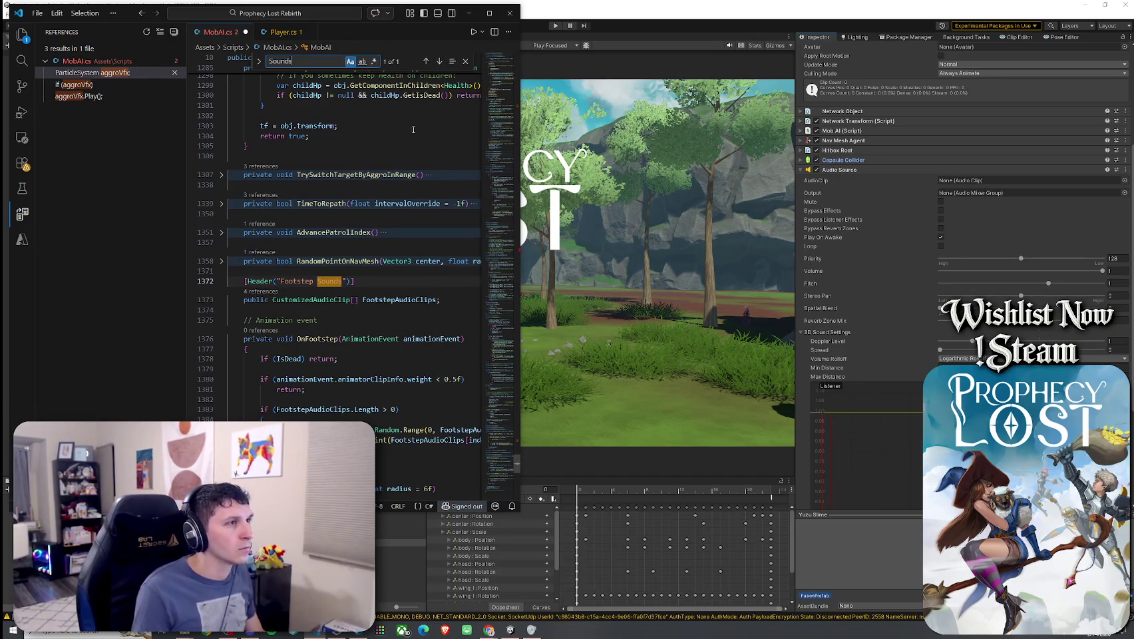
pyautogui.moveTo(280, 281); pyautogui.dragTo(317, 280)
pyautogui.press('Return')
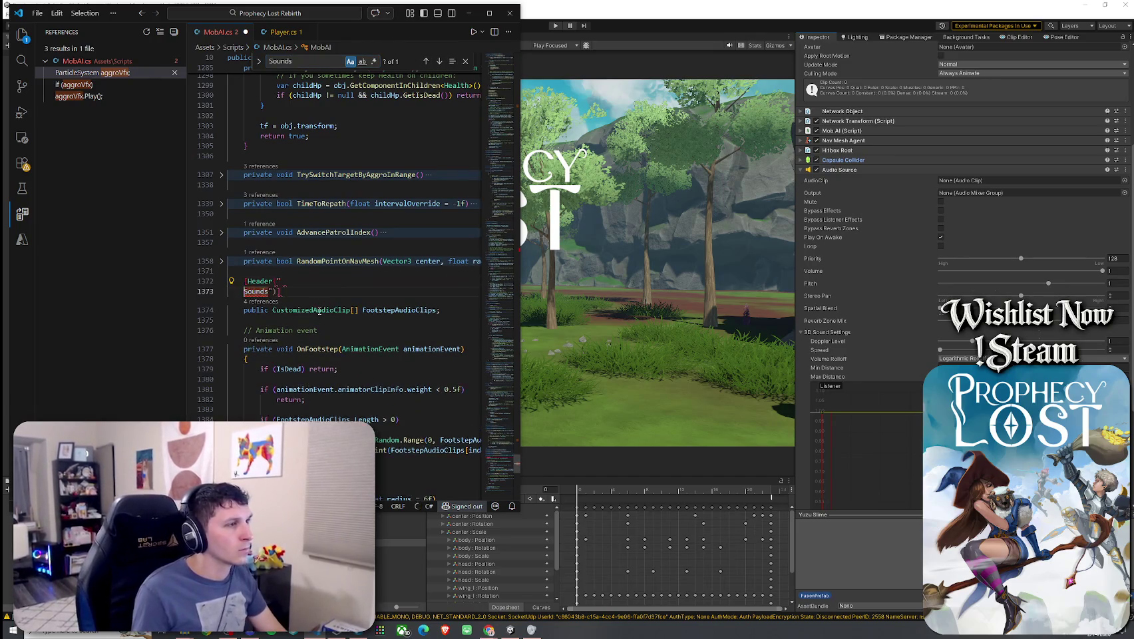
pyautogui.press('BackSpace')
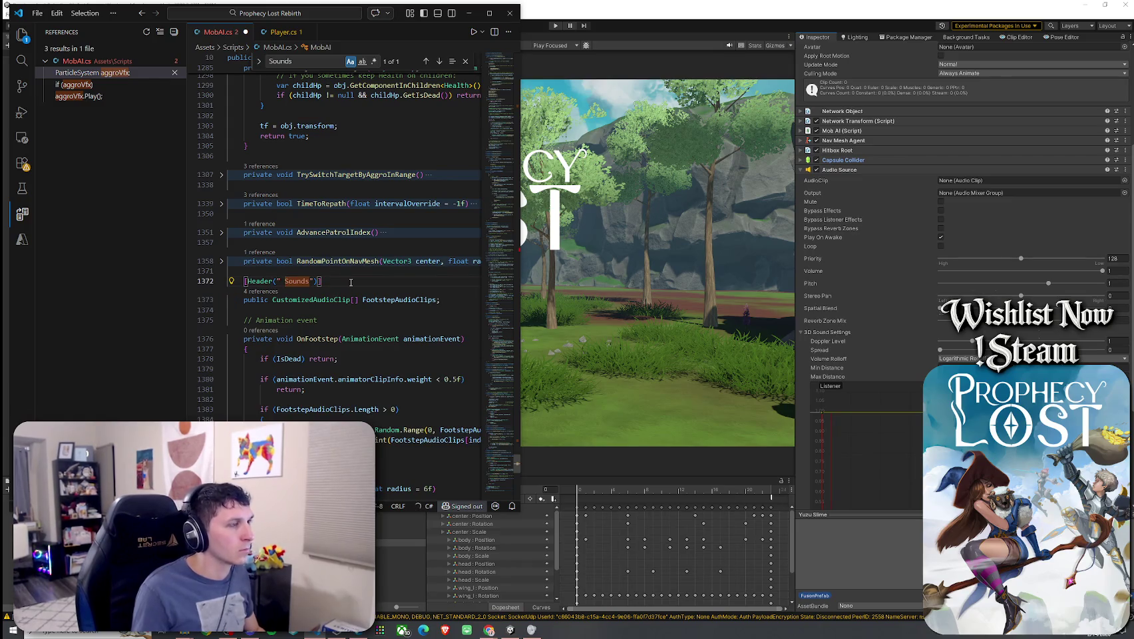
pyautogui.write('[SerializeField] private AudioSource sfxSource; [SerializeField] private AudioClip aggroSound; [SerializeField] private AudioClip suspiciousSound;')
pyautogui.moveTo(437, 337); pyautogui.dragTo(233, 318)
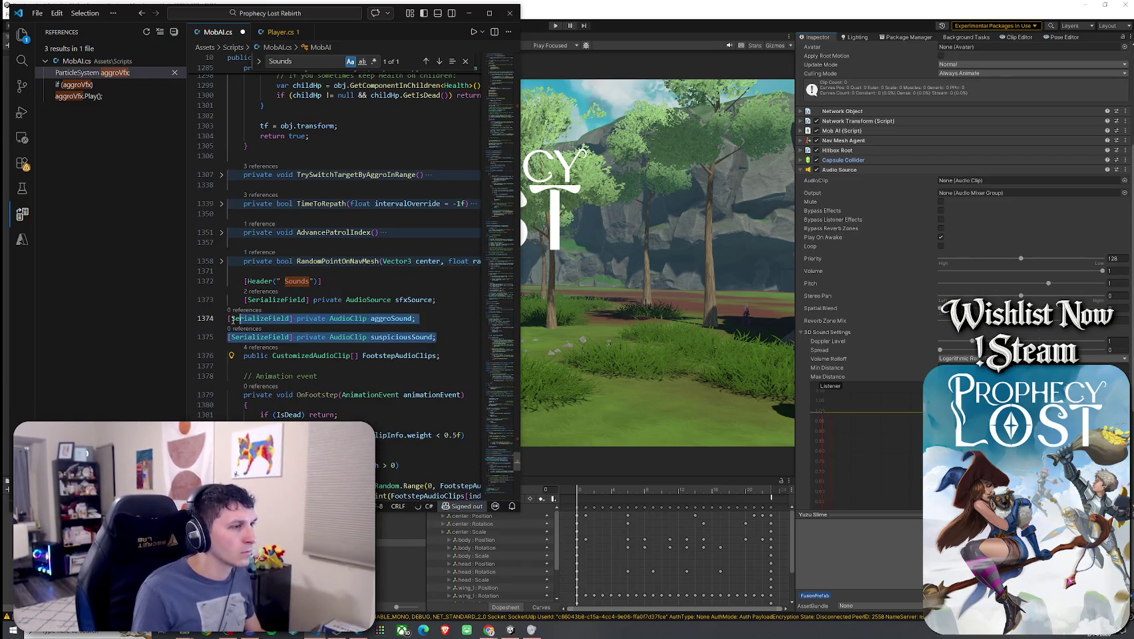
pyautogui.press('Tab')
pyautogui.click(358, 348)
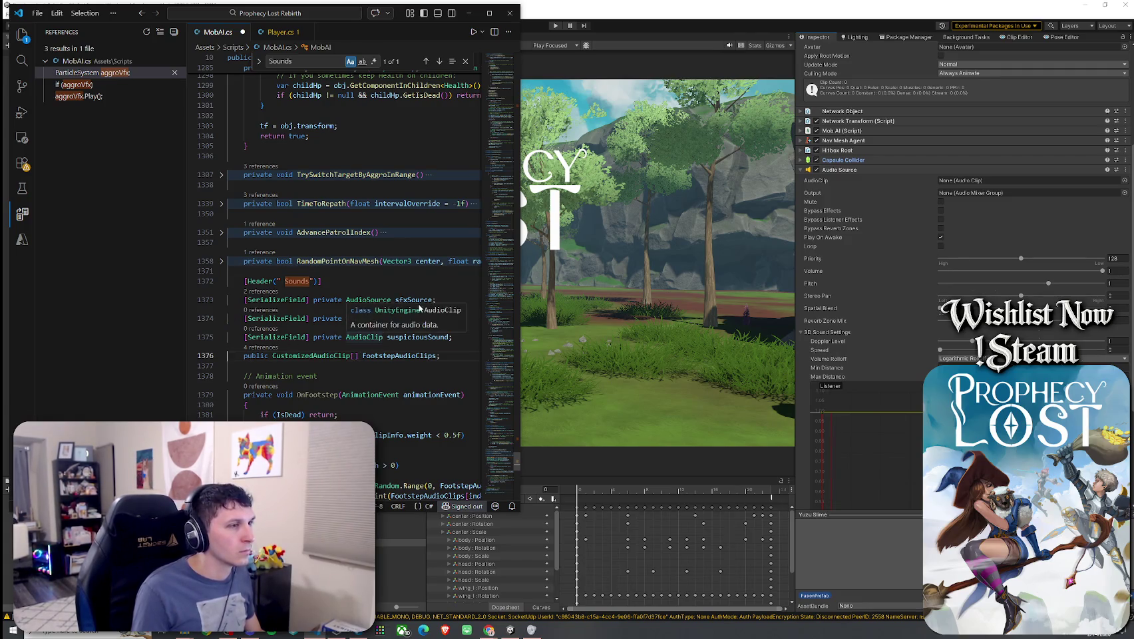
pyautogui.click(420, 336)
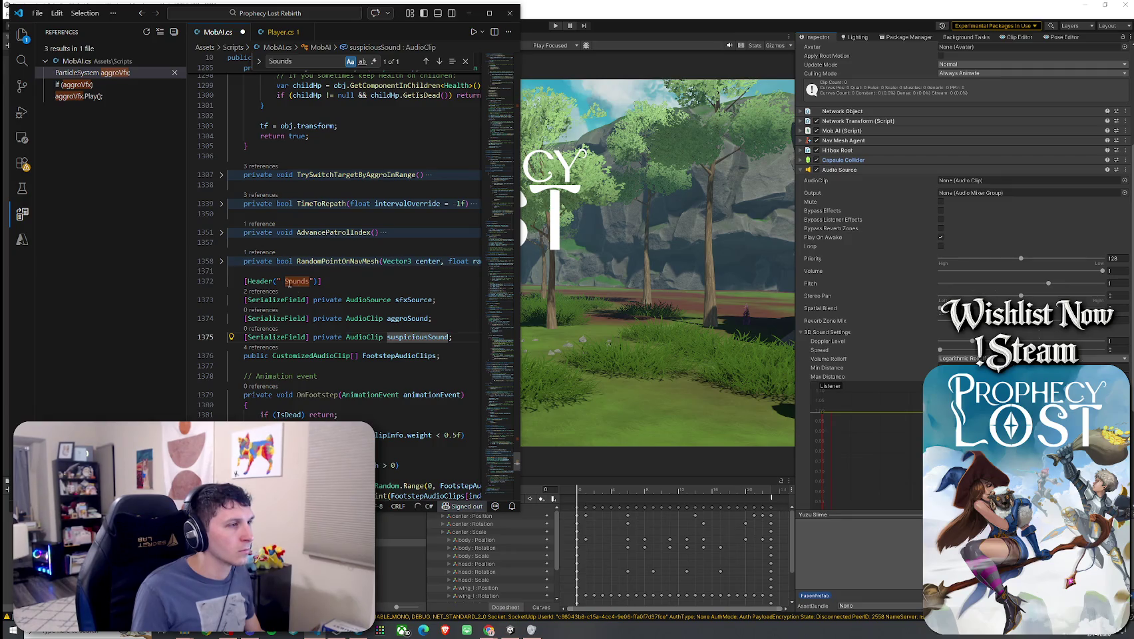
# - Rename the header to "Footstep, Suspicion, Aggro Sounds"
pyautogui.click(315, 281)
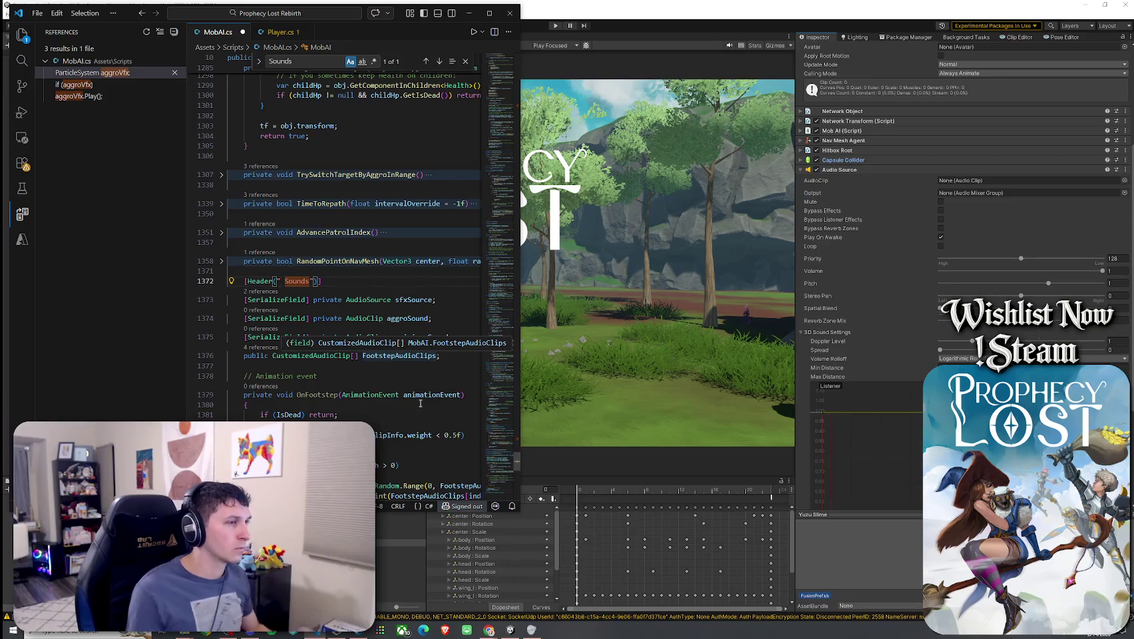
pyautogui.write('Footstep, Ag')
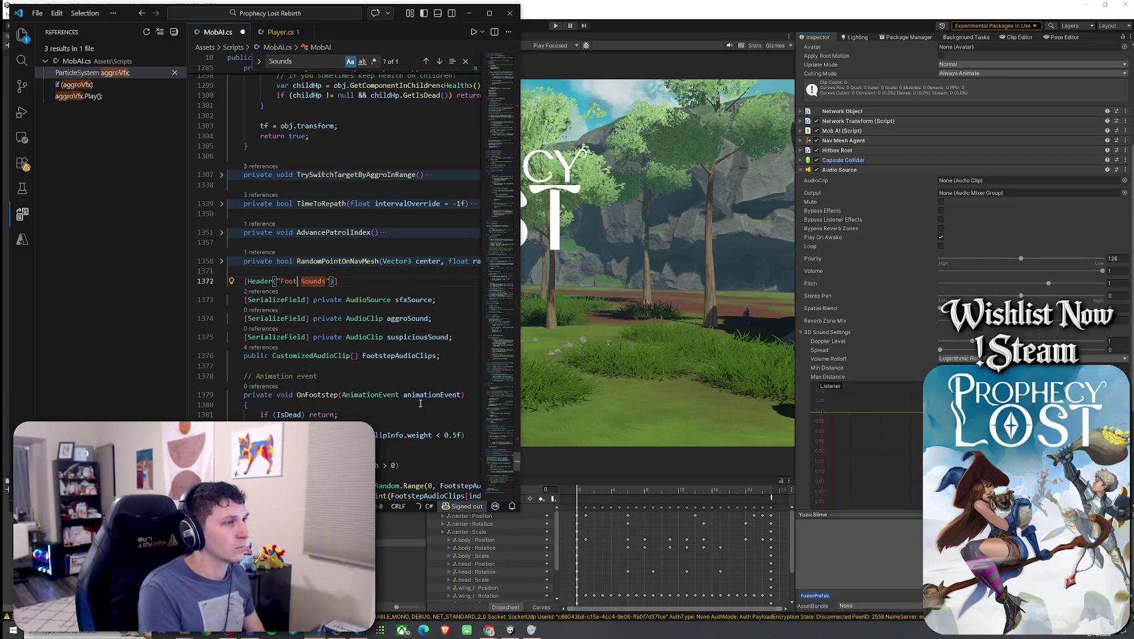
pyautogui.press('BackSpace')
pyautogui.press('BackSpace')
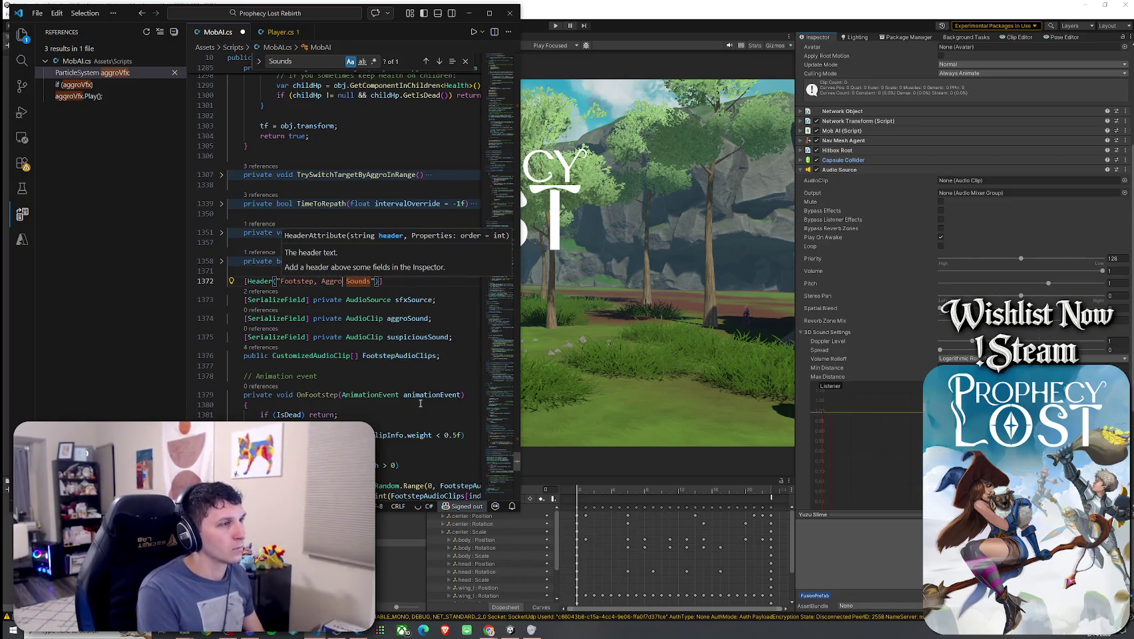
pyautogui.write('Suspicion, ')
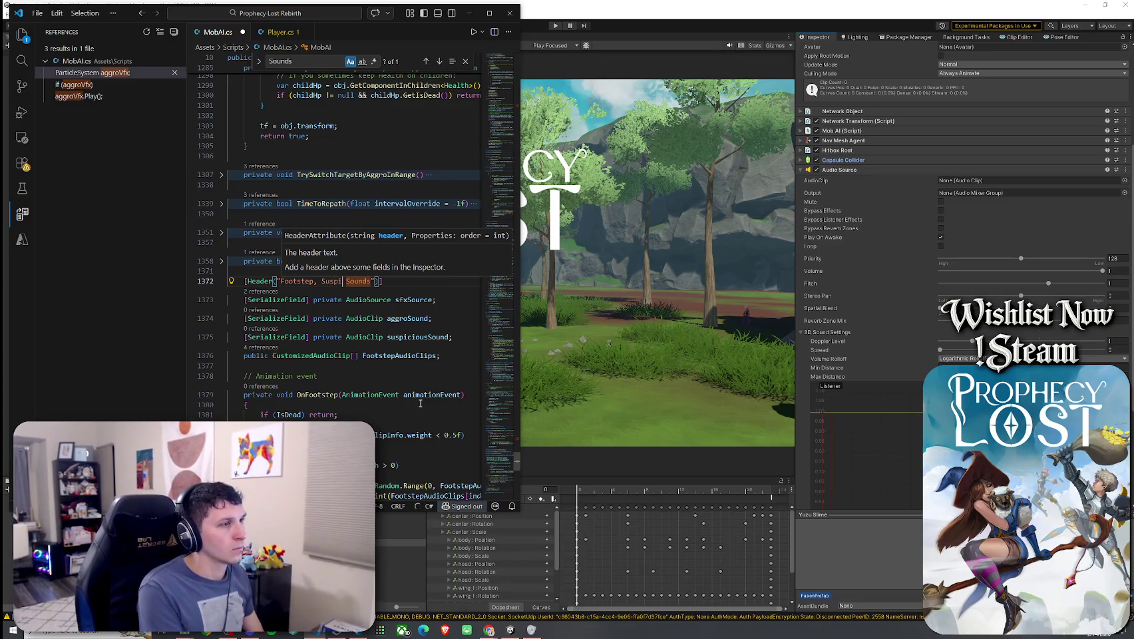
pyautogui.write('Aggro')
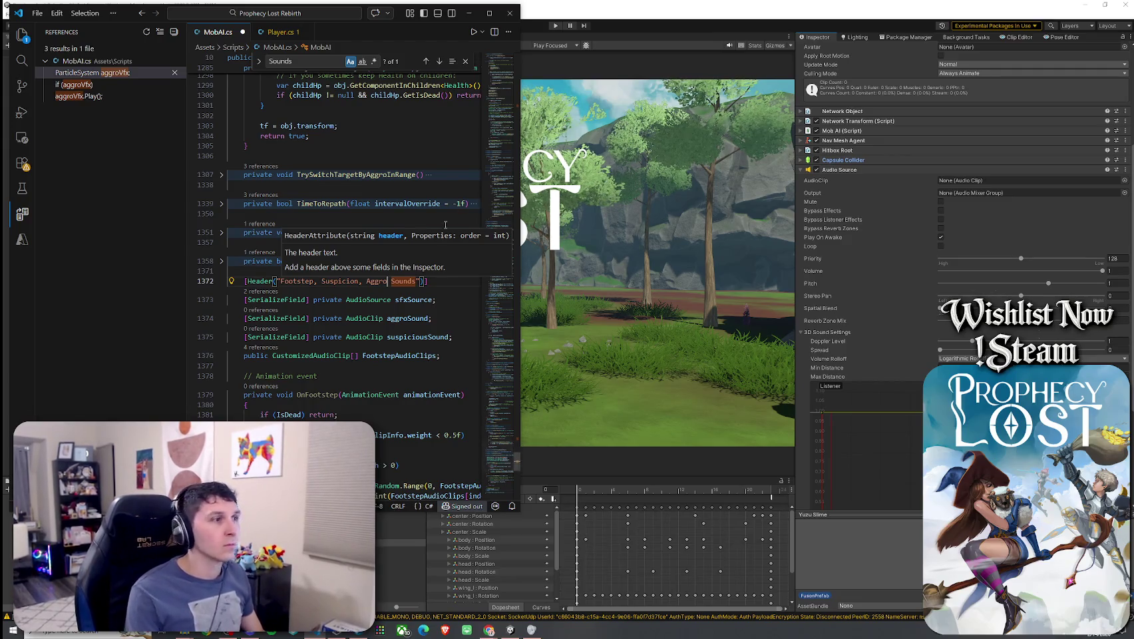
pyautogui.click(411, 299)
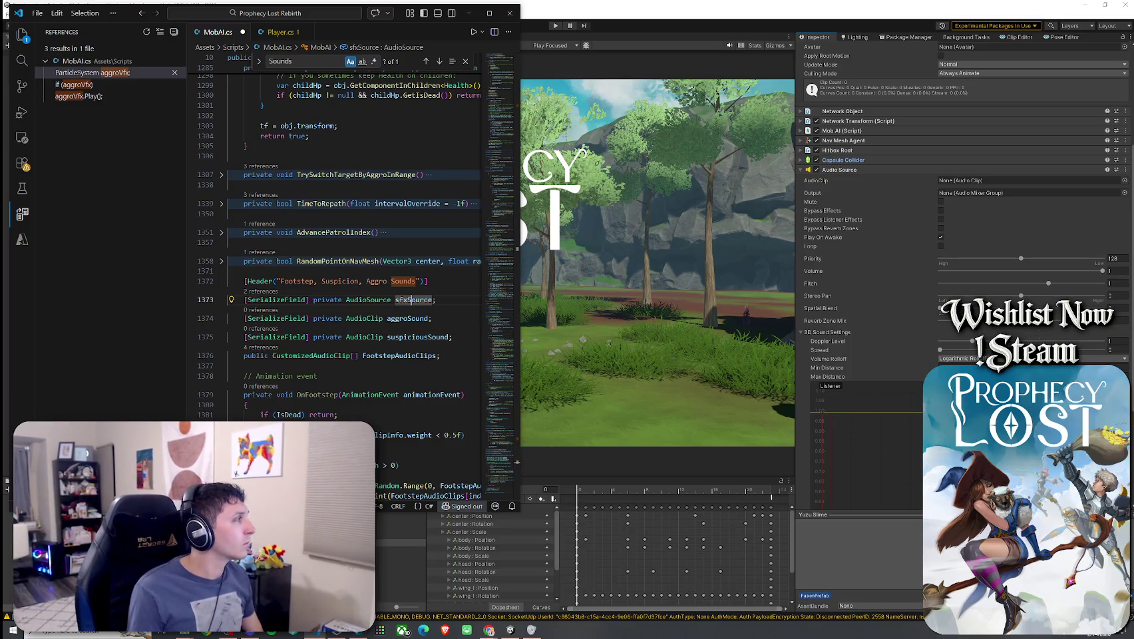
pyautogui.scroll(-5, 394, 352)
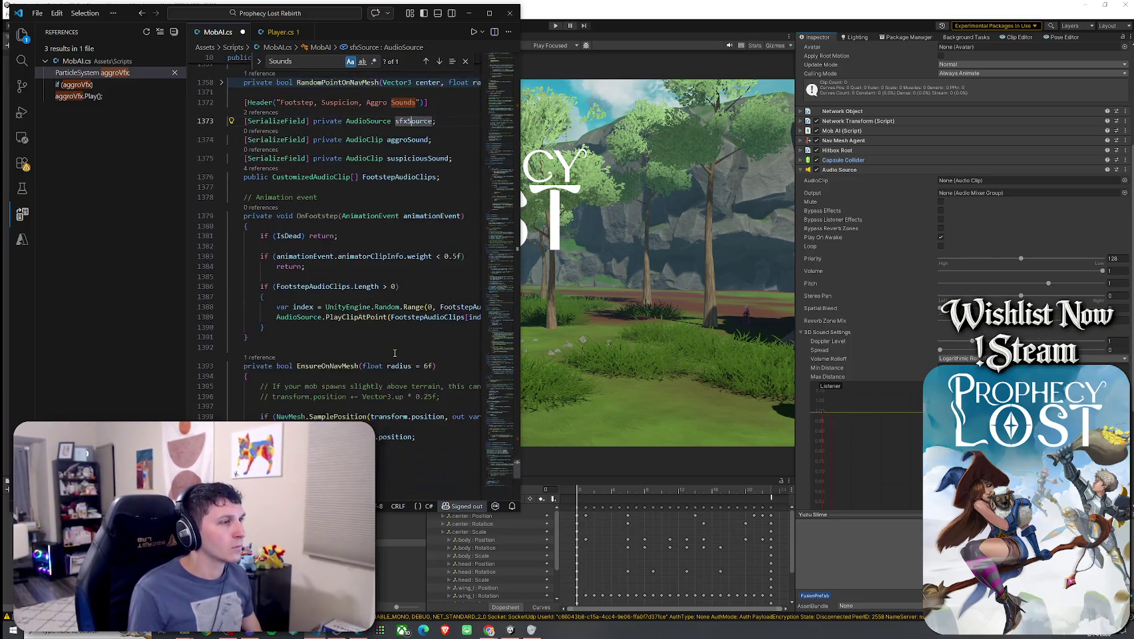
pyautogui.scroll(7, 374, 352)
pyautogui.hotkey('ctrl', 'f')
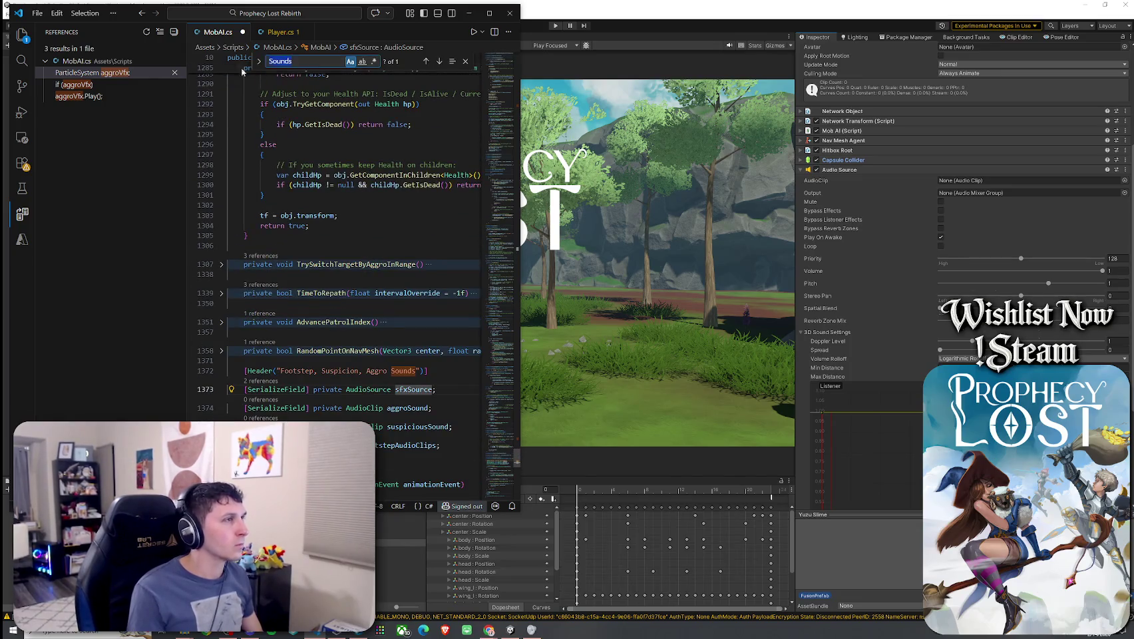
# - Add PlayOneShotSafe(suspiciousSound) to RPC_PlaySuspiciousFX alongside the susVfx play lines
pyautogui.write('RIC')
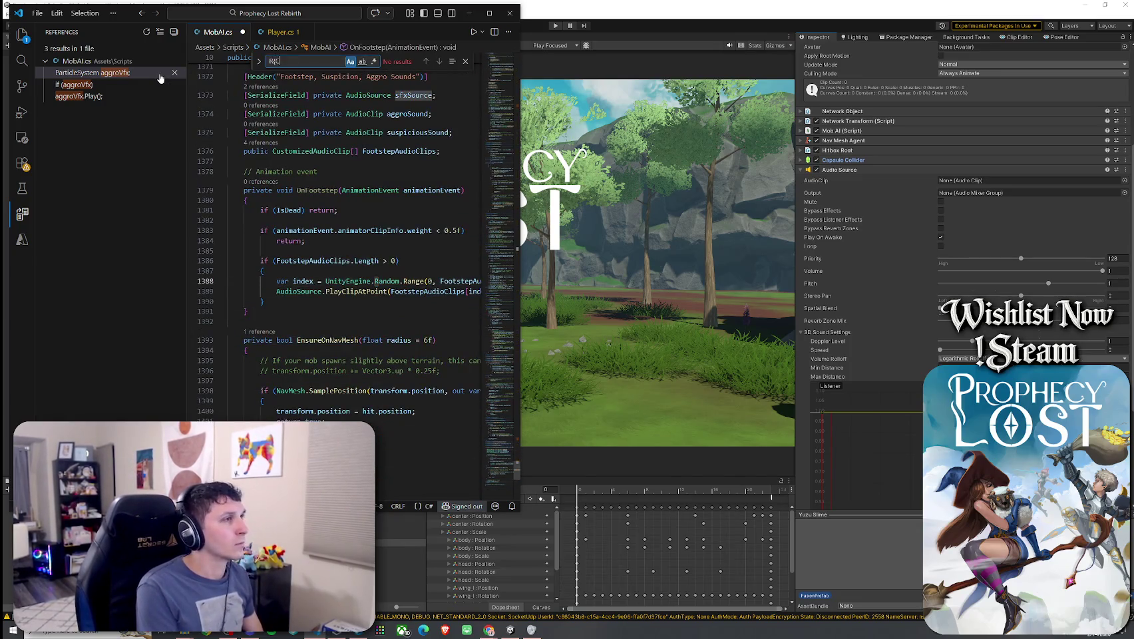
pyautogui.press('BackSpace')
pyautogui.press('BackSpace')
pyautogui.write('PC_P')
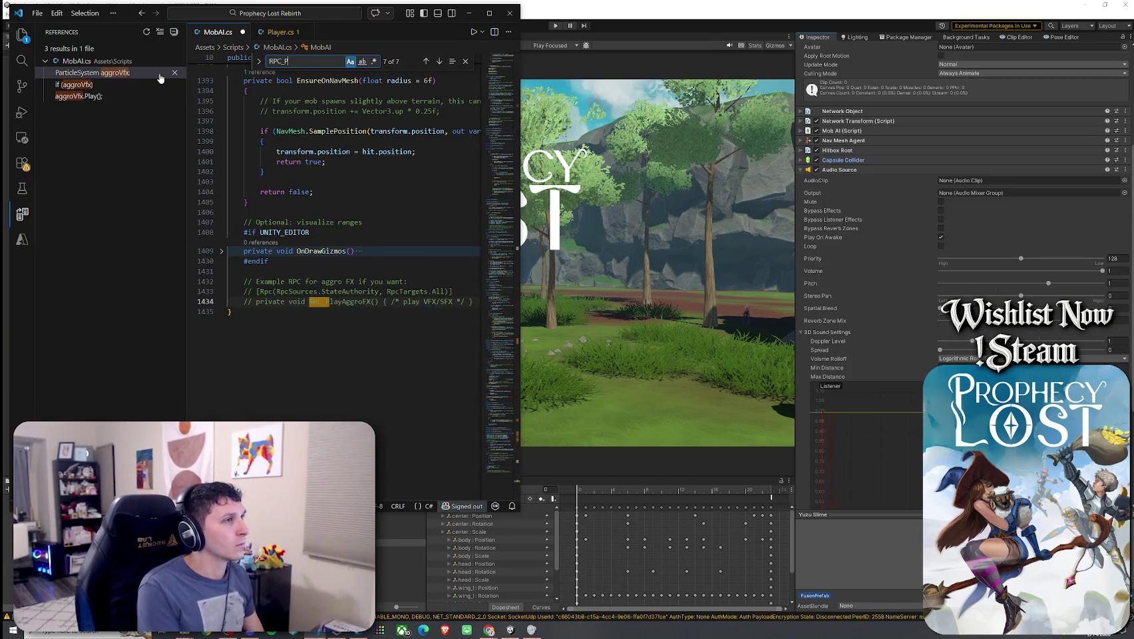
pyautogui.write('lay')
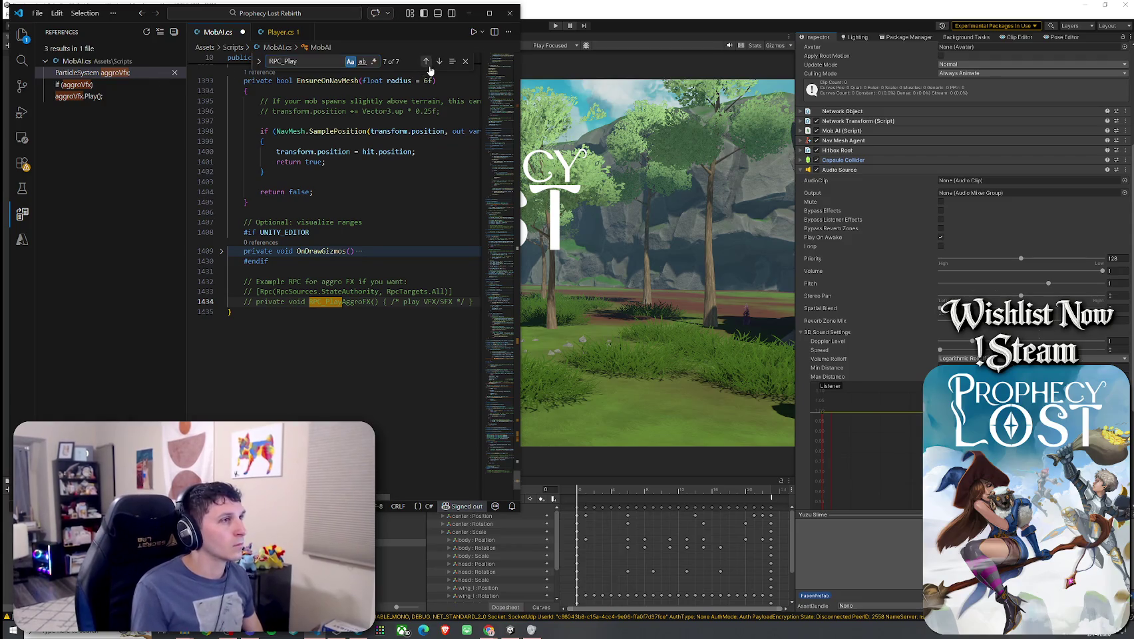
pyautogui.click(427, 62)
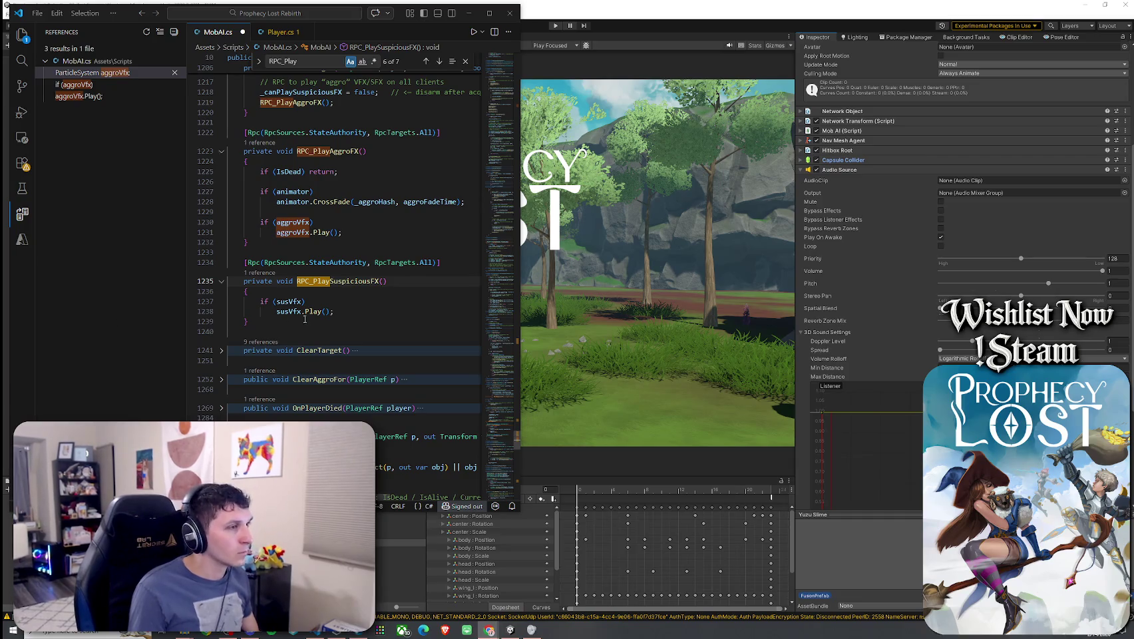
pyautogui.moveTo(334, 311); pyautogui.dragTo(263, 302)
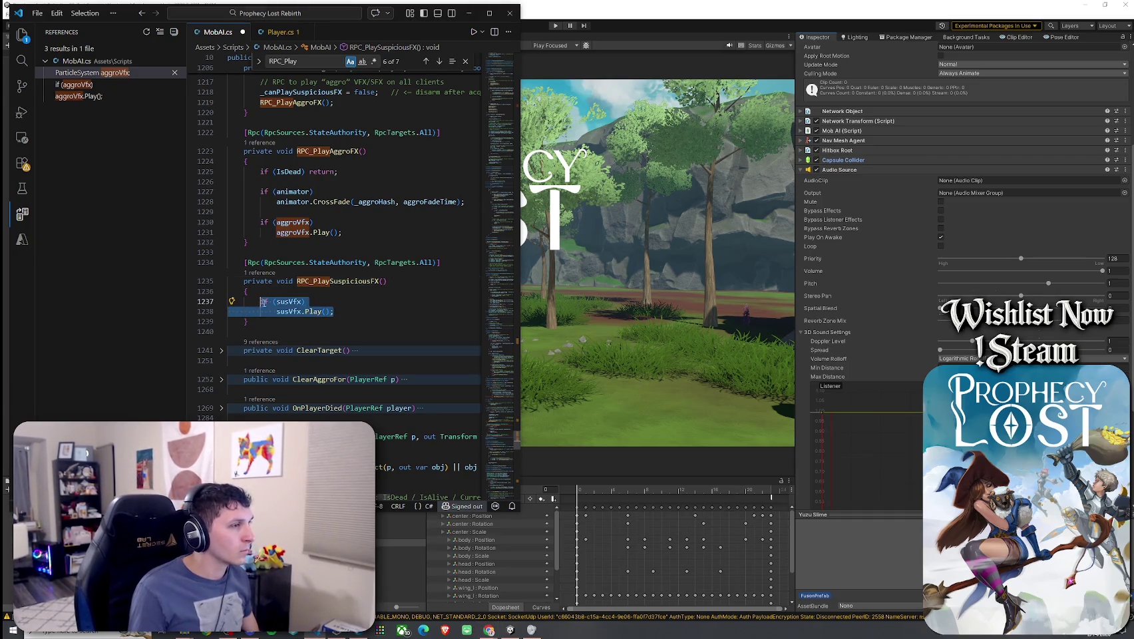
pyautogui.write('if (IsDead) return;  if (susVfx)     susVfx.Play();  PlayOneShotSafe(suspiciousSound);')
pyautogui.moveTo(391, 354); pyautogui.dragTo(227, 310)
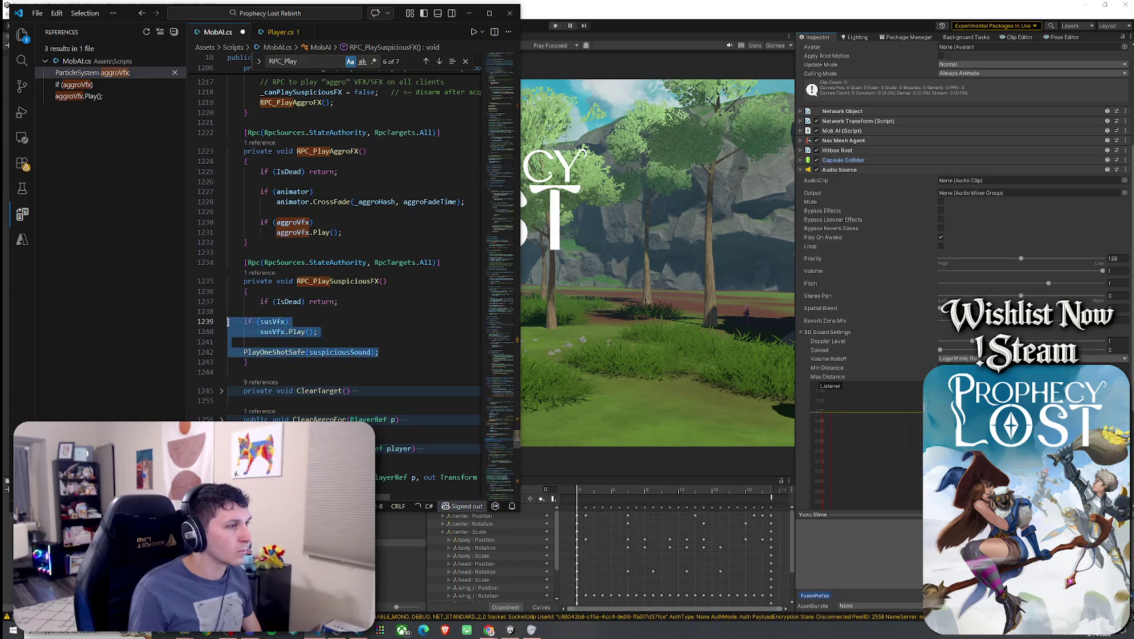
pyautogui.press('Tab')
pyautogui.click(227, 311)
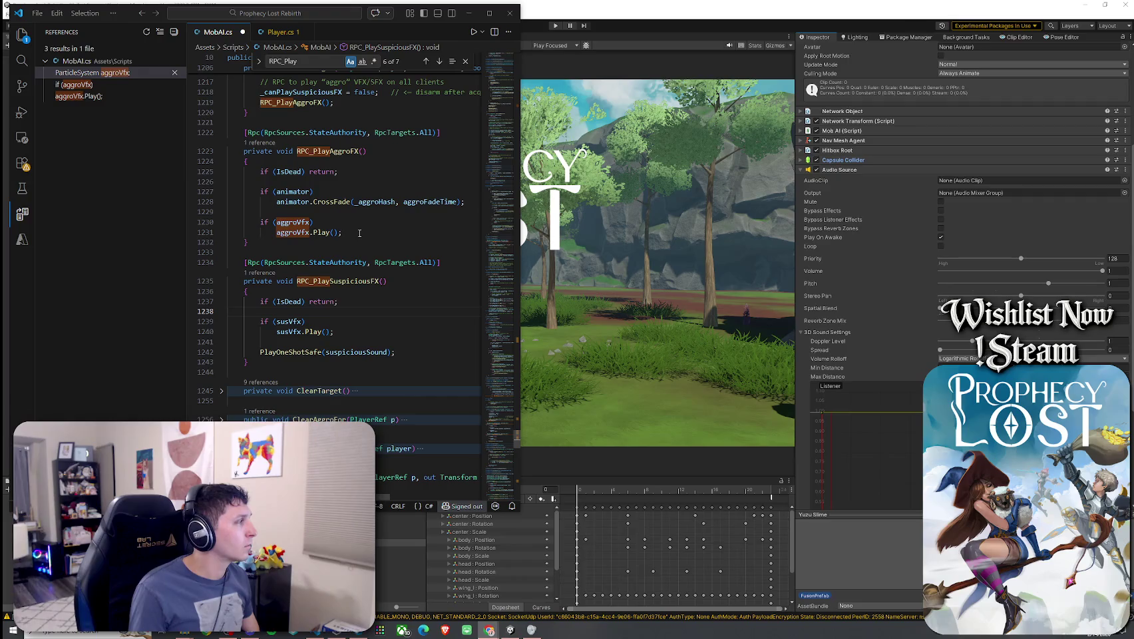
# - Add PlayOneShotSafe(aggroSound) to RPC_PlayAggroFX and fix the IsDead guard's indentation
pyautogui.moveTo(359, 233)
pyautogui.mouseDown()
pyautogui.moveTo(312, 222)
pyautogui.moveTo(280, 172)
pyautogui.moveTo(260, 171)
pyautogui.moveTo(362, 253)
pyautogui.mouseUp()
pyautogui.write('if (IsDead) return;      if (animator)         animator.CrossFade(_aggroHash, aggroFadeTime);      if (aggroVfx)         aggroVfx.Play();      PlayOneShotSafe(aggroSound);')
pyautogui.press('Tab')
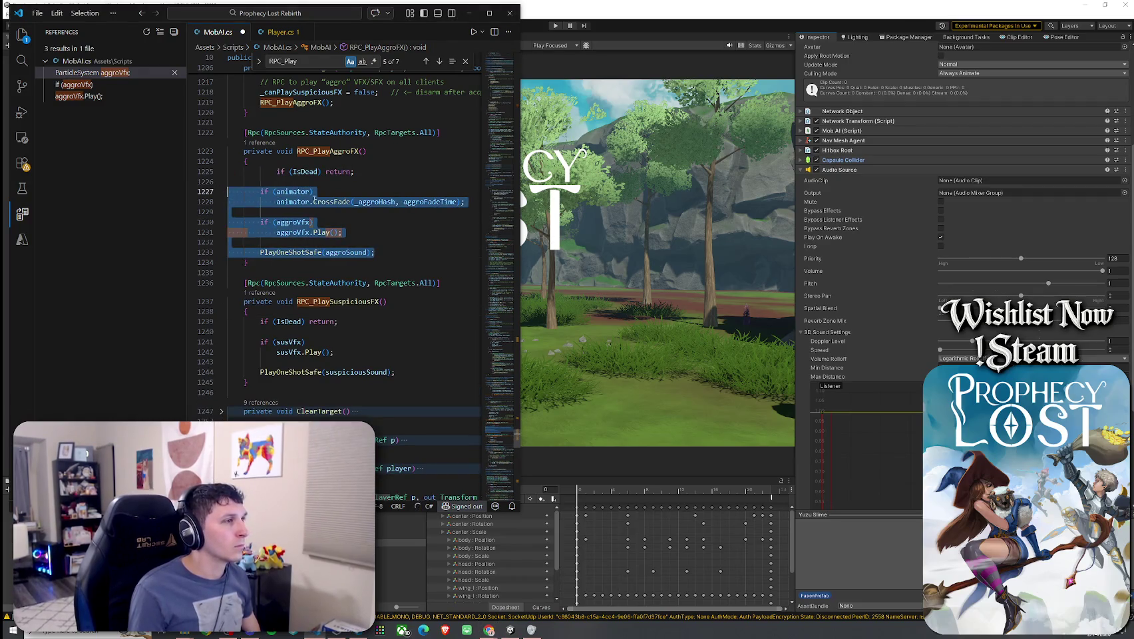
pyautogui.click(320, 171)
pyautogui.hotkey('shift', 'Tab')
pyautogui.click(386, 252)
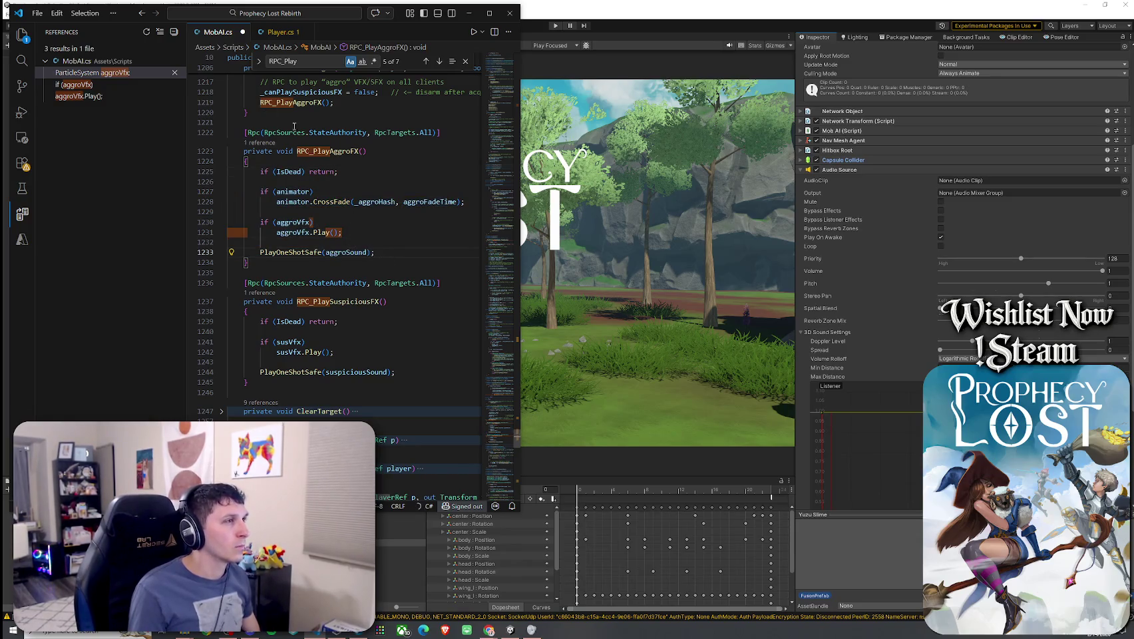
# - Save MobAI.cs and switch to Unity so the scripts recompile
pyautogui.click(39, 14)
pyautogui.click(67, 225)
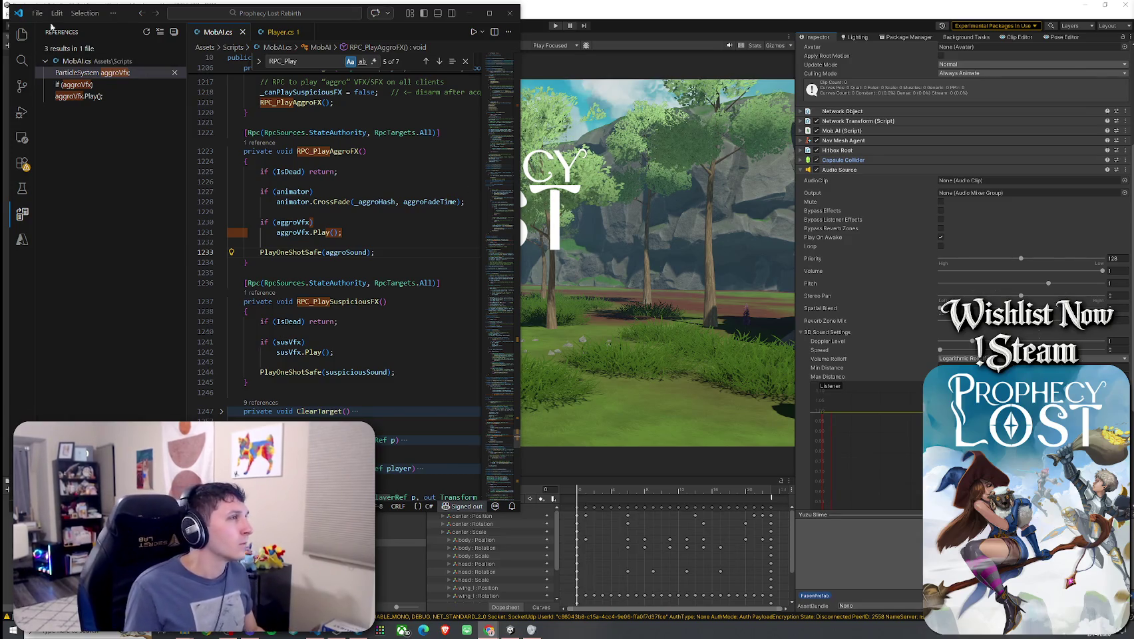
pyautogui.click(37, 14)
pyautogui.click(60, 197)
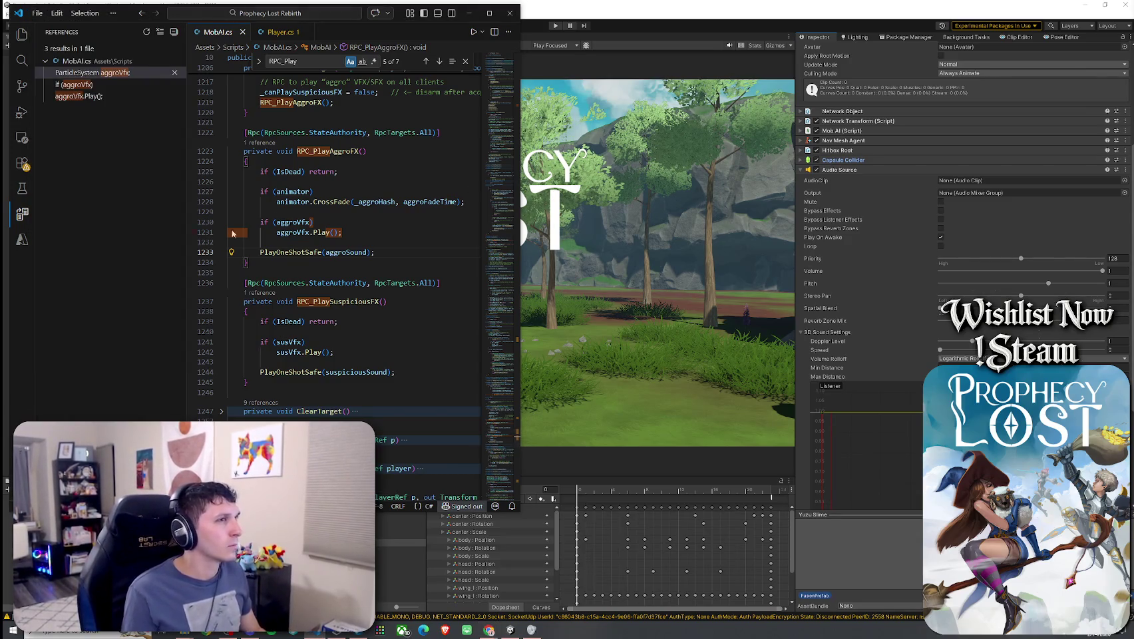
pyautogui.click(593, 5)
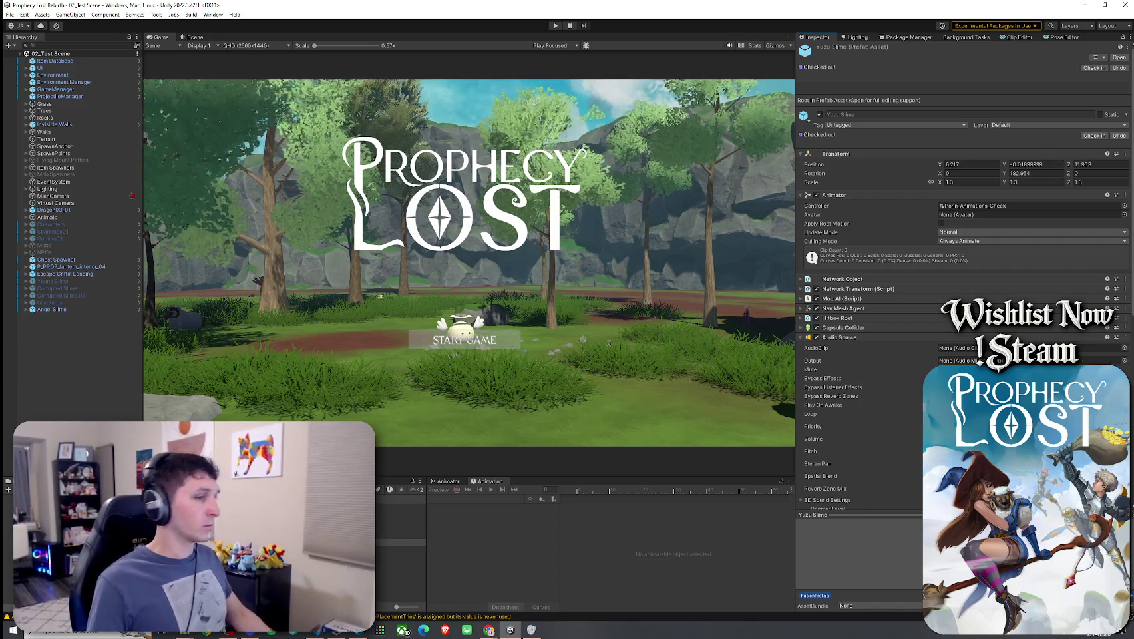
# - After Unity recompiles, scroll the Inspector and return to MobAI.cs in VS Code
pyautogui.scroll(-2, 870, 365)
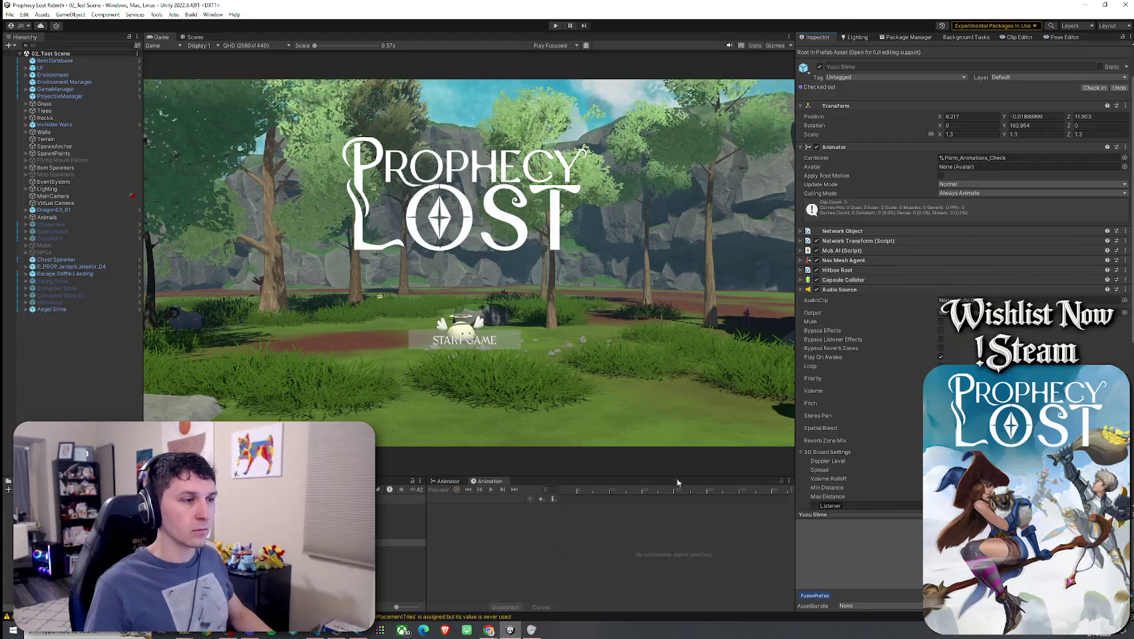
pyautogui.click(327, 629)
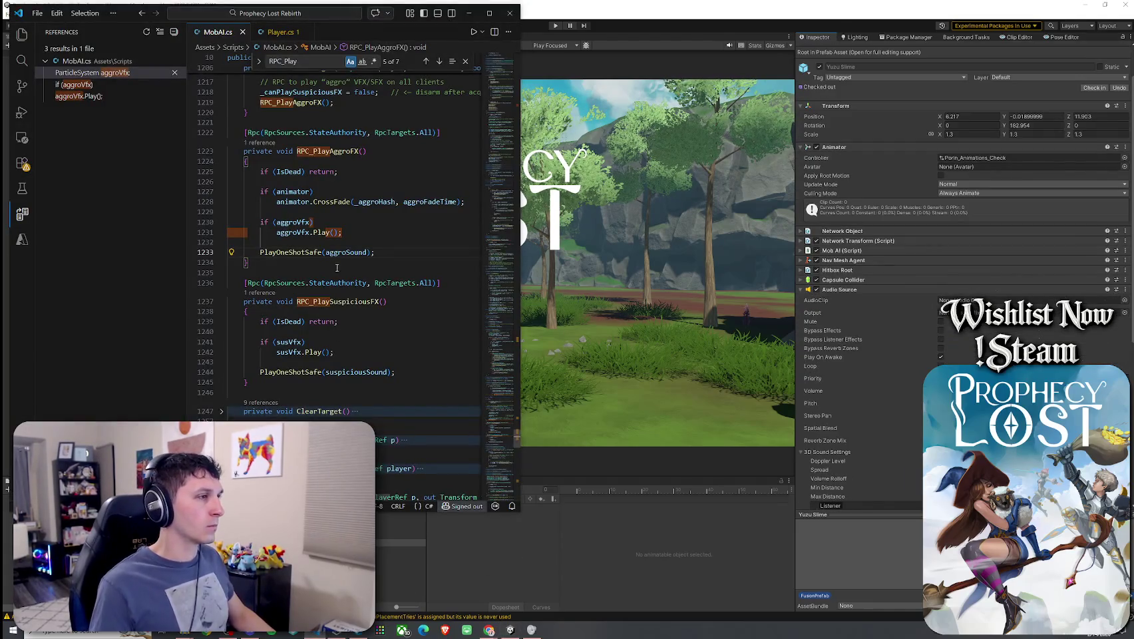
# - Change the aggroSound and suspiciousSound declarations from AudioClip to CustomizedAudioClip
pyautogui.rightClick(352, 252)
pyautogui.press('Escape')
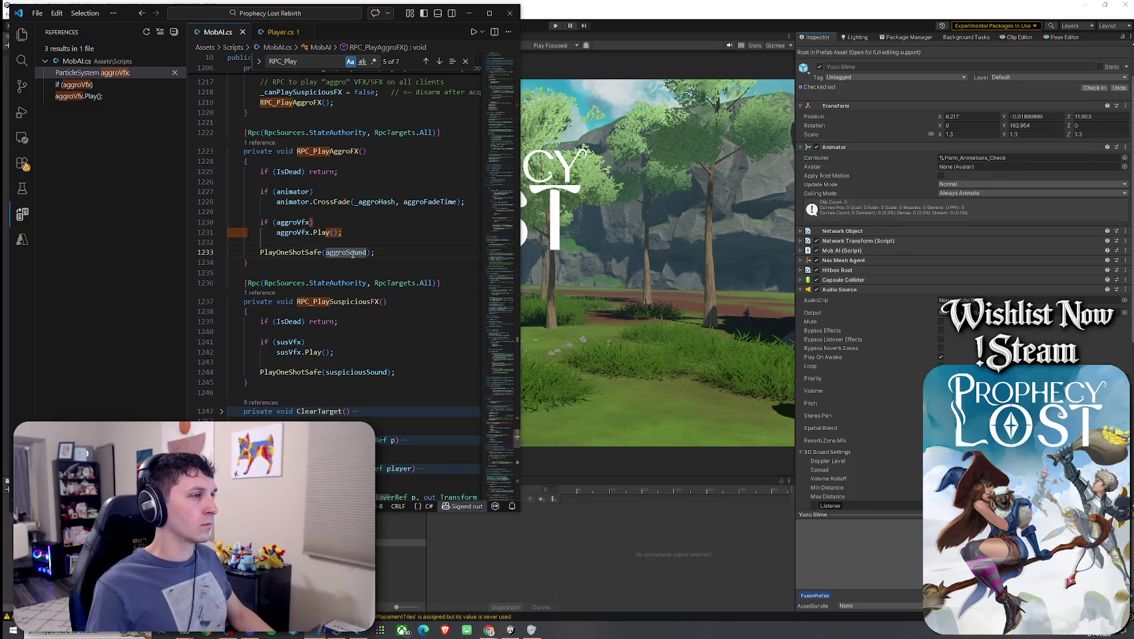
pyautogui.rightClick(353, 253)
pyautogui.click(376, 175)
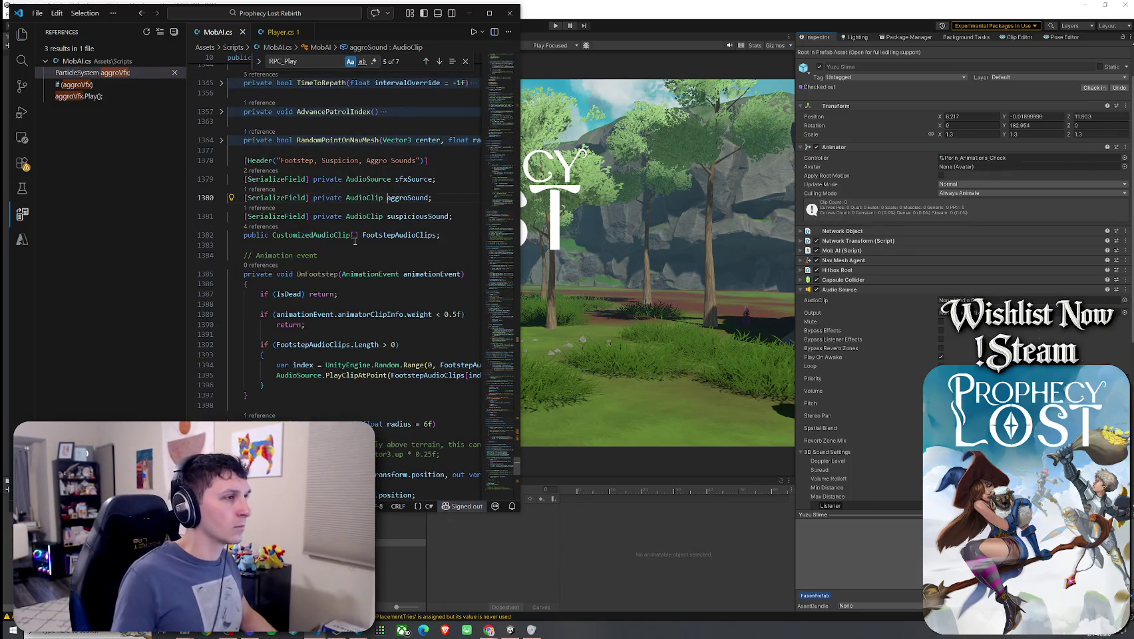
pyautogui.click(350, 197)
pyautogui.write('Customized')
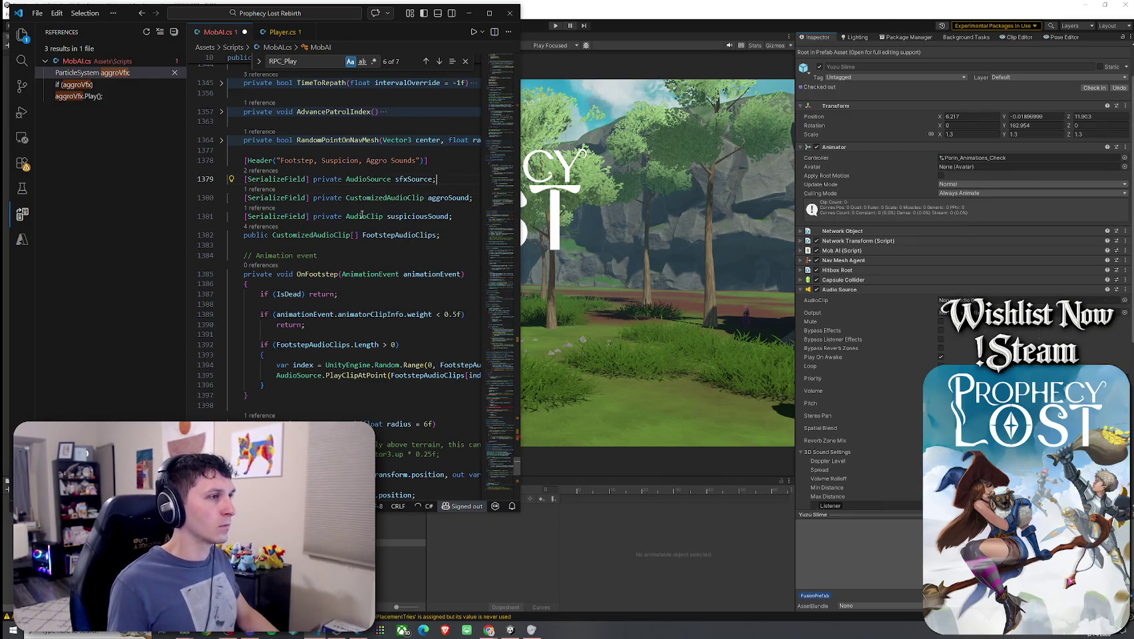
pyautogui.click(343, 216)
pyautogui.write('Customized')
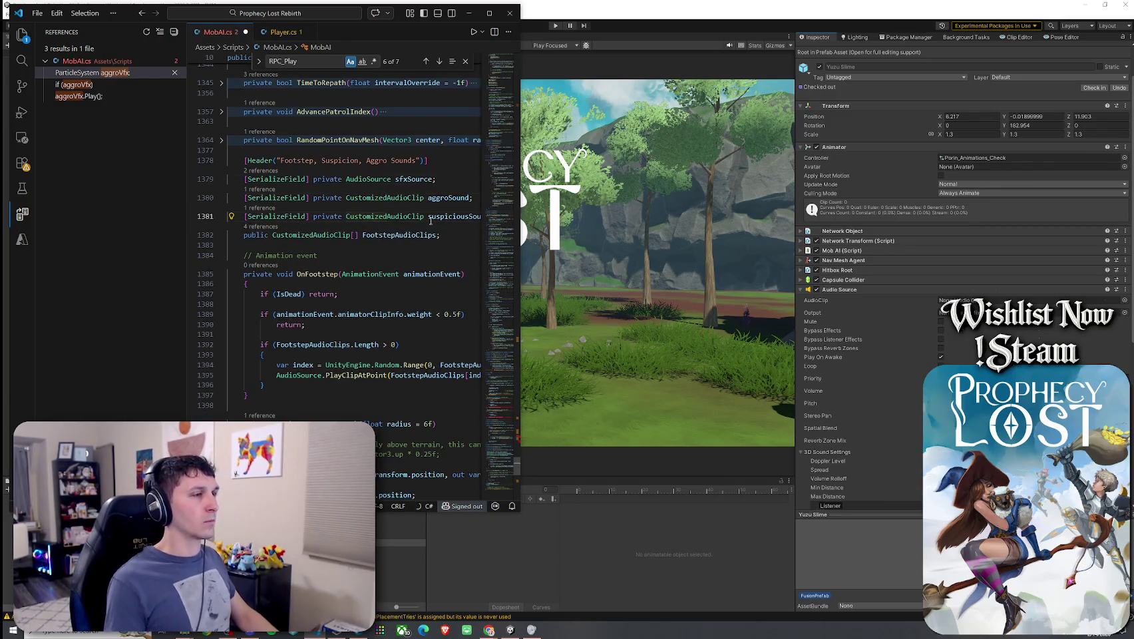
# - Append .clip to aggroSound and suspiciousSound in both PlayOneShotSafe calls
pyautogui.click(493, 422)
pyautogui.click(496, 401)
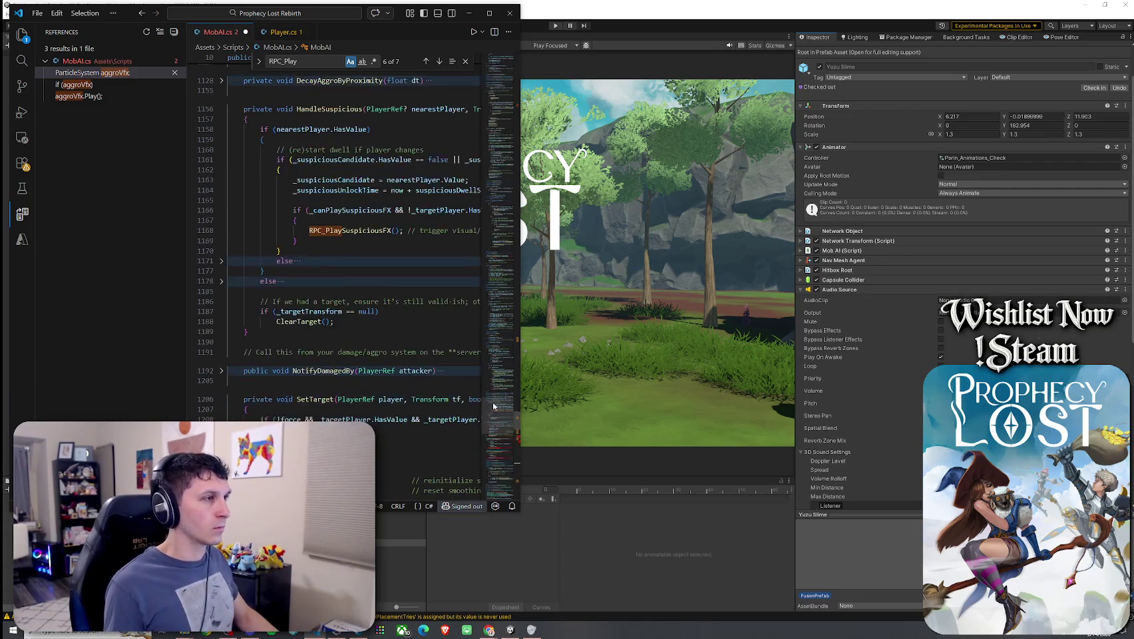
pyautogui.scroll(-10, 363, 312)
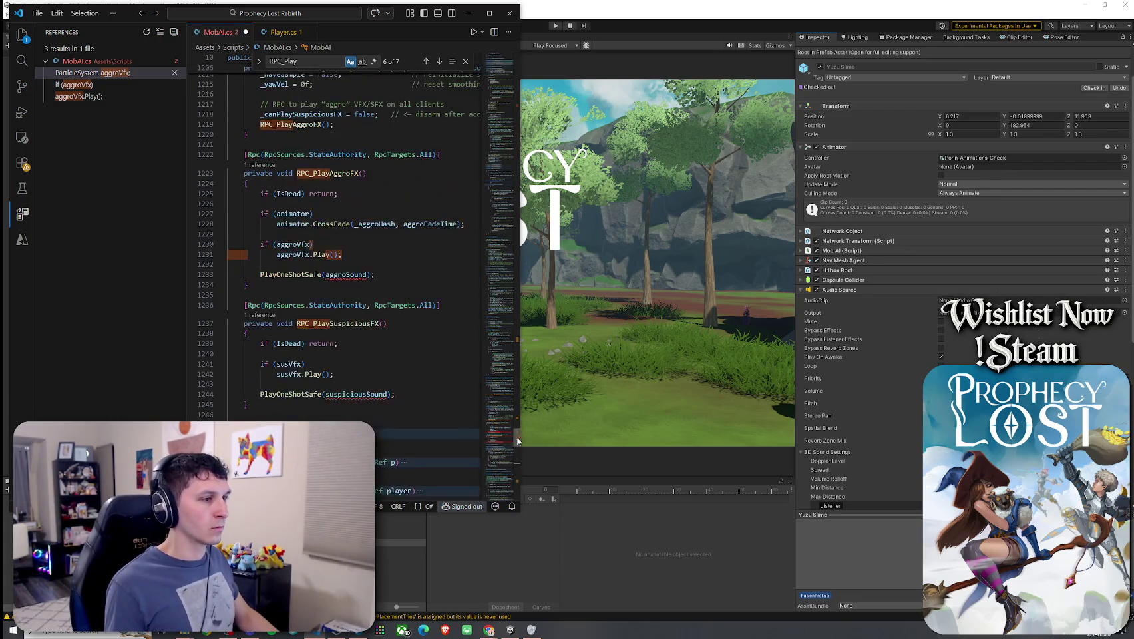
pyautogui.click(327, 275)
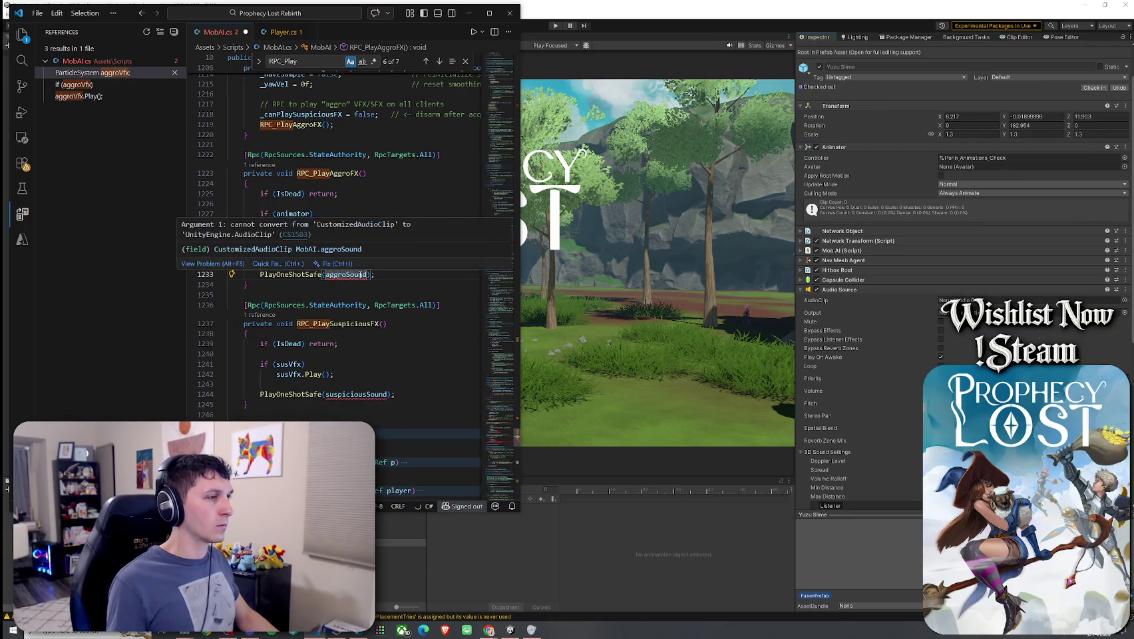
pyautogui.write('.clip')
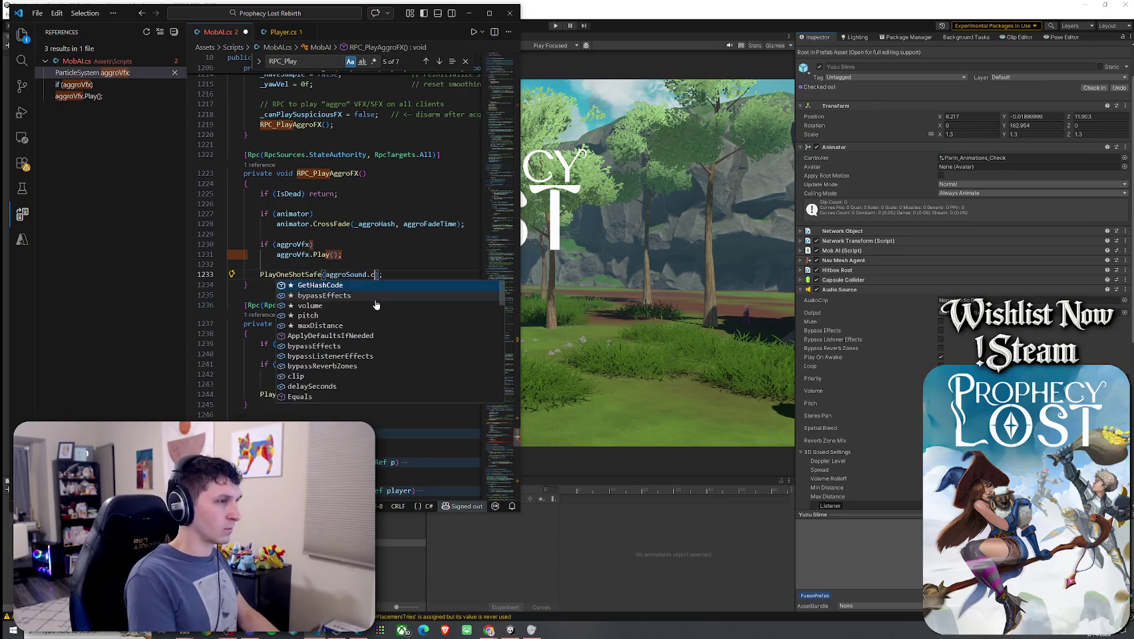
pyautogui.press('Escape')
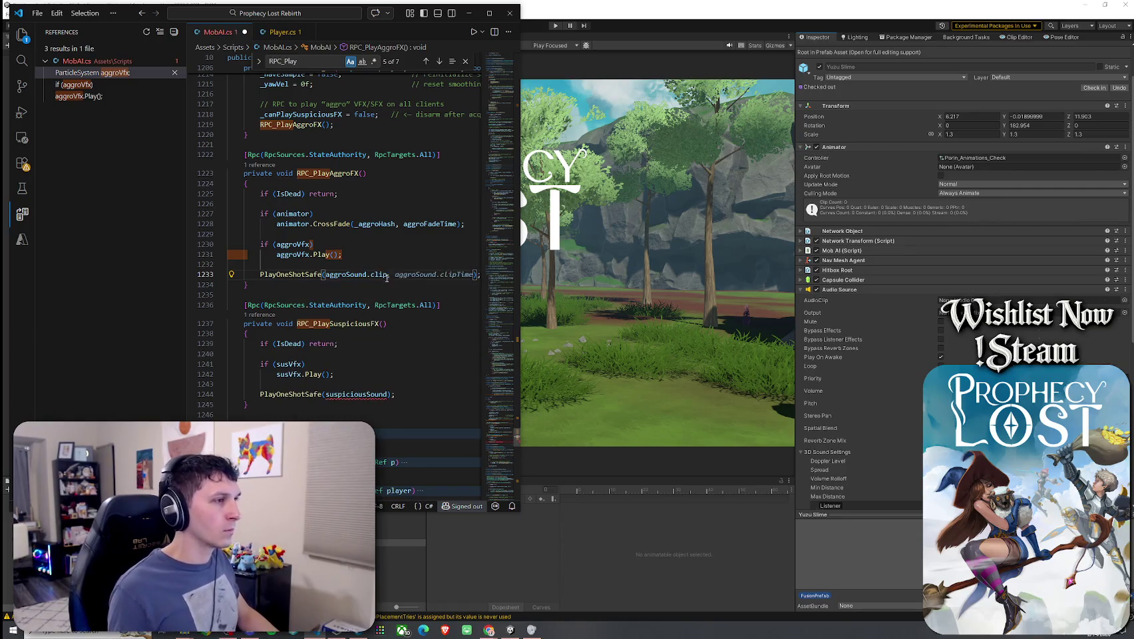
pyautogui.click(381, 297)
pyautogui.click(389, 394)
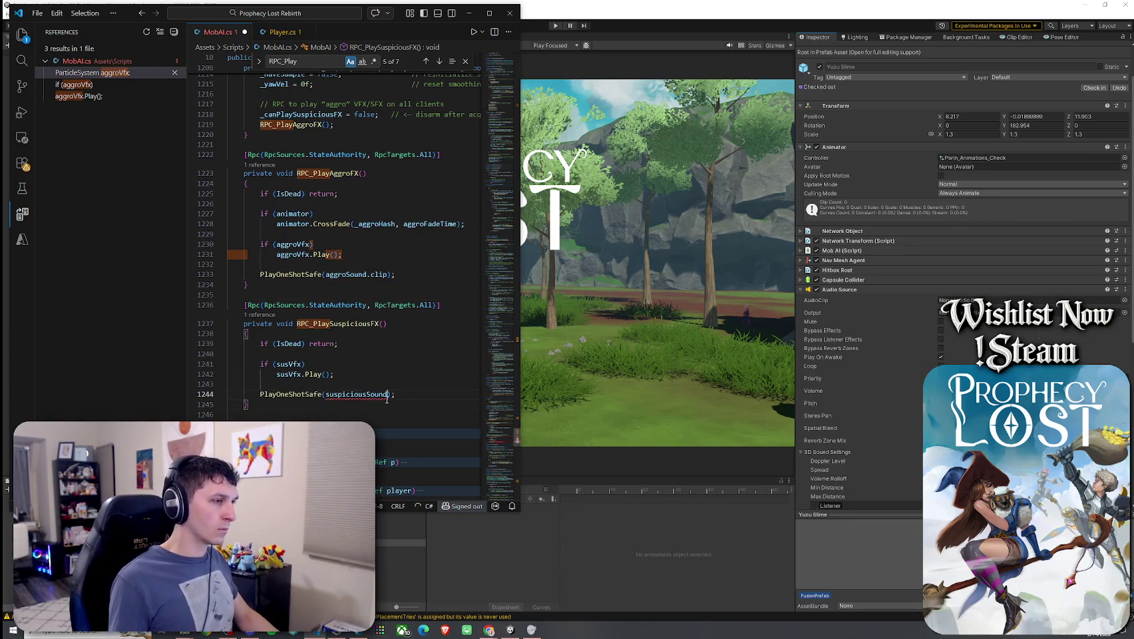
pyautogui.write('.clip')
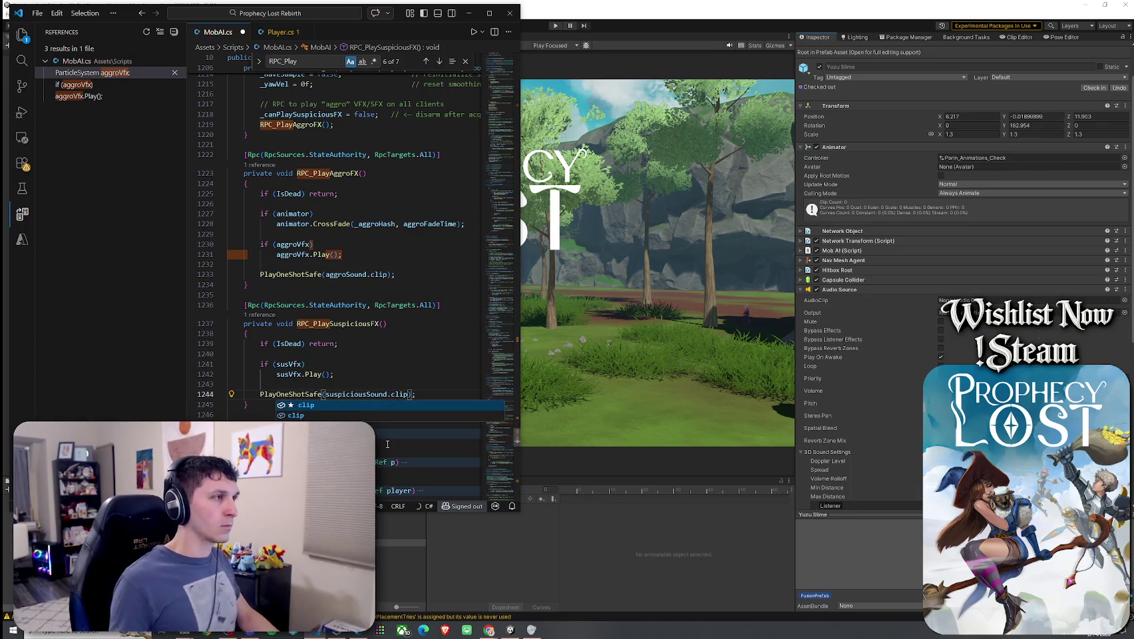
# - Save MobAI.cs and switch back to Unity
pyautogui.click(38, 16)
pyautogui.click(66, 230)
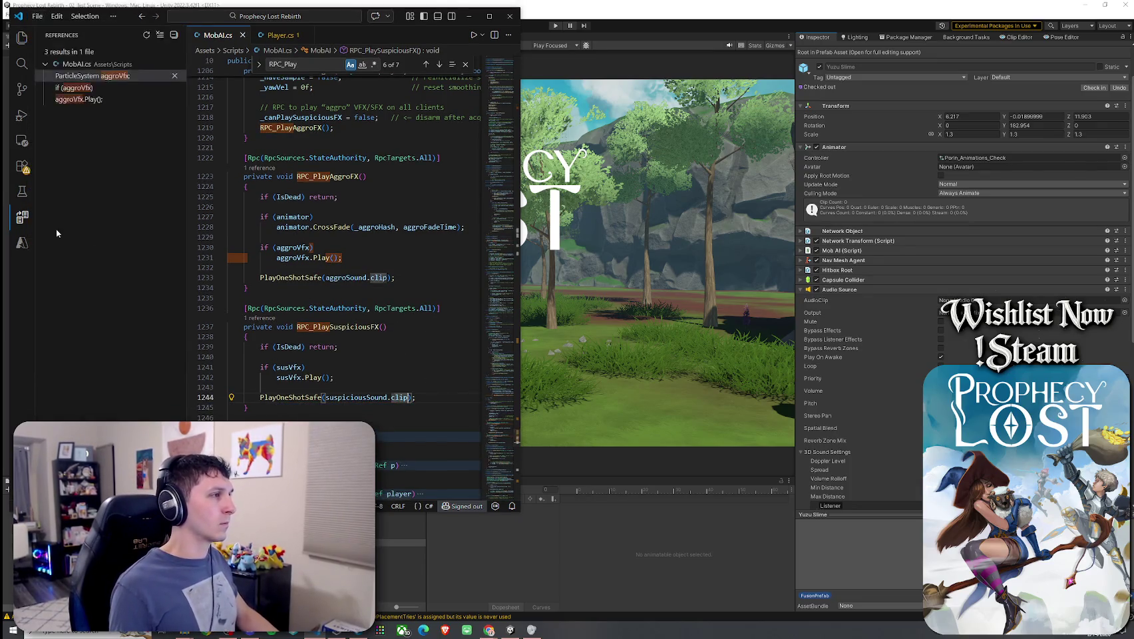
pyautogui.hotkey('alt', 'Tab')
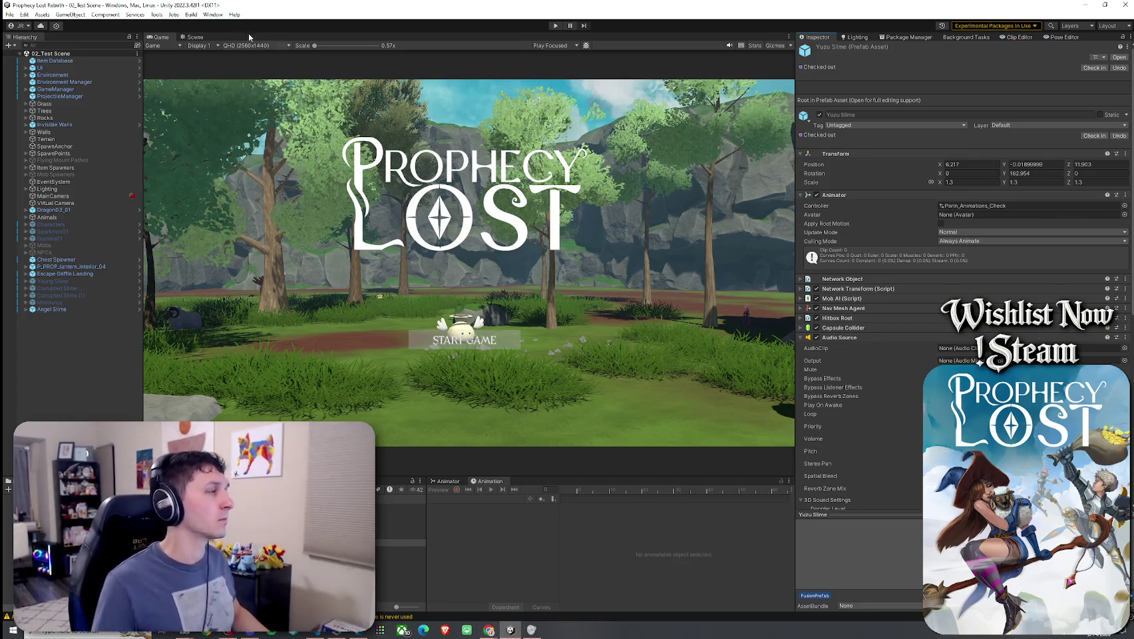
pyautogui.click(9, 14)
pyautogui.click(10, 14)
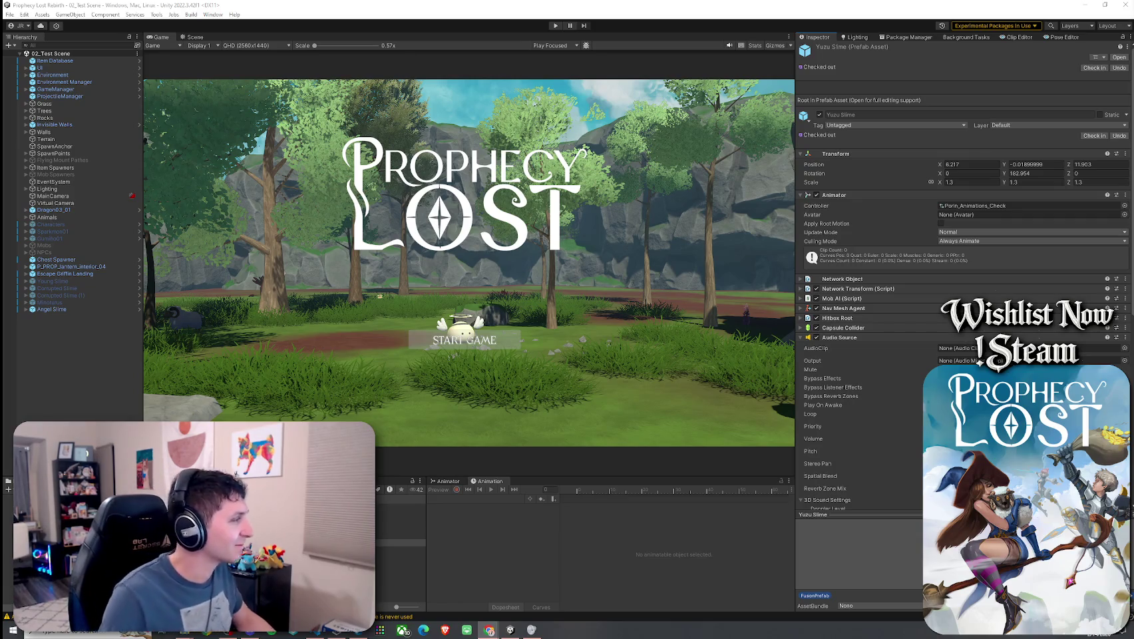
pyautogui.scroll(-3, 843, 359)
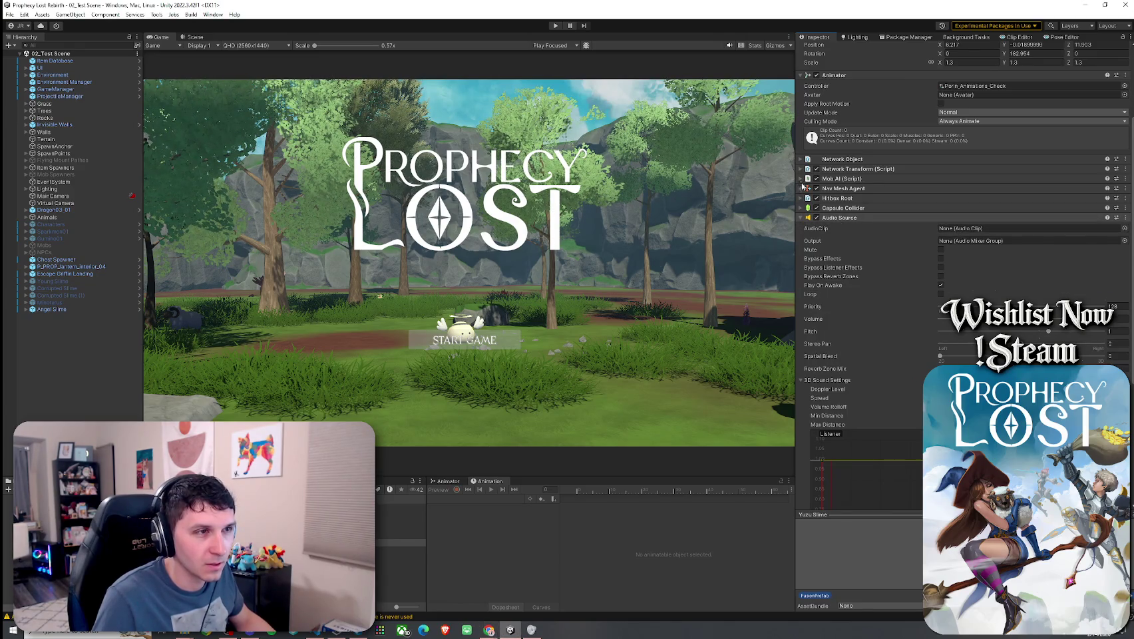
# - Collapse Audio Source, expand Mob AI, and unfold its Aggro Sound and Suspicious Sound entries
pyautogui.click(800, 218)
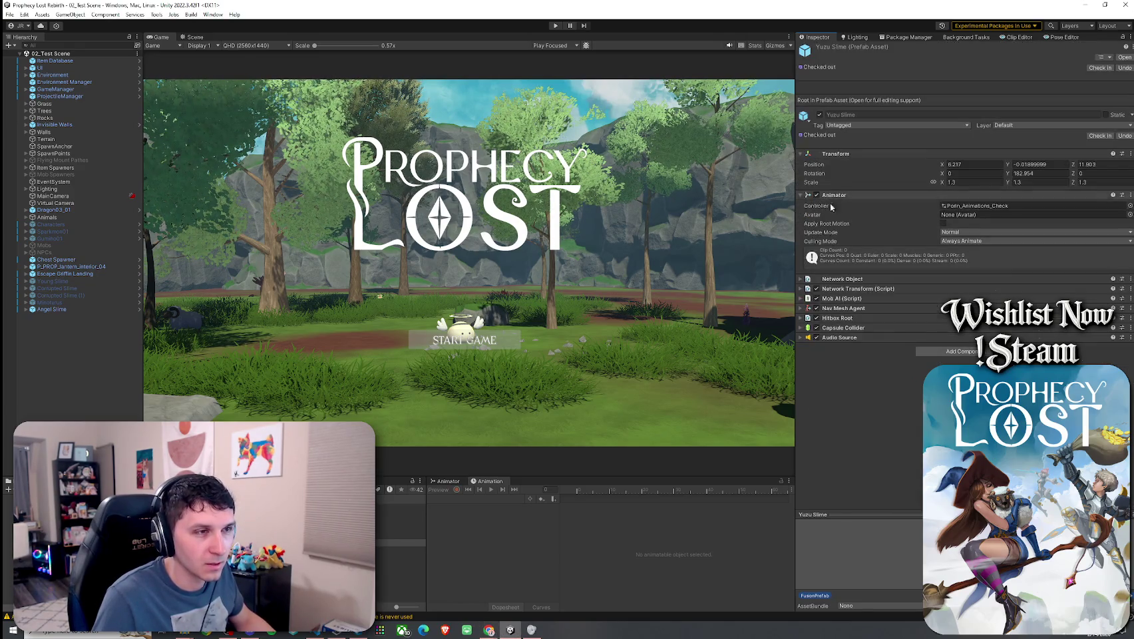
pyautogui.click(802, 298)
pyautogui.scroll(-10, 819, 336)
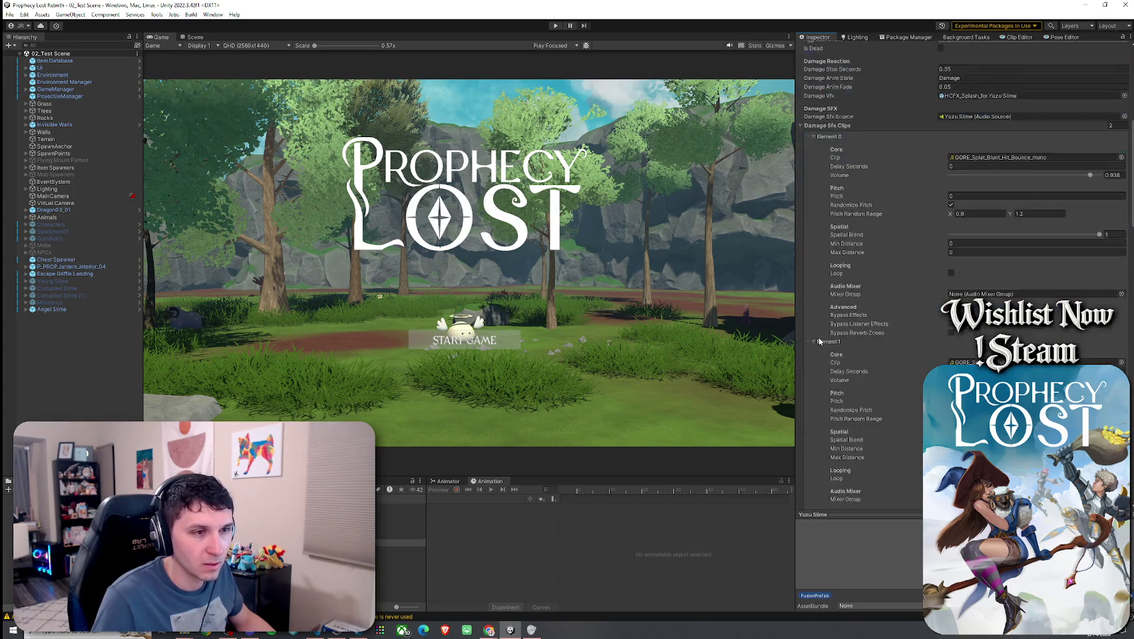
pyautogui.scroll(-15, 819, 339)
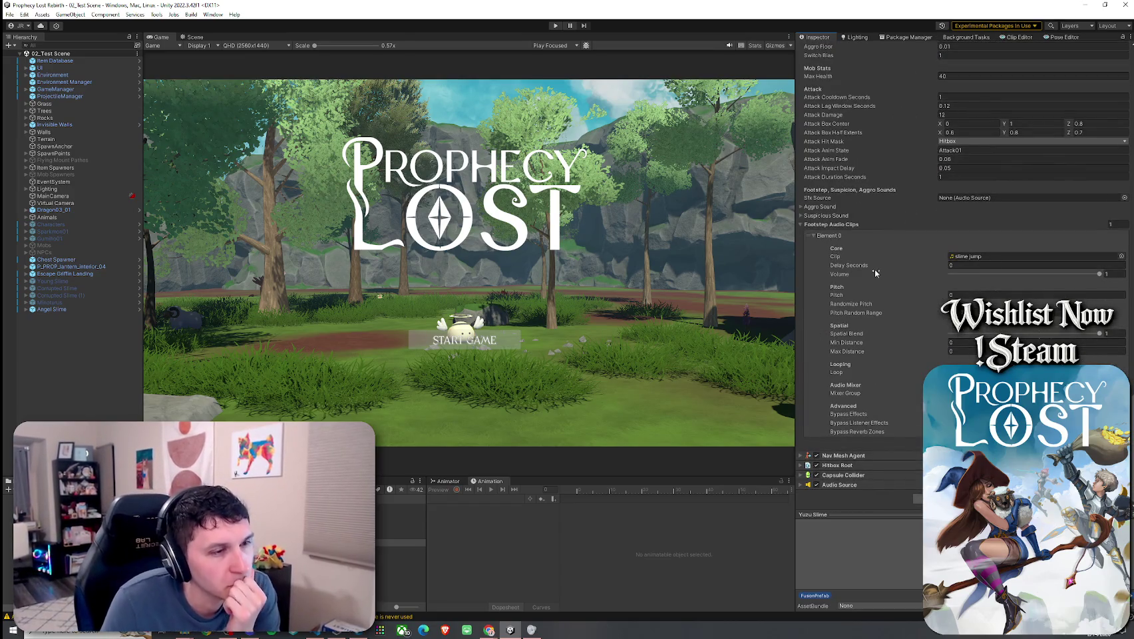
pyautogui.click(809, 207)
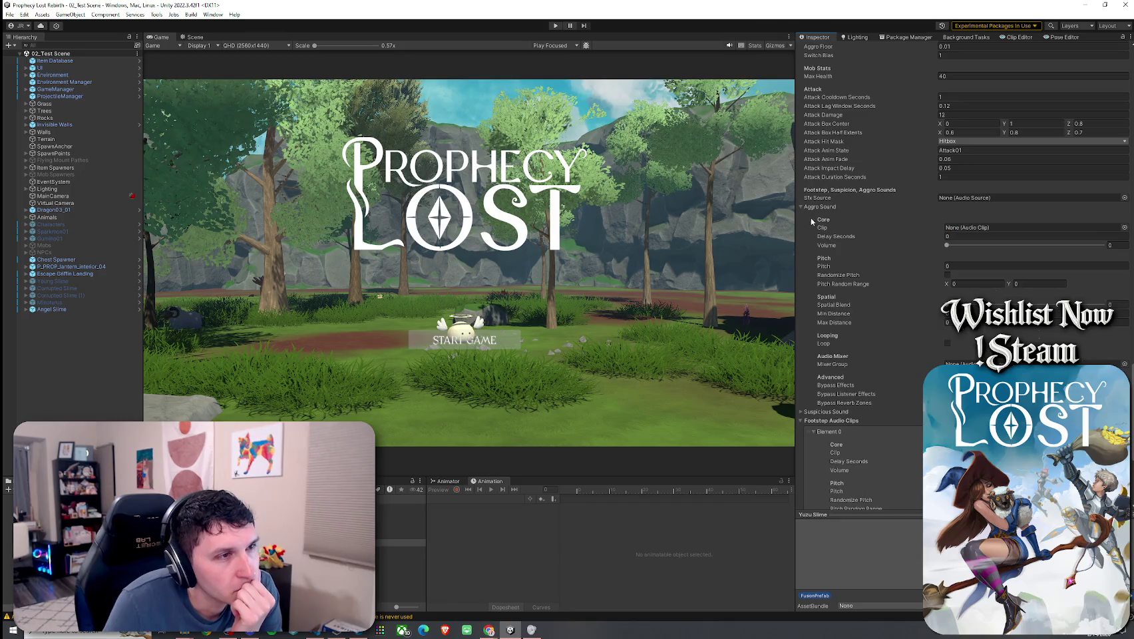
pyautogui.click(826, 412)
pyautogui.scroll(-3, 863, 312)
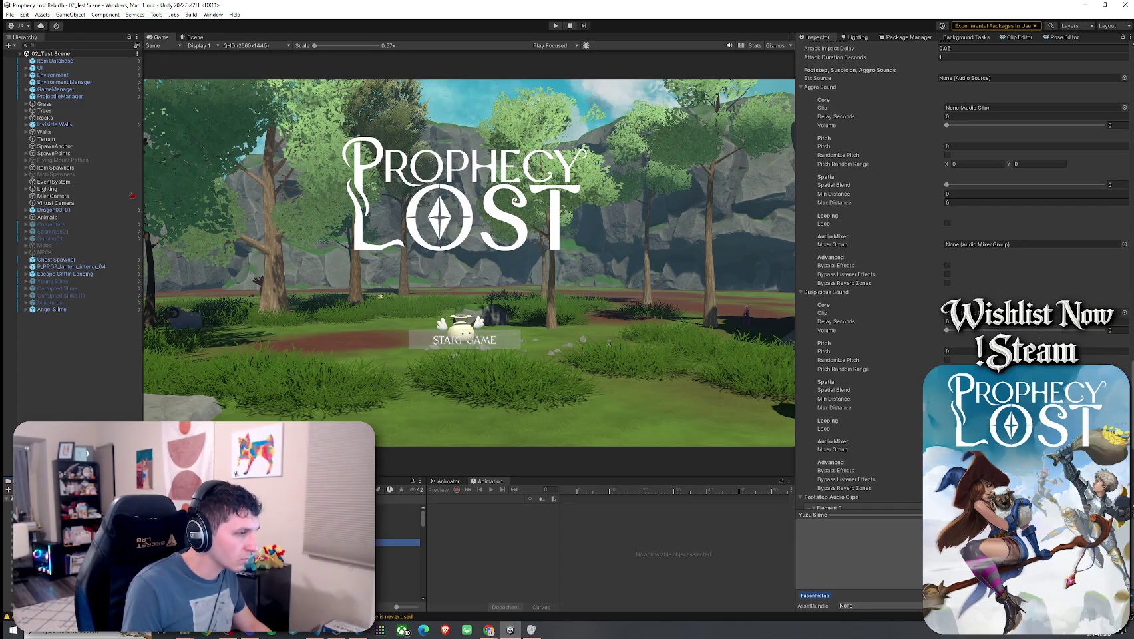
# - Resize the Project panel to show Assets/Audio and inspect the Angel Slime's Mob AI sound settings
pyautogui.moveTo(173, 475); pyautogui.dragTo(173, 269)
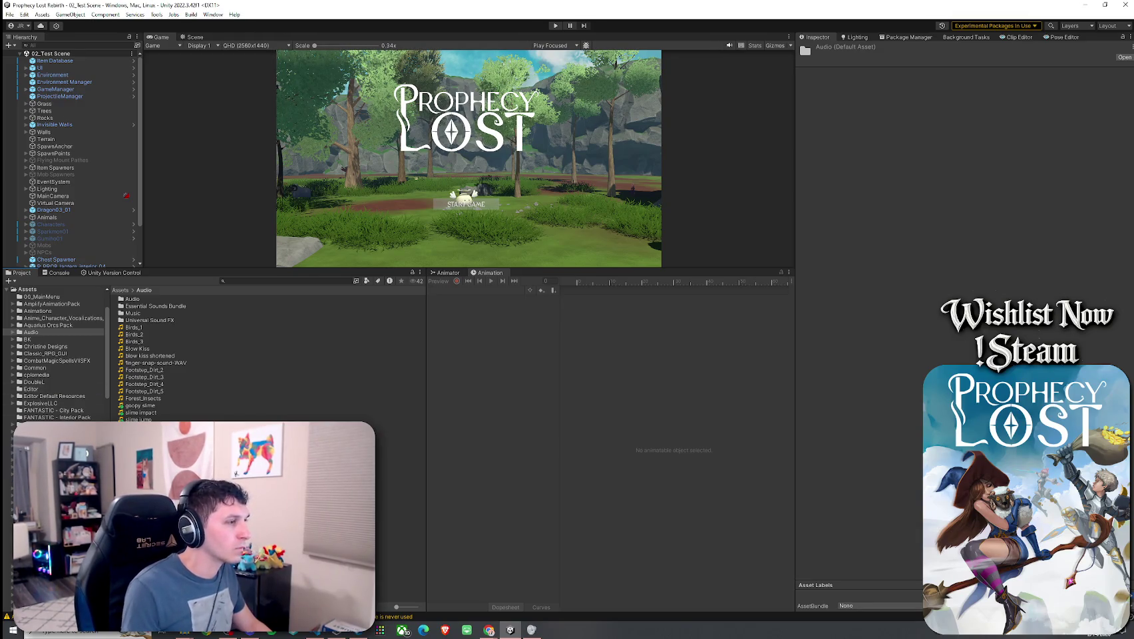
pyautogui.moveTo(169, 269)
pyautogui.mouseDown()
pyautogui.moveTo(150, 402)
pyautogui.moveTo(130, 349)
pyautogui.mouseUp()
pyautogui.click(67, 309)
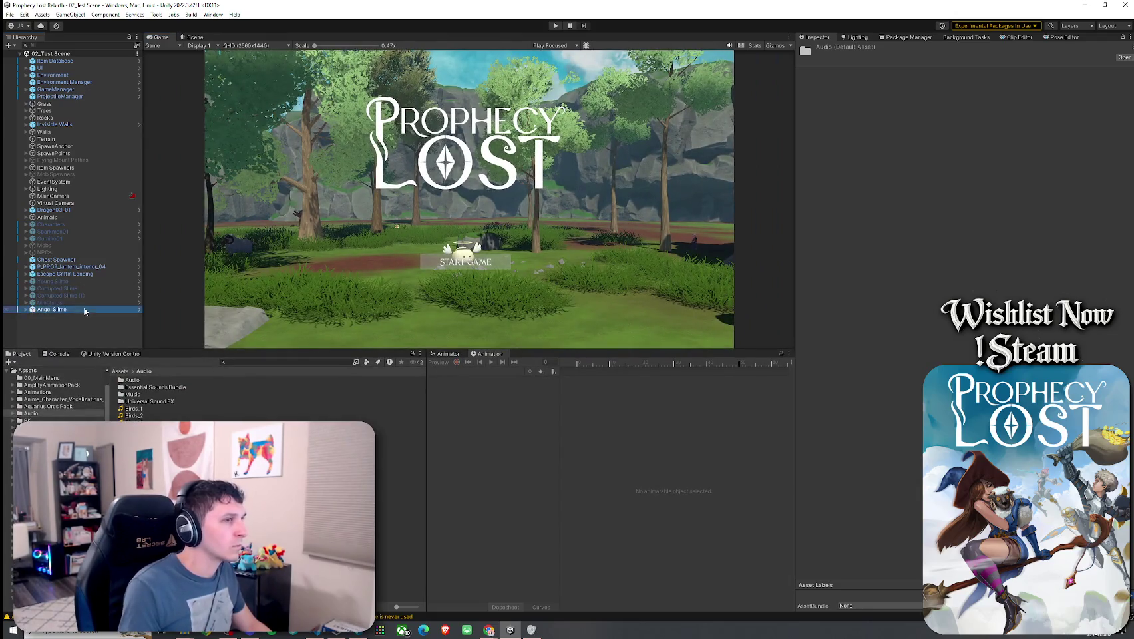
pyautogui.scroll(-15, 878, 355)
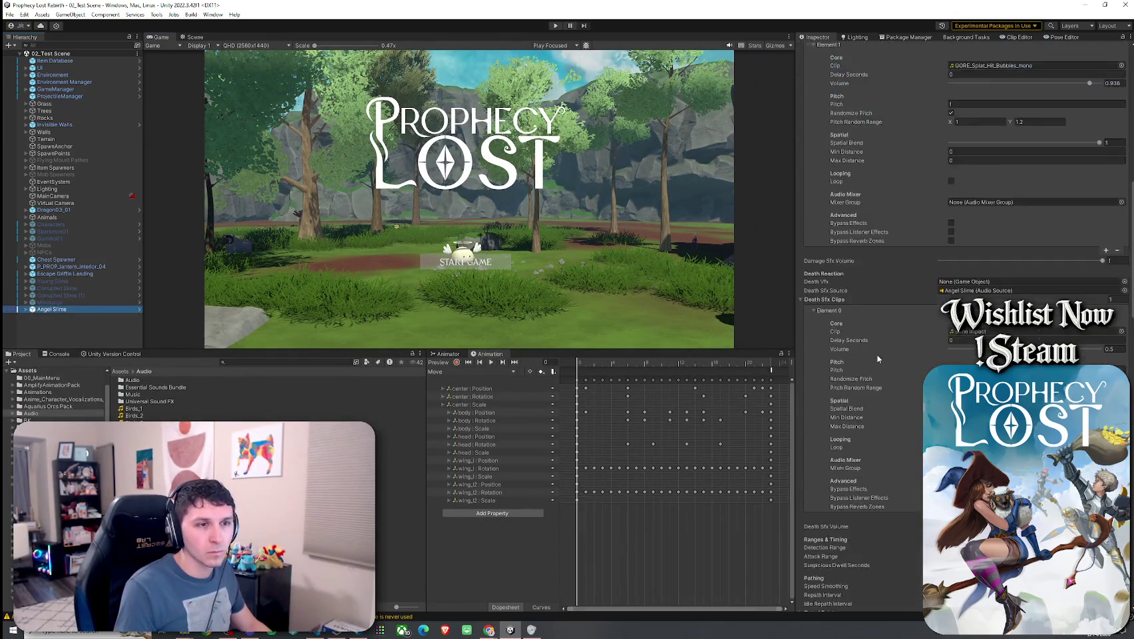
pyautogui.scroll(-5, 877, 359)
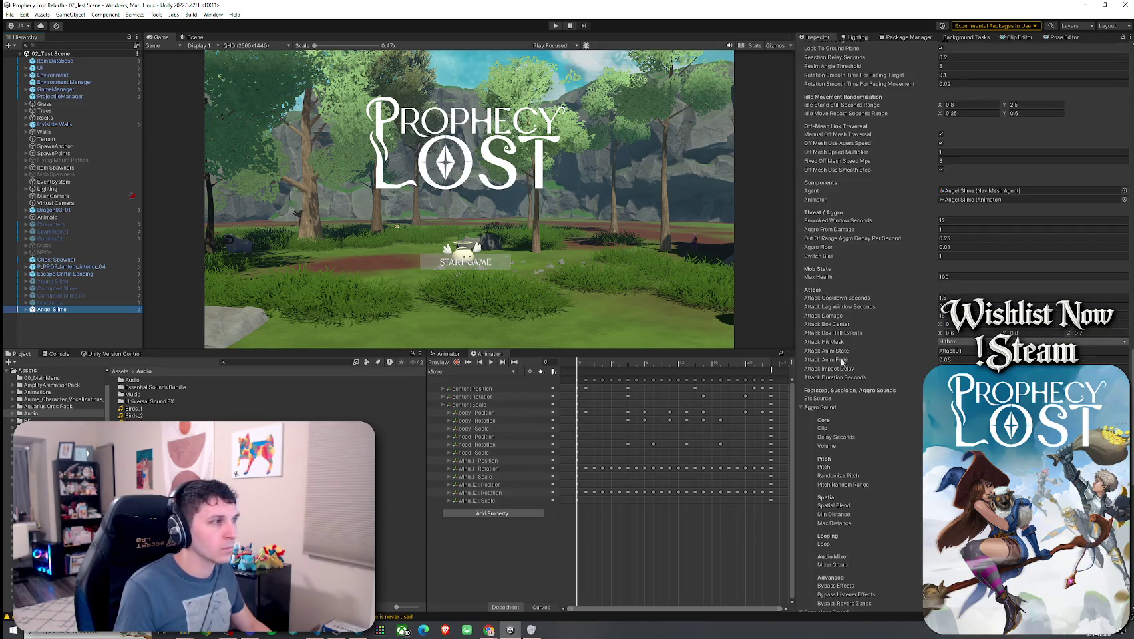
# - Search the Project window for 'slime' assets
pyautogui.rightClick(112, 310)
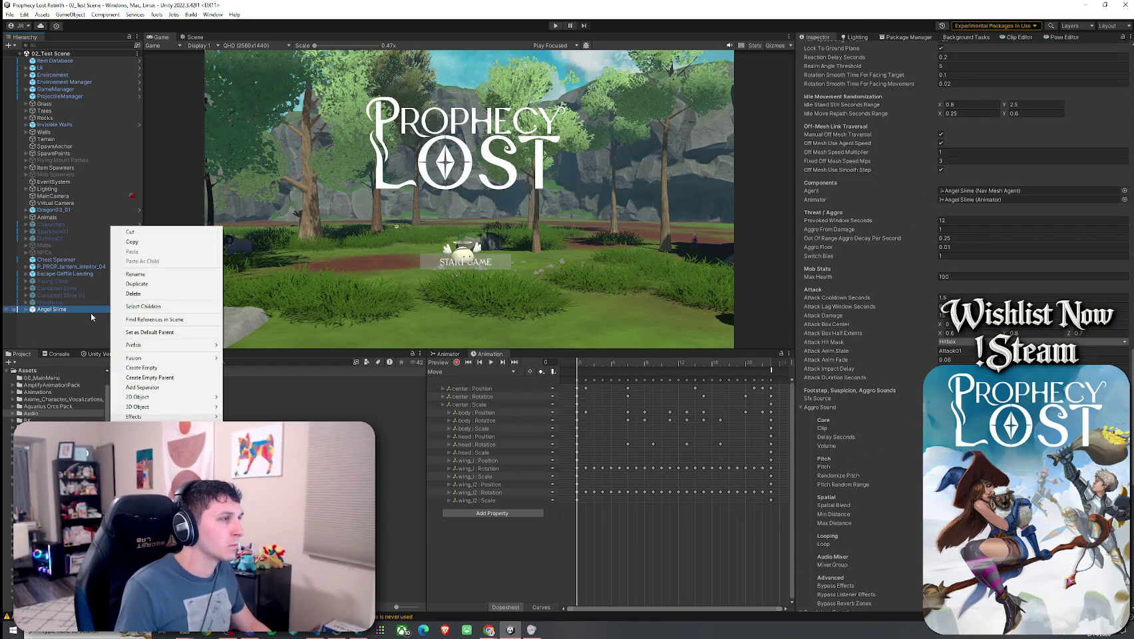
pyautogui.click(91, 316)
pyautogui.click(266, 362)
pyautogui.write('slime')
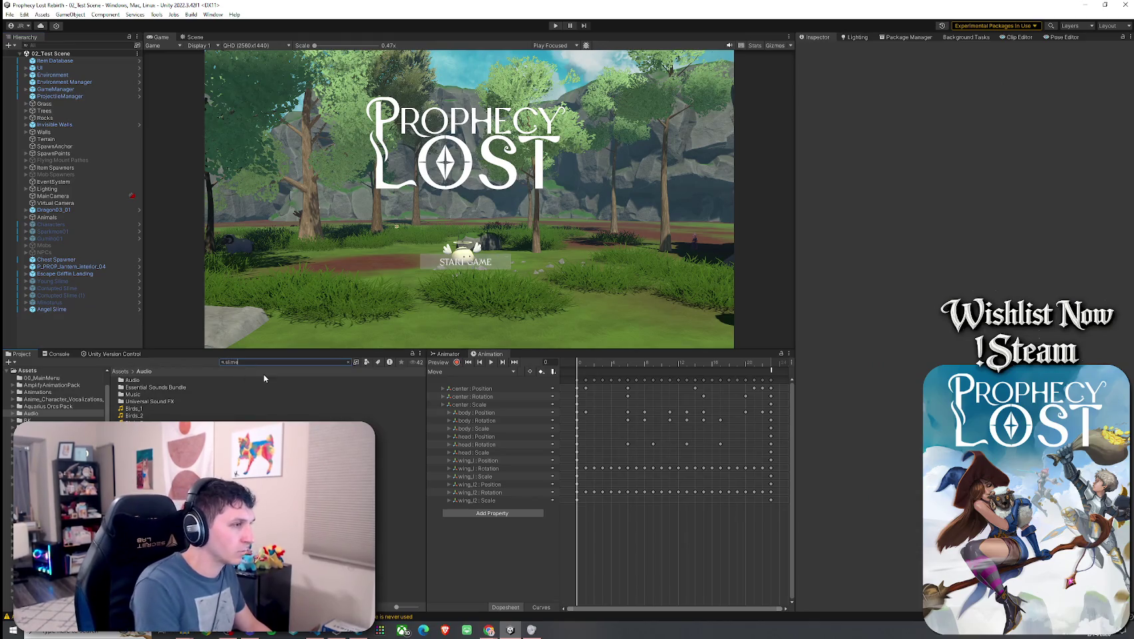
# - Open the Slimes prefab folder and select all six slime prefabs together
pyautogui.doubleClick(175, 379)
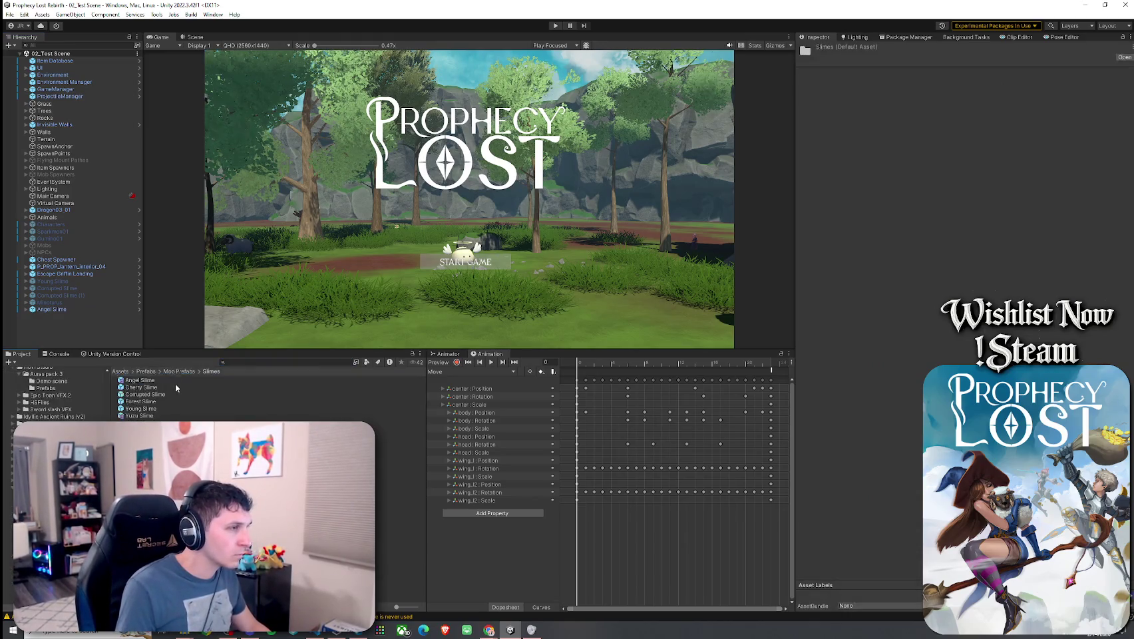
pyautogui.click(176, 383)
pyautogui.keyDown('shift'); pyautogui.click(153, 415); pyautogui.keyUp('shift')
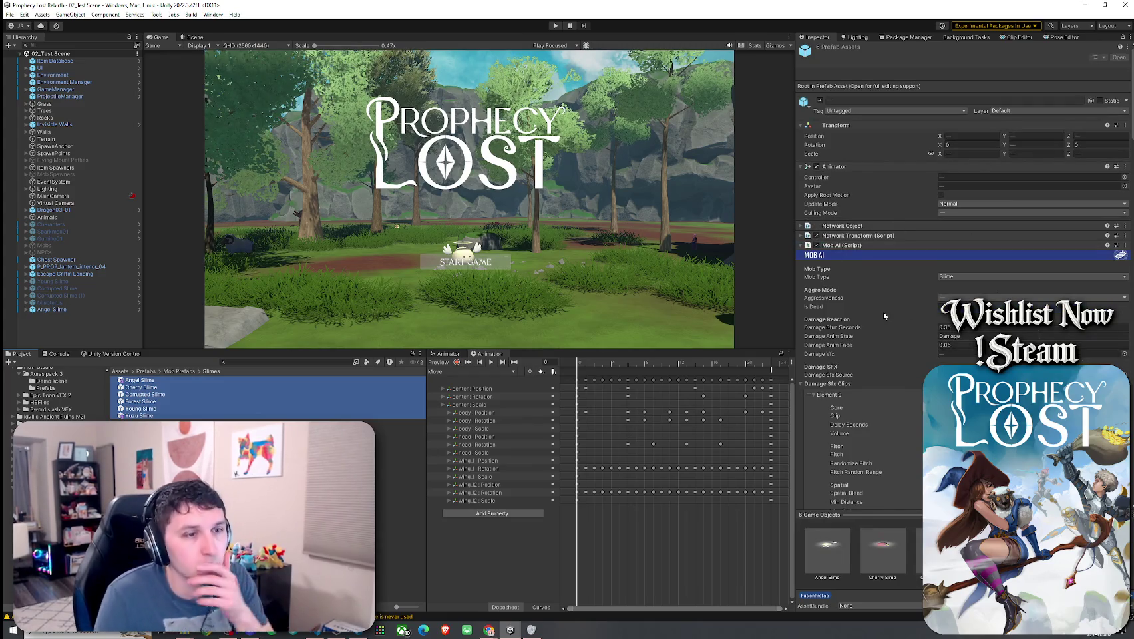
pyautogui.scroll(-10, 882, 308)
pyautogui.scroll(5, 882, 308)
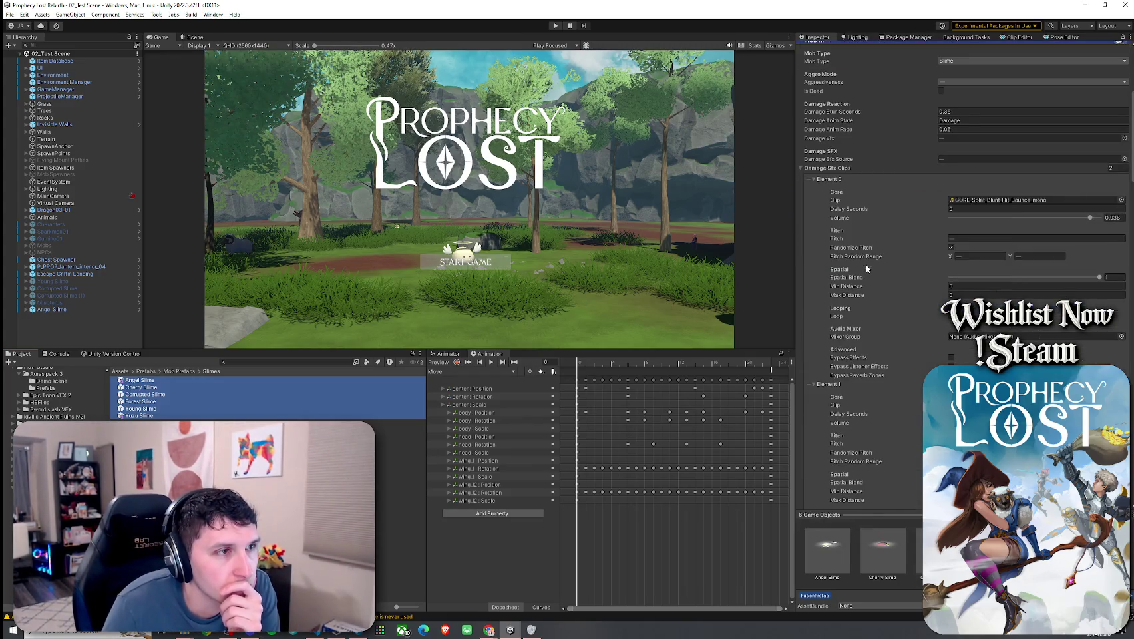
# - Collapse the Damage and Death Sfx Clips lists to bring Aggro Sound into view
pyautogui.click(800, 169)
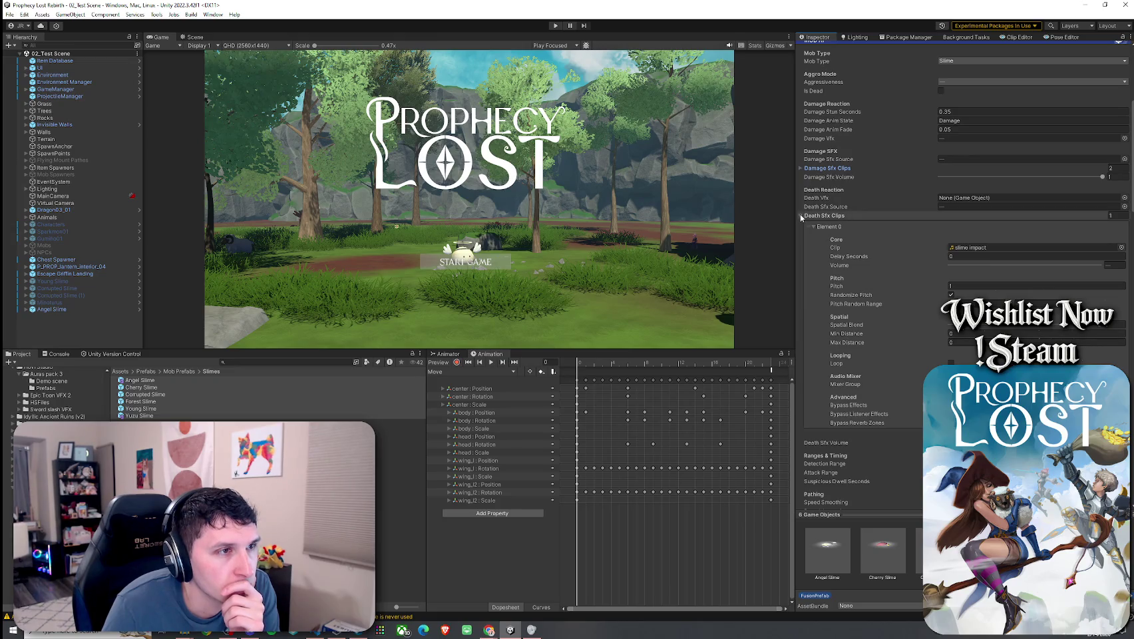
pyautogui.click(802, 215)
pyautogui.scroll(-15, 804, 312)
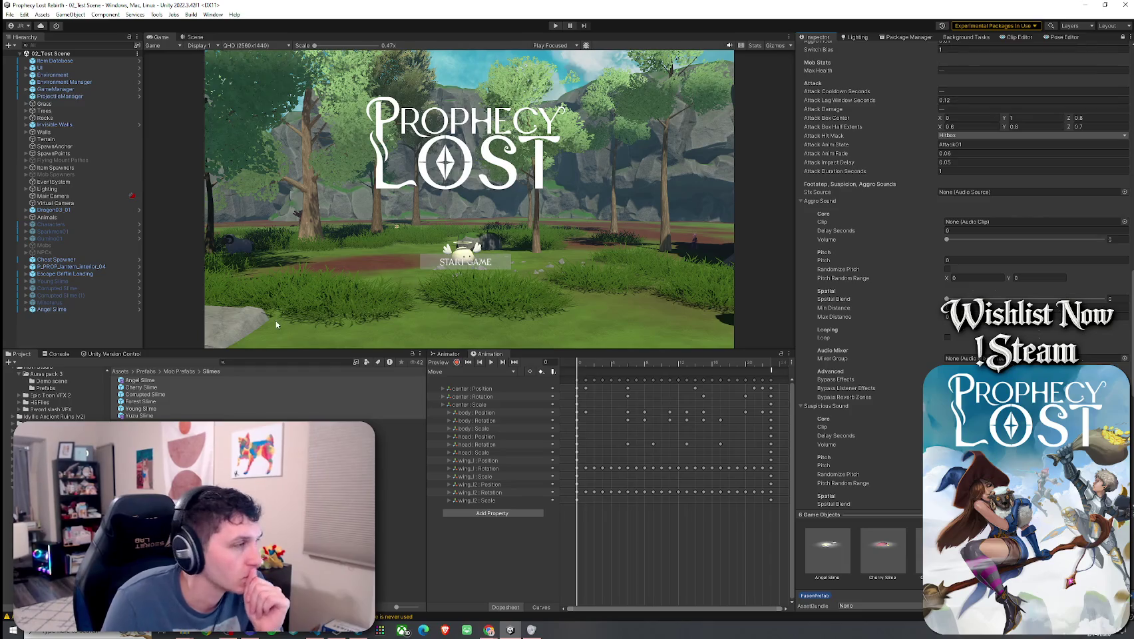
# - Assign a 'question' clip from Assets/Audio to the slimes' Suspicious Sound Clip field
pyautogui.click(120, 371)
pyautogui.click(135, 416)
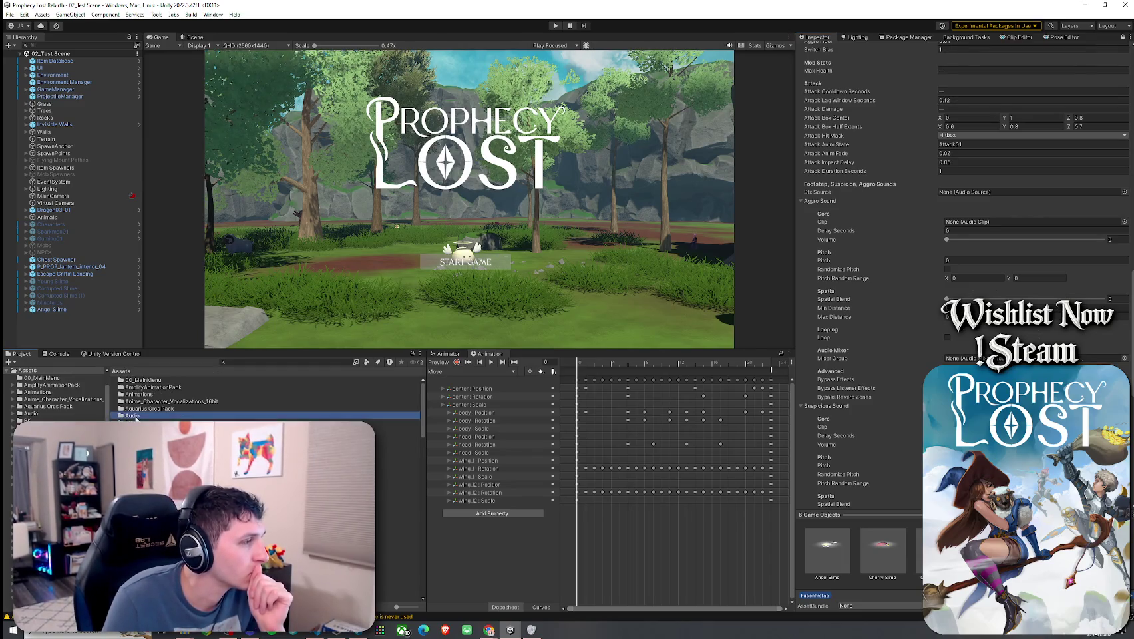
pyautogui.doubleClick(135, 416)
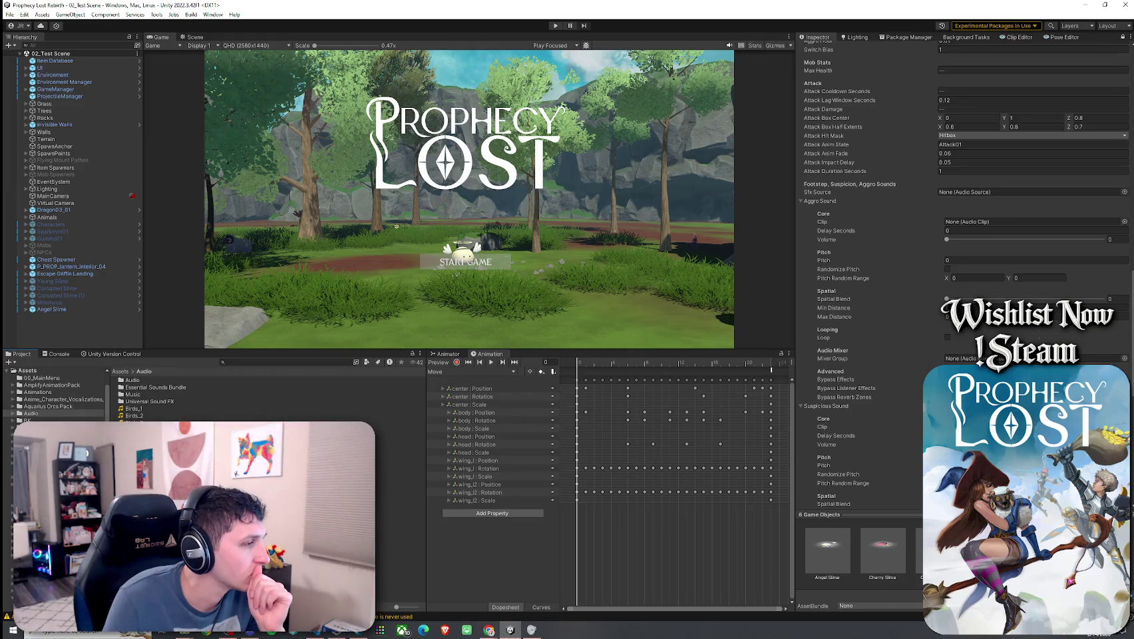
pyautogui.click(399, 493)
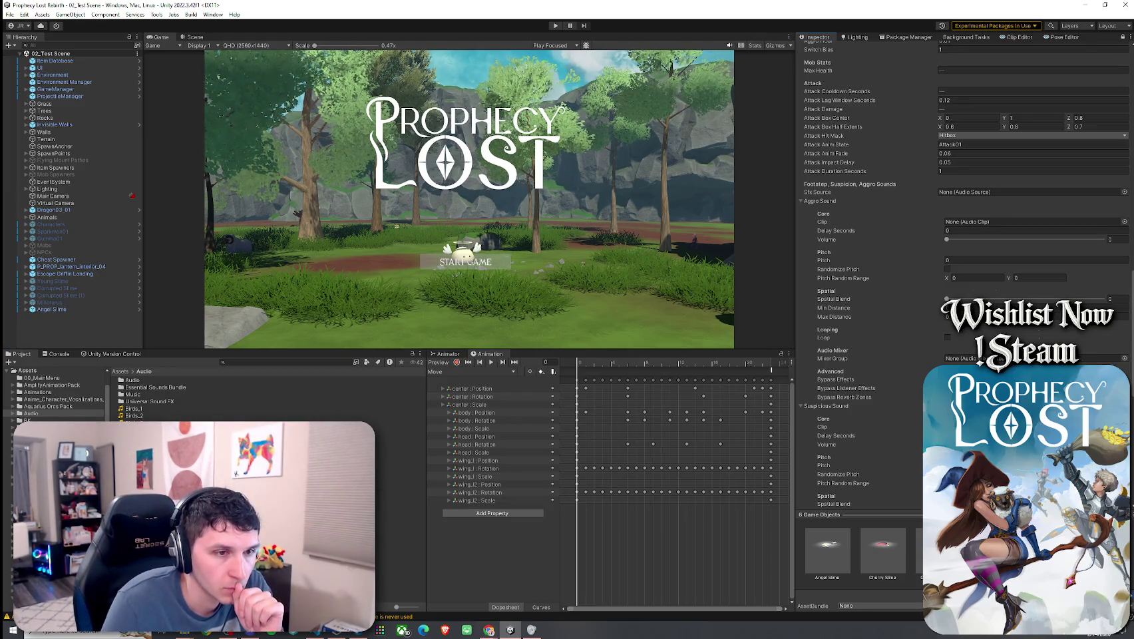
pyautogui.scroll(-3, 865, 266)
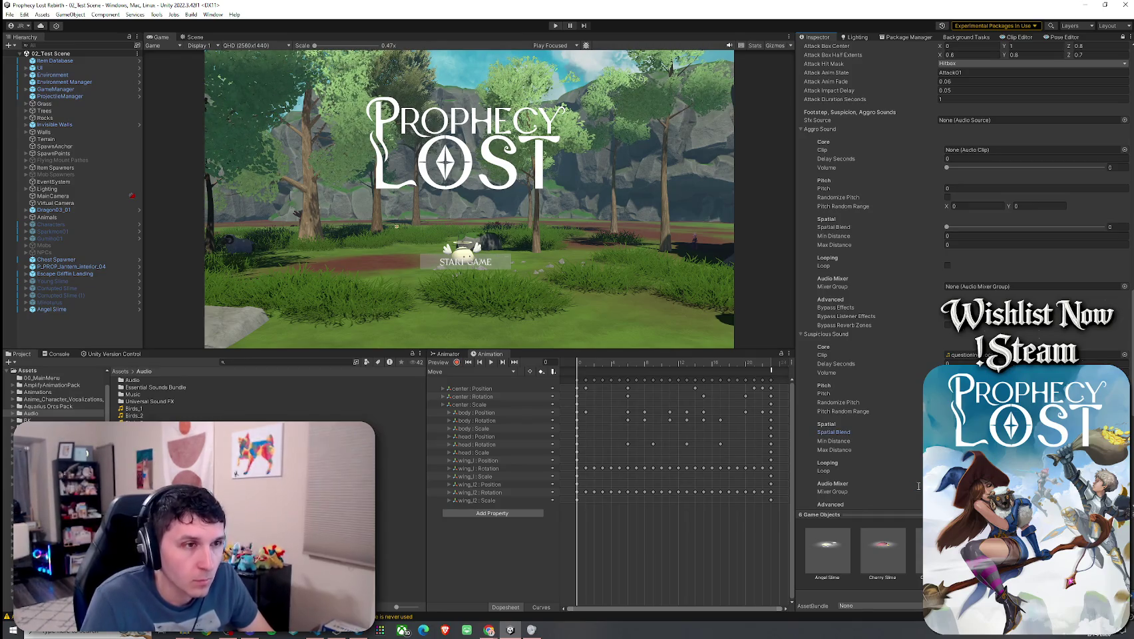
pyautogui.click(833, 432)
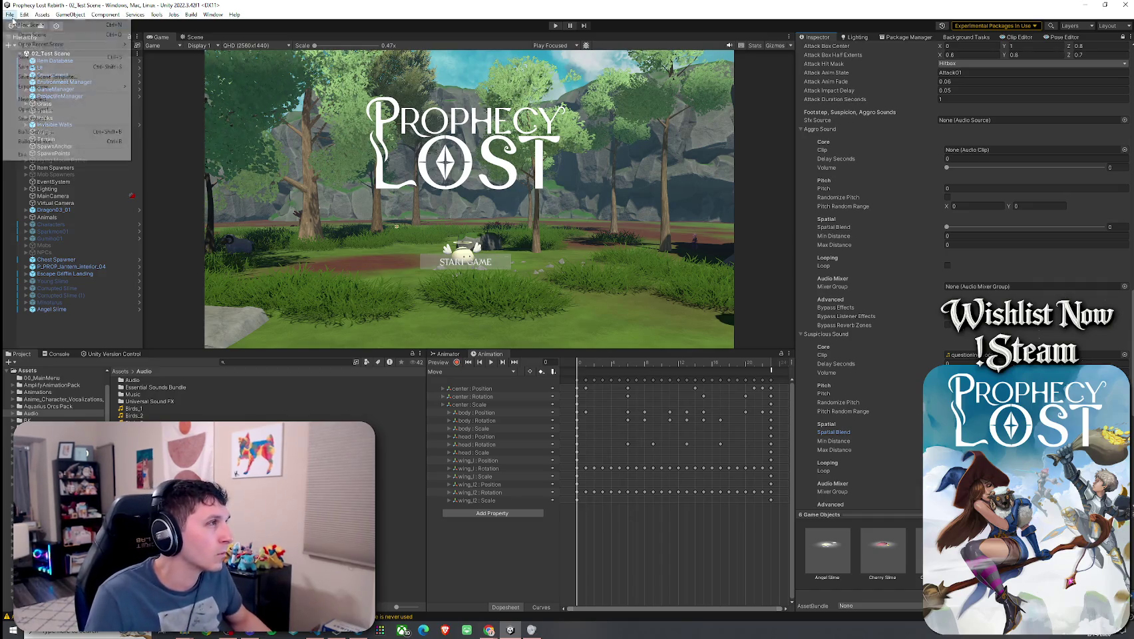
# - Confirm the Angel Slime scene instance carries the new 'question' Suspicious Sound clip
pyautogui.click(250, 362)
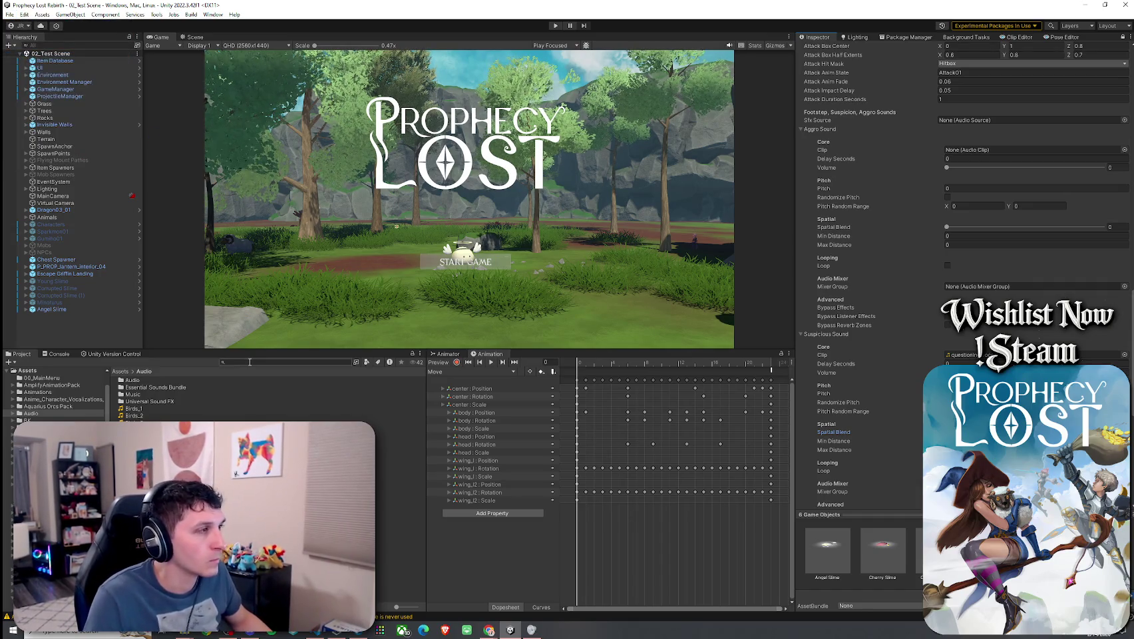
pyautogui.click(60, 310)
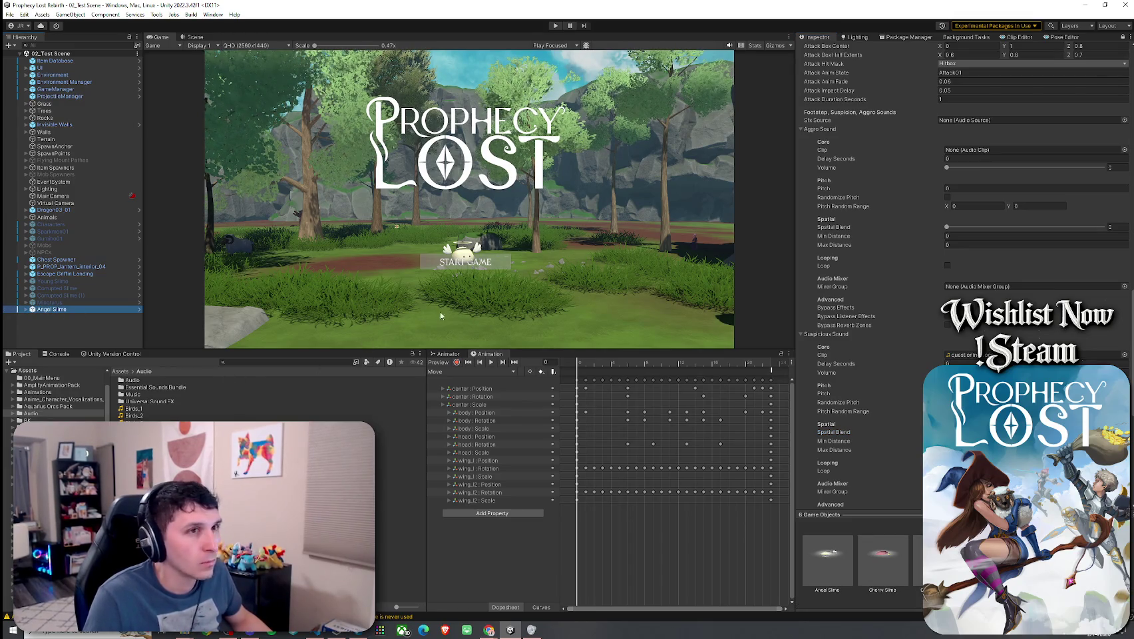
pyautogui.click(1122, 36)
pyautogui.scroll(1, 893, 336)
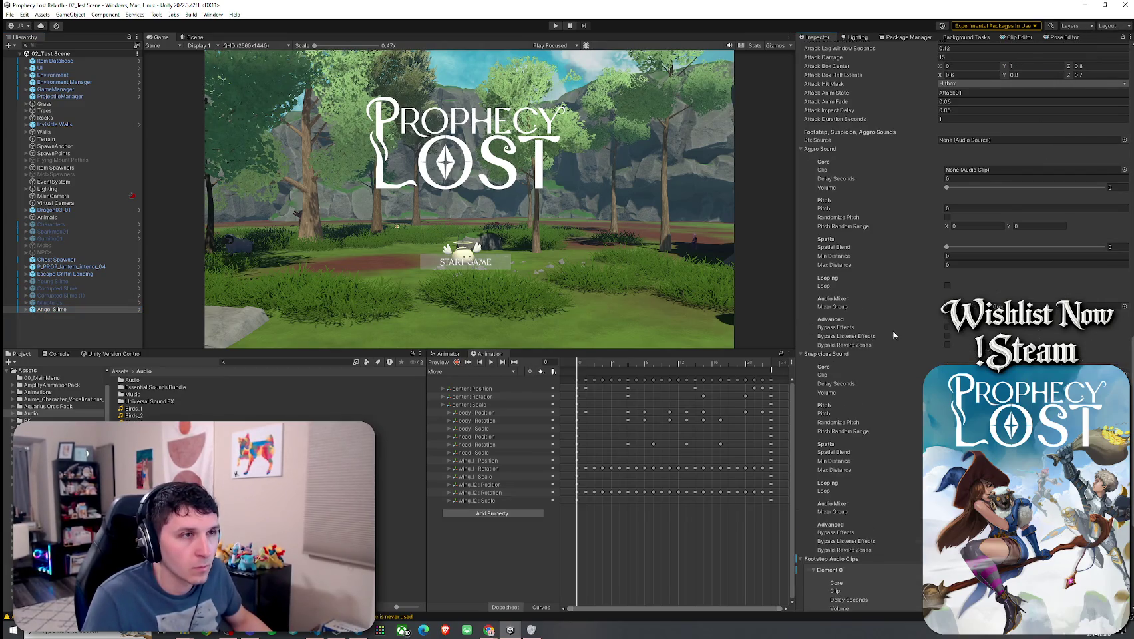
pyautogui.scroll(-1, 894, 335)
pyautogui.click(60, 309)
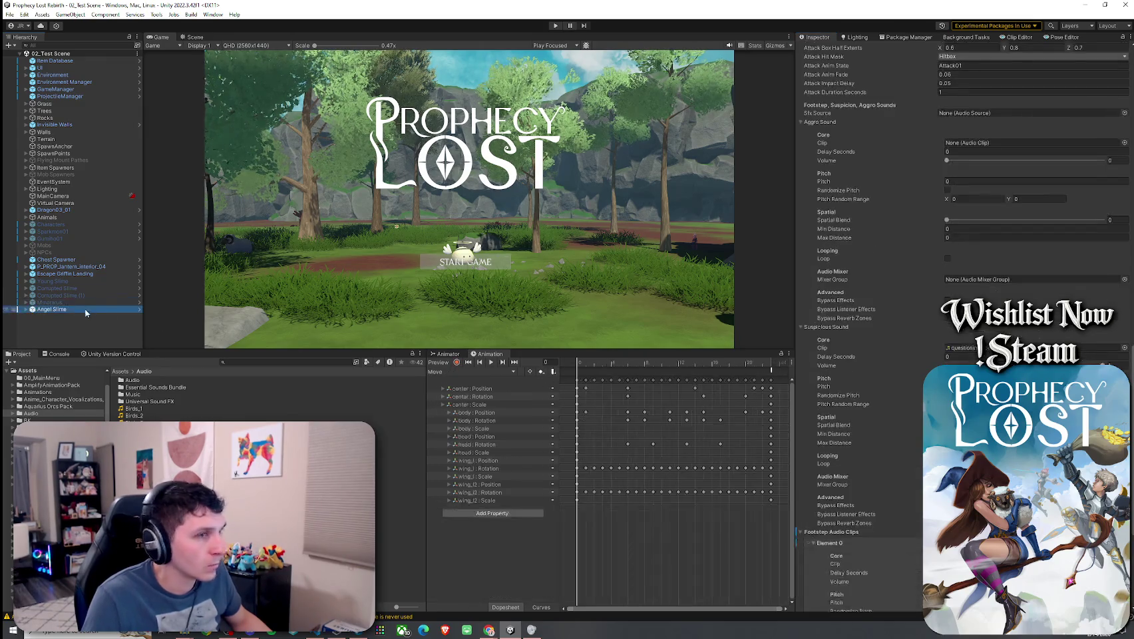
# - Maximize the Game view to fill the editor window with Shift+Space
pyautogui.click(10, 14)
pyautogui.press('Escape')
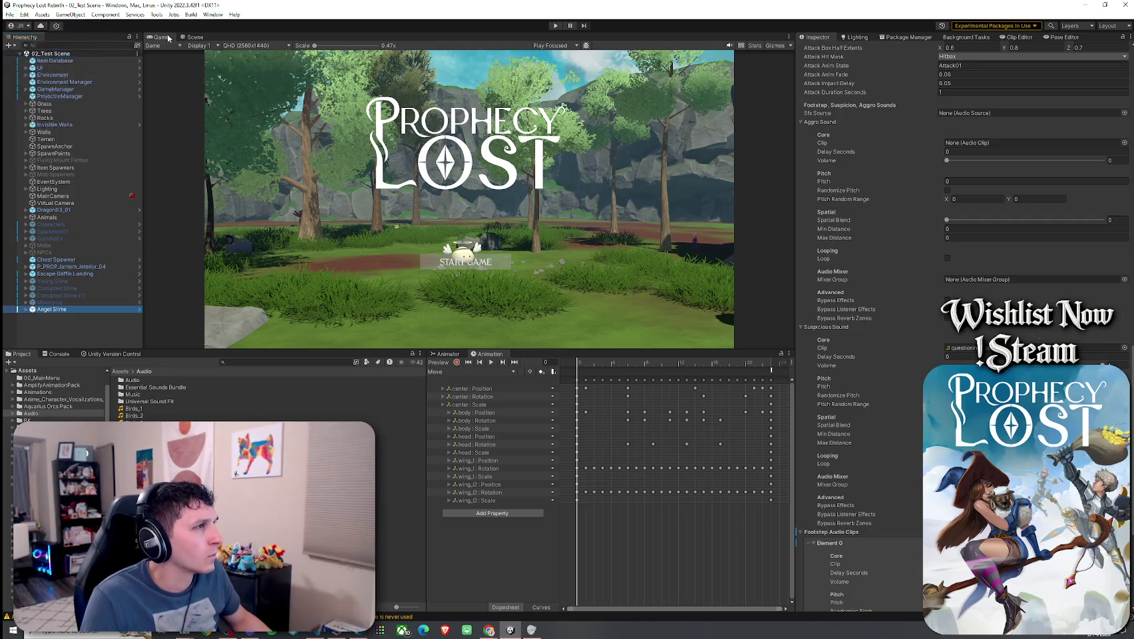
pyautogui.hotkey('shift', 'space')
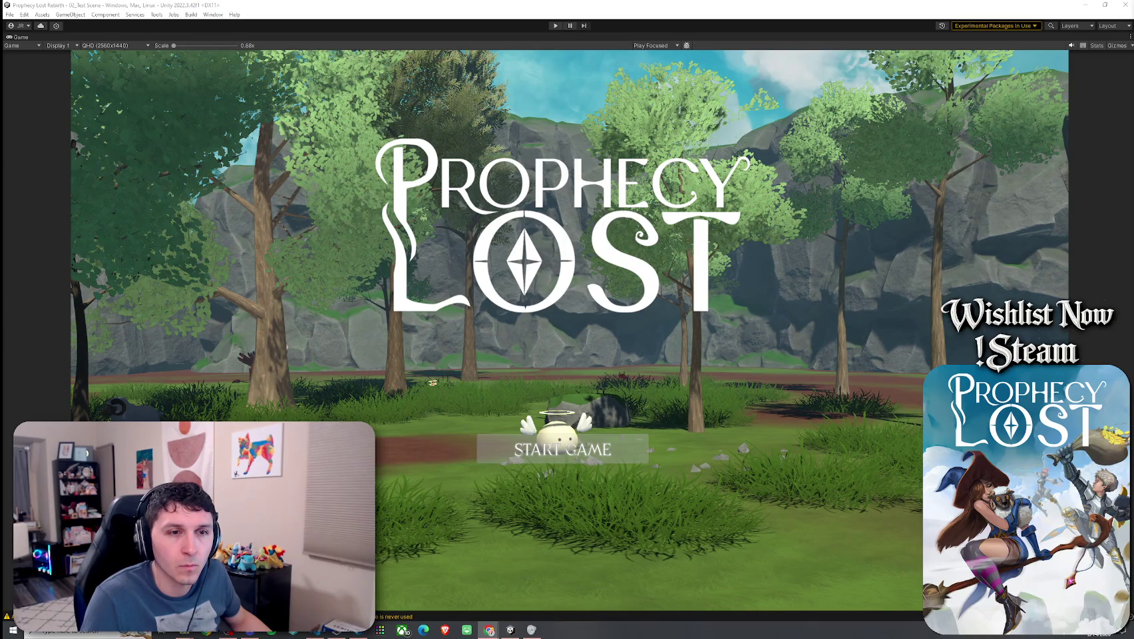
# - Enter play mode and run the character through the forest past the slimes and sheep
pyautogui.click(555, 25)
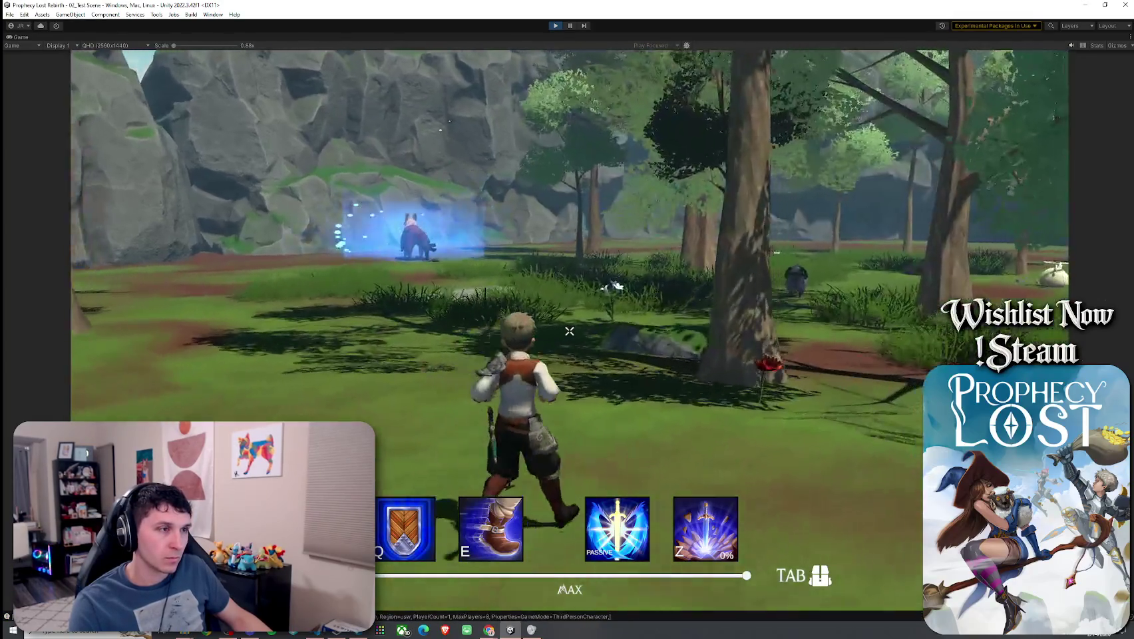
pyautogui.press('w')
pyautogui.press('w')
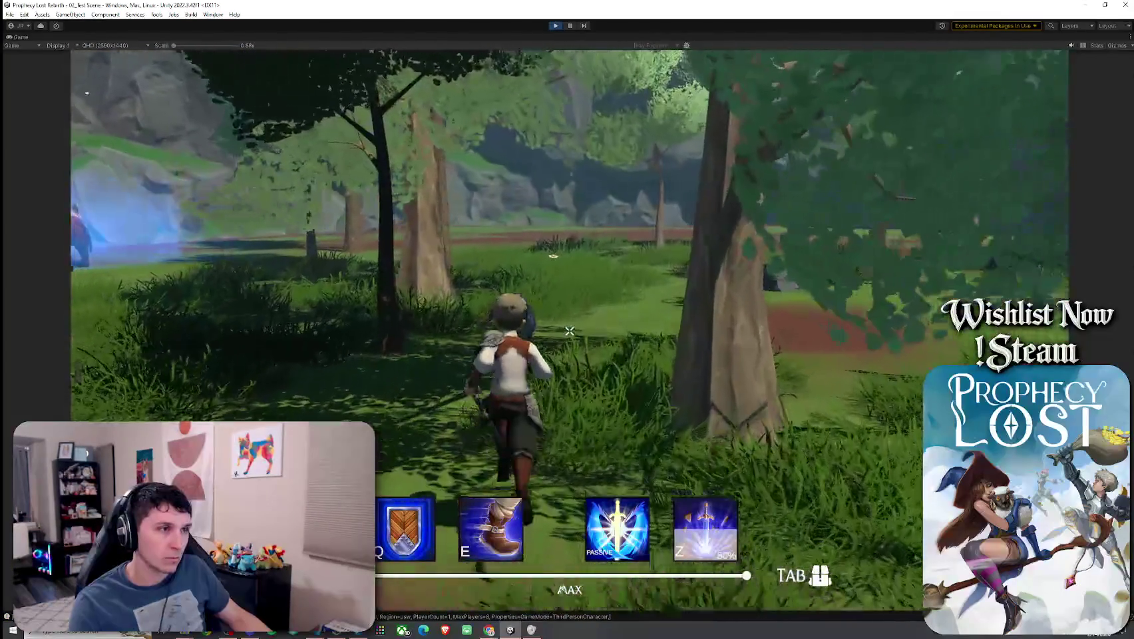
pyautogui.press('w')
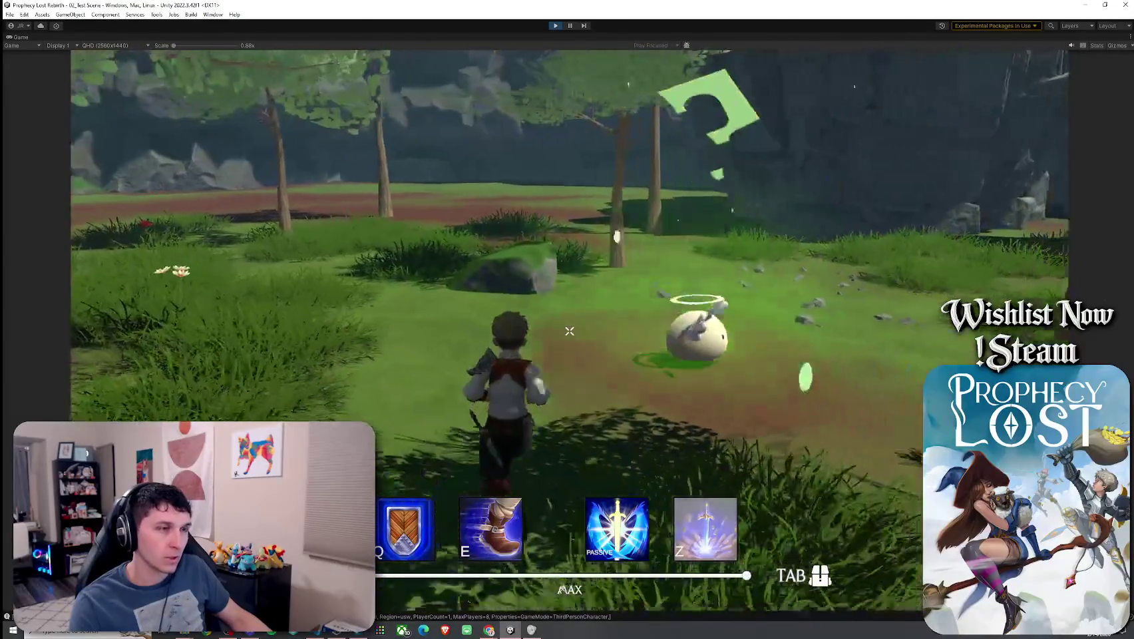
pyautogui.press('w')
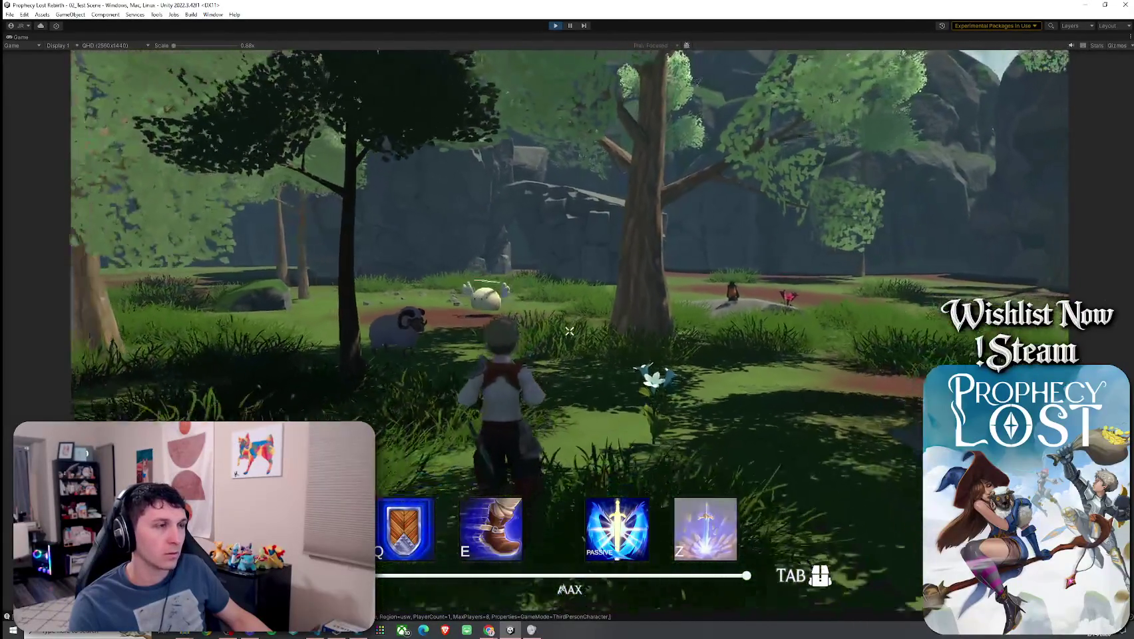
pyautogui.press('w')
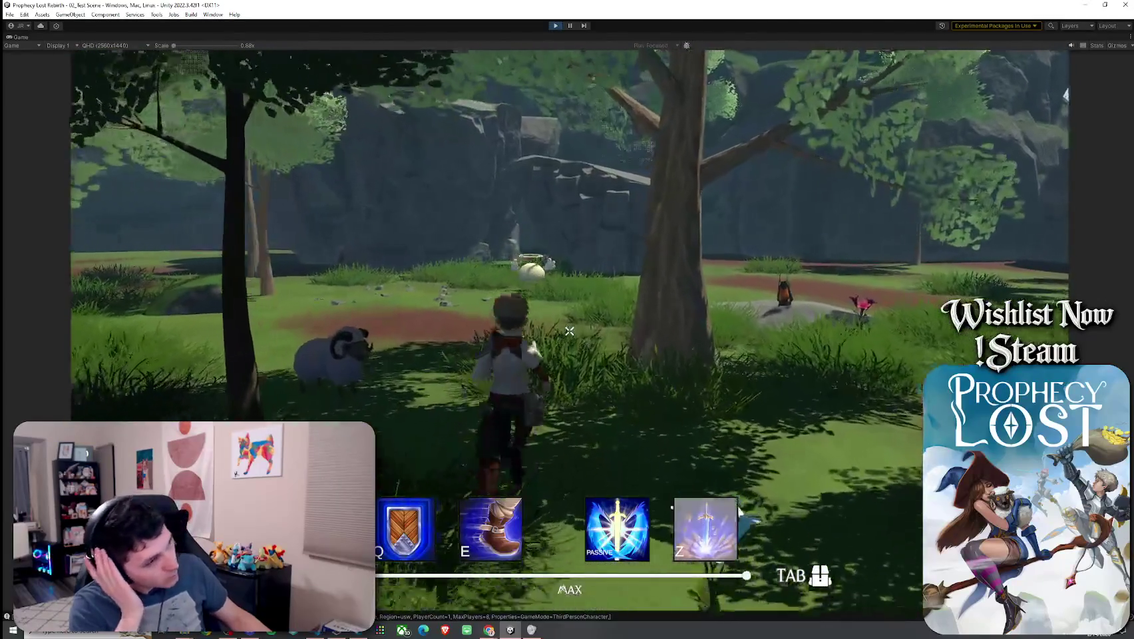
pyautogui.press('w')
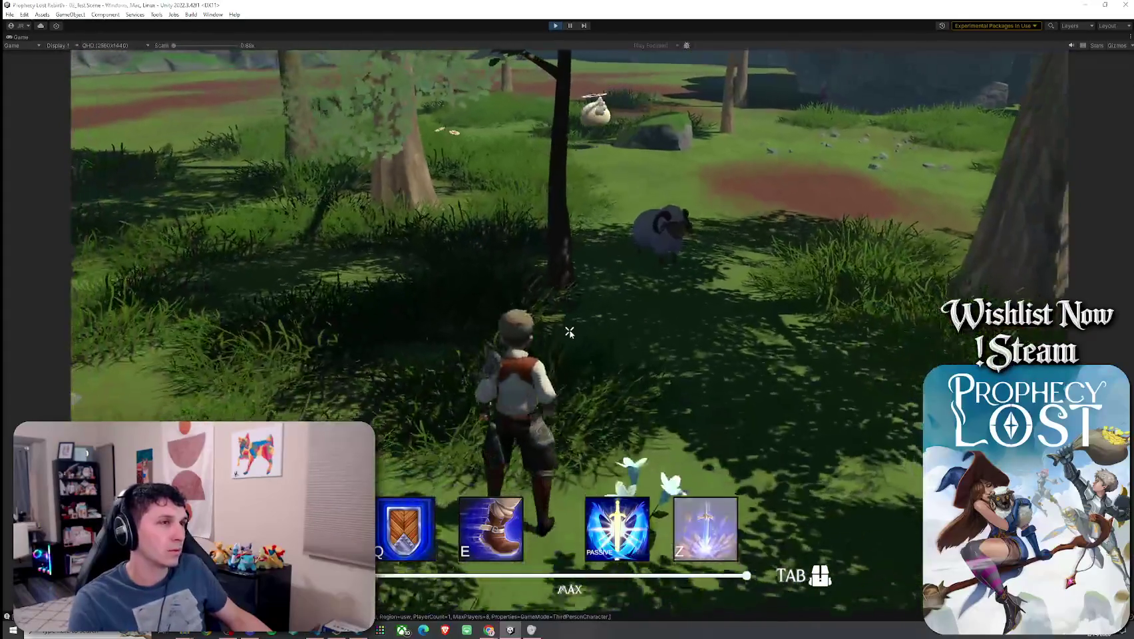
pyautogui.press('super')
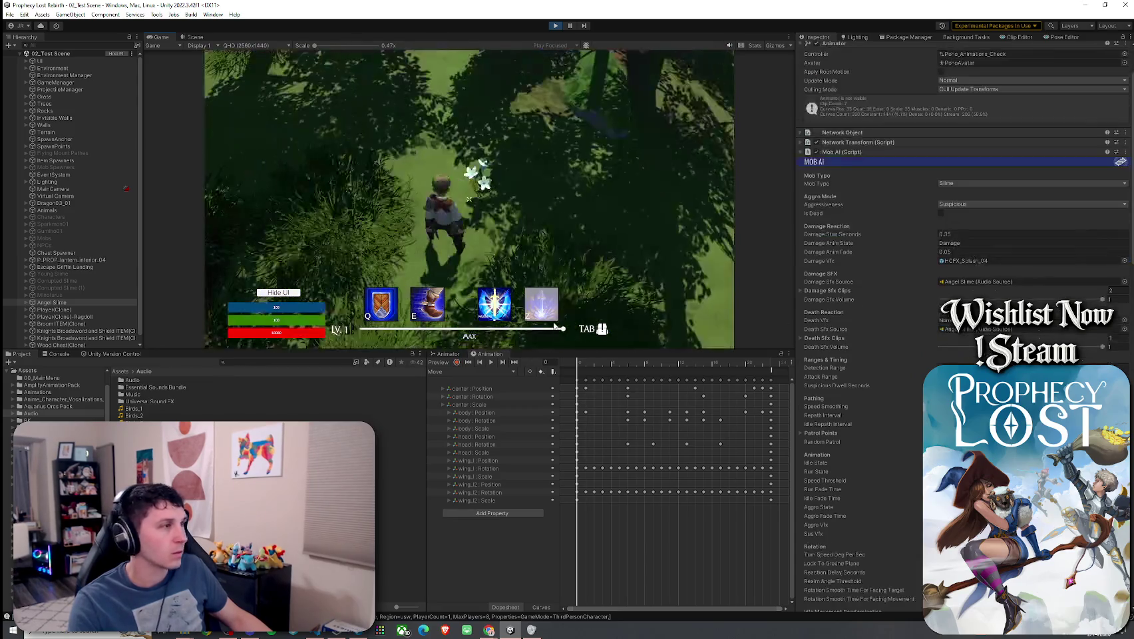
# - Locate the questioning vocal tone clip in the Project files and inspect its settings
pyautogui.scroll(-10, 884, 333)
pyautogui.scroll(-20, 884, 329)
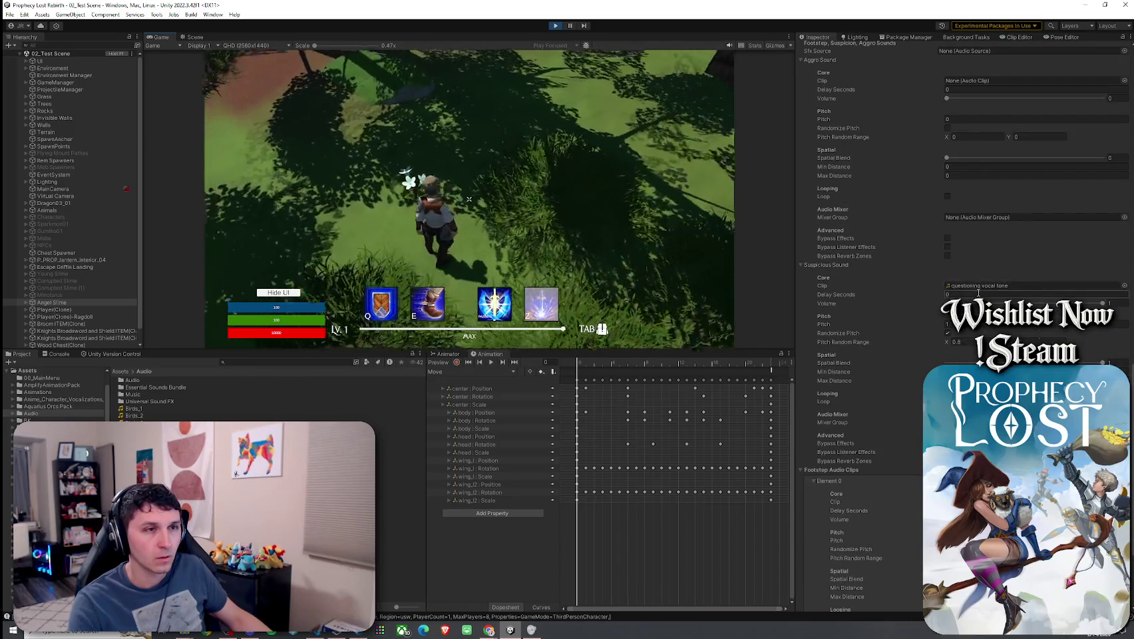
pyautogui.click(966, 286)
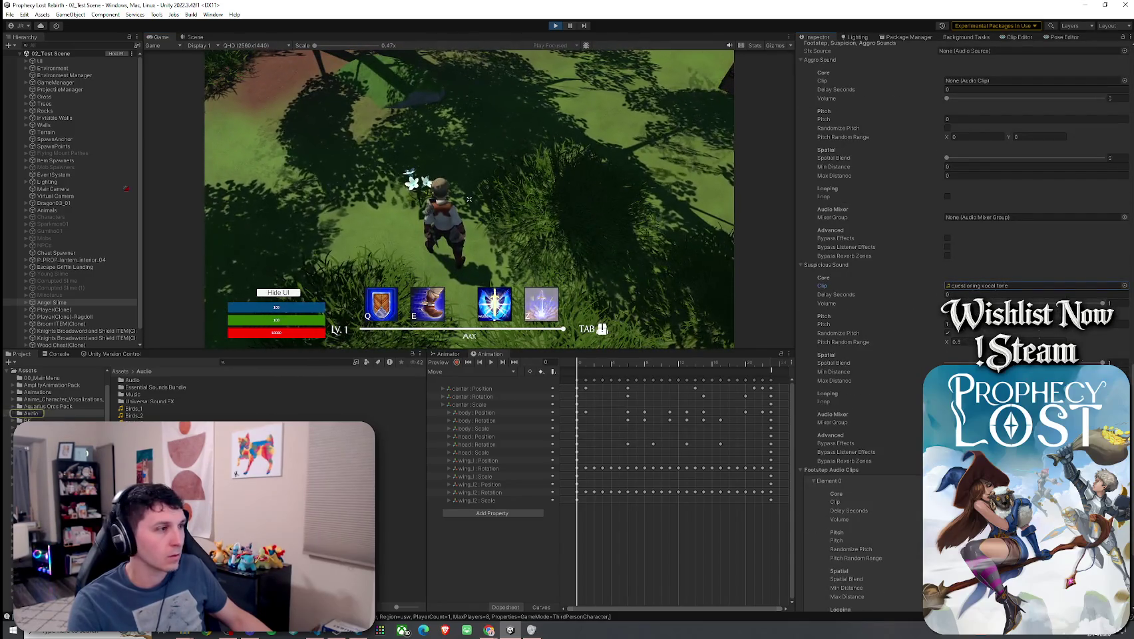
pyautogui.doubleClick(971, 285)
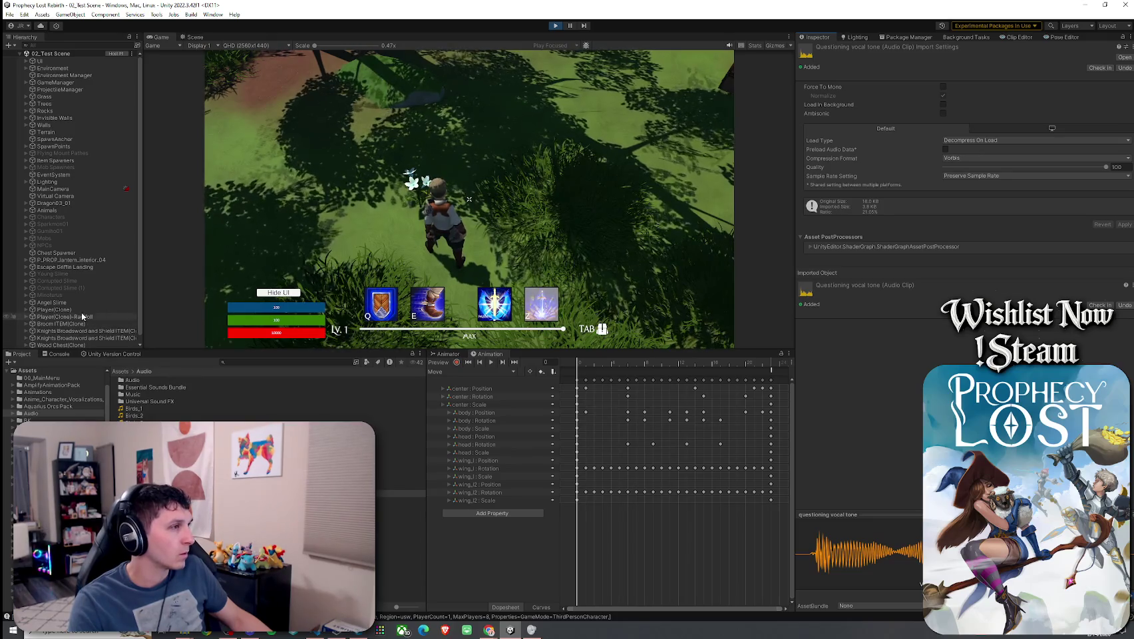
pyautogui.scroll(-1, 84, 340)
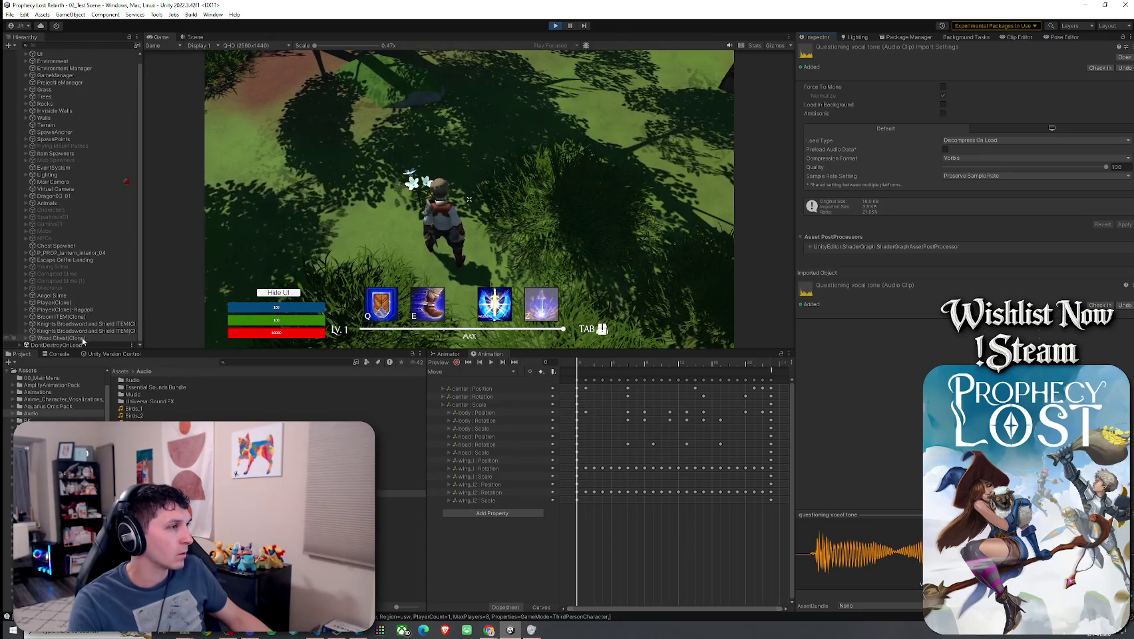
# - Watch the Angel Slime's Inspector while running toward it, then bring up MobAI.cs in VS Code
pyautogui.click(75, 294)
pyautogui.scroll(-10, 855, 330)
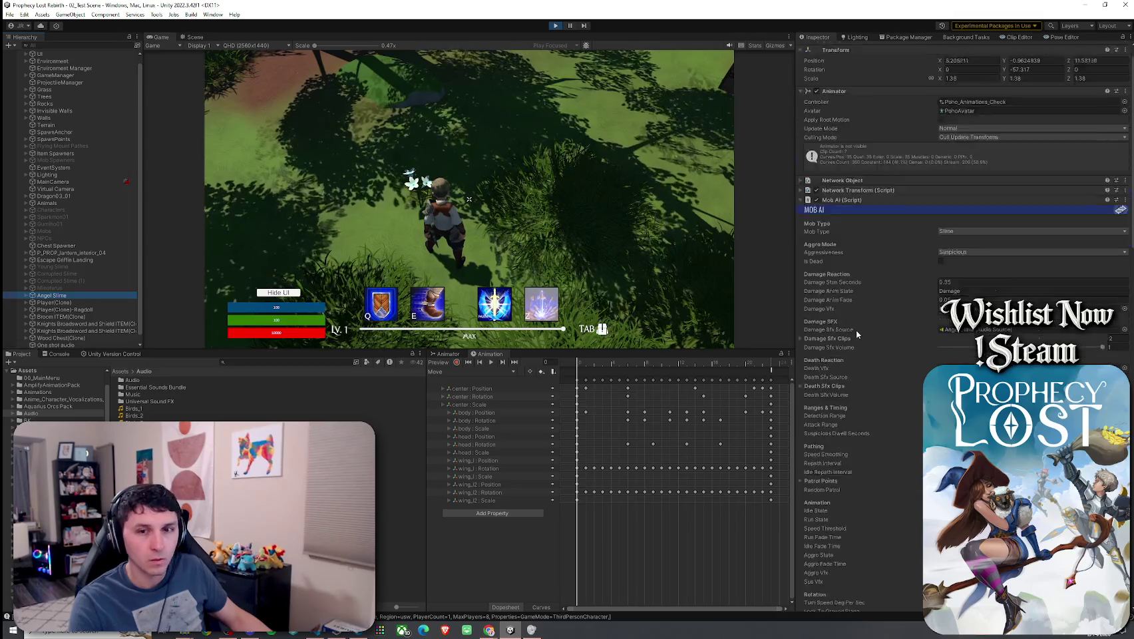
pyautogui.scroll(-15, 855, 329)
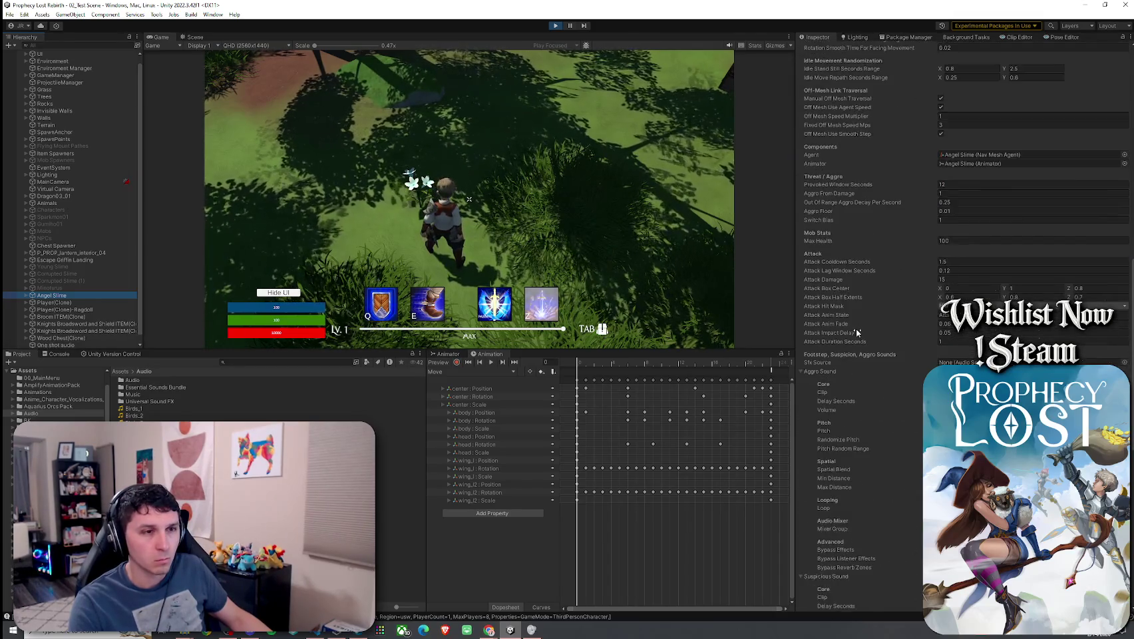
pyautogui.scroll(-3, 856, 333)
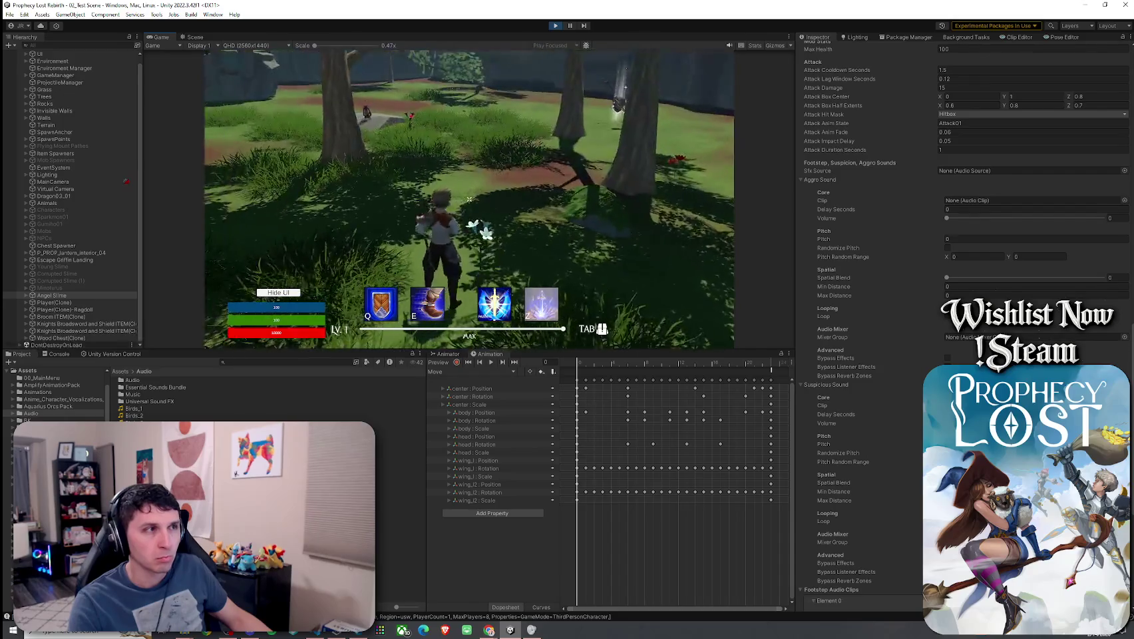
pyautogui.press('w')
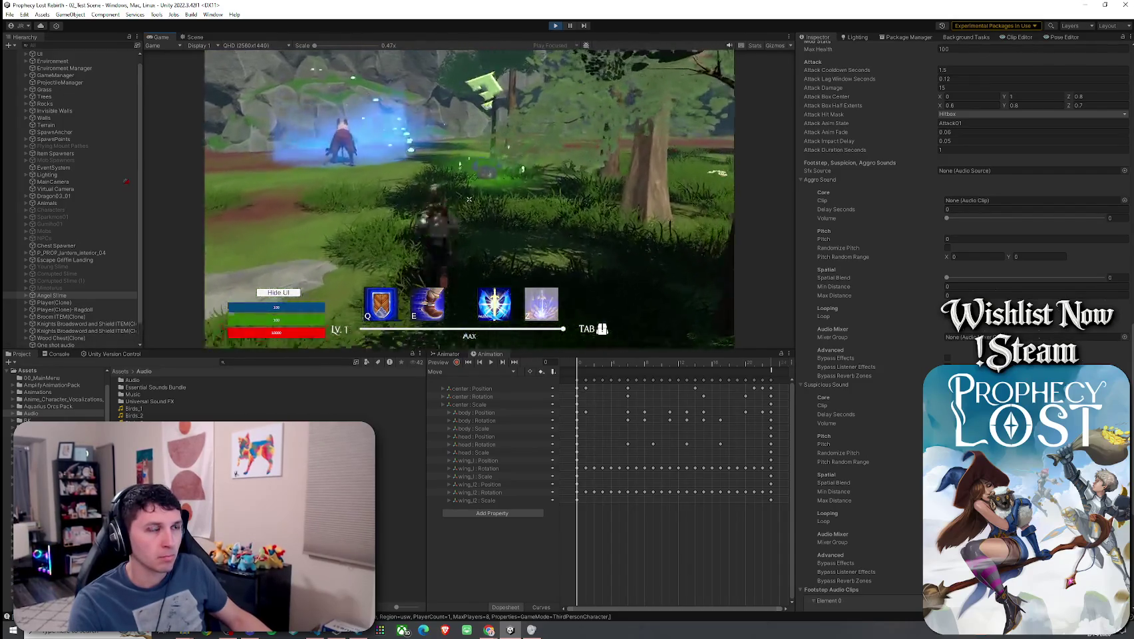
pyautogui.press('w')
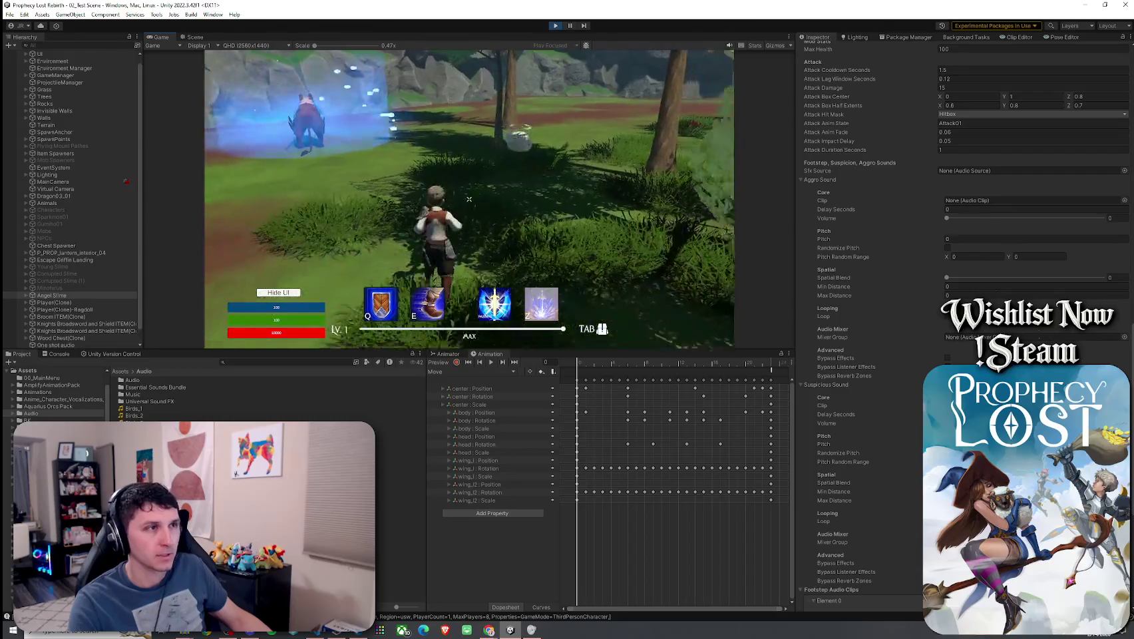
pyautogui.press('w')
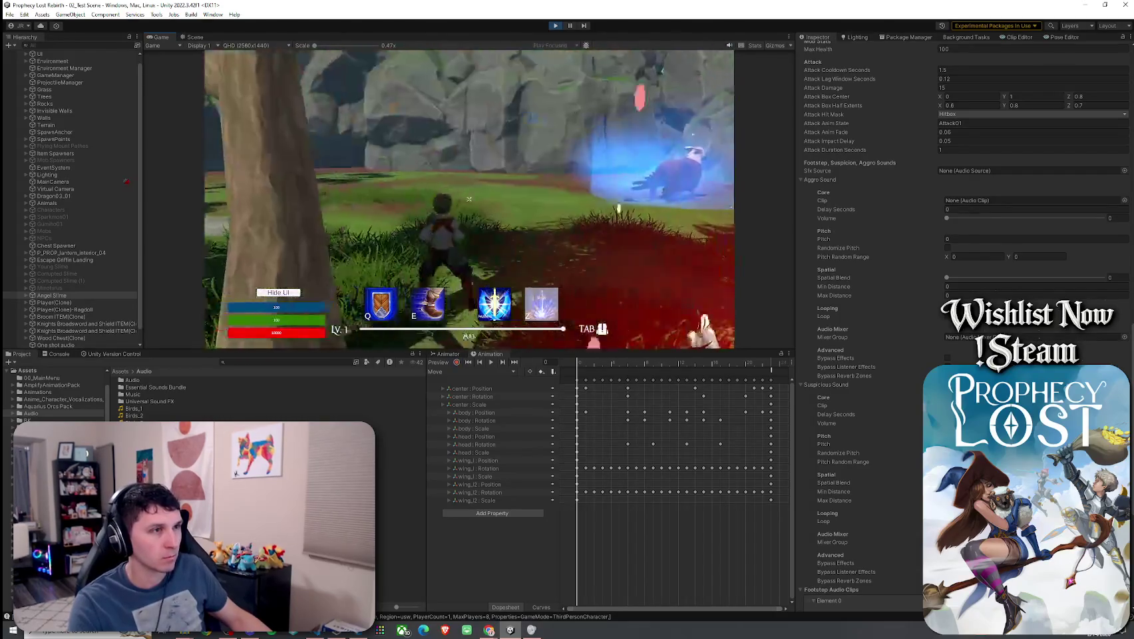
pyautogui.press('w')
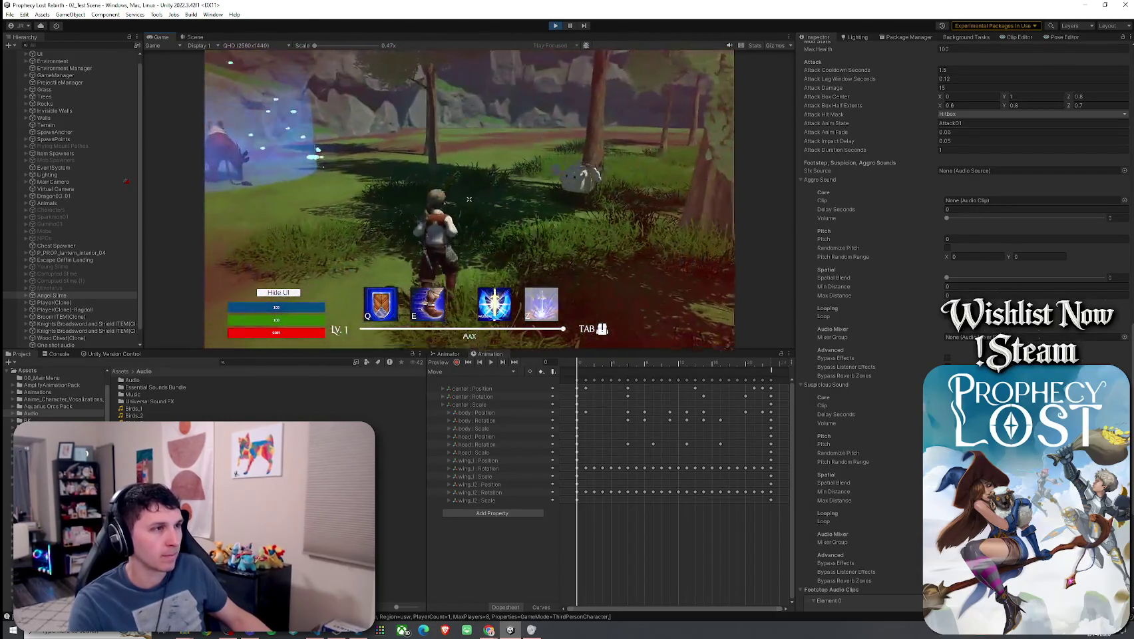
pyautogui.press('w')
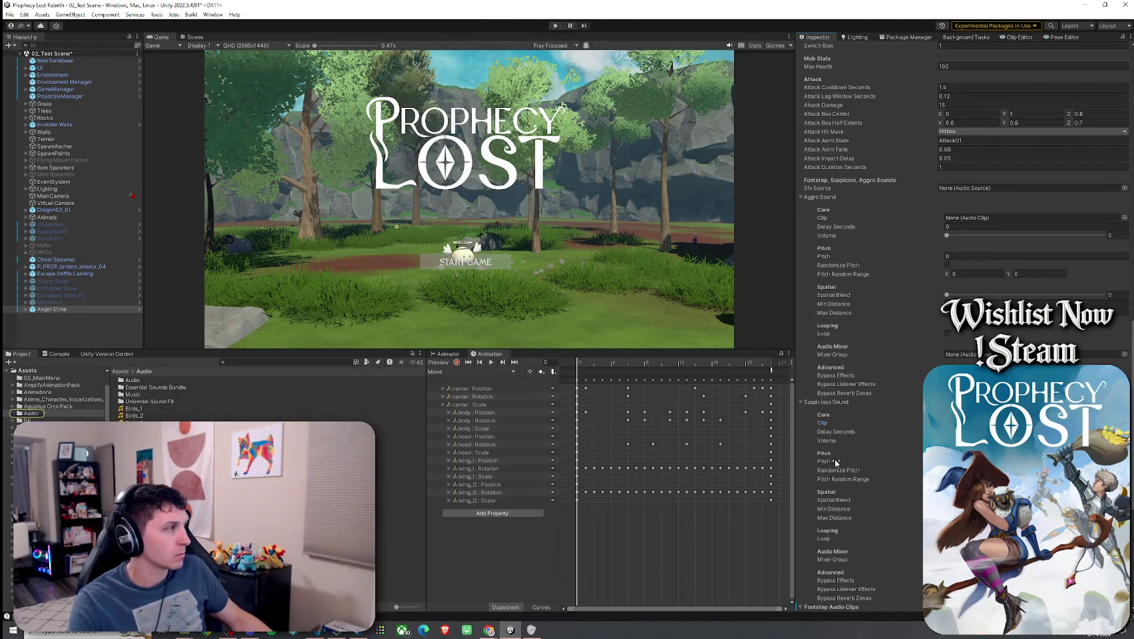
pyautogui.click(320, 632)
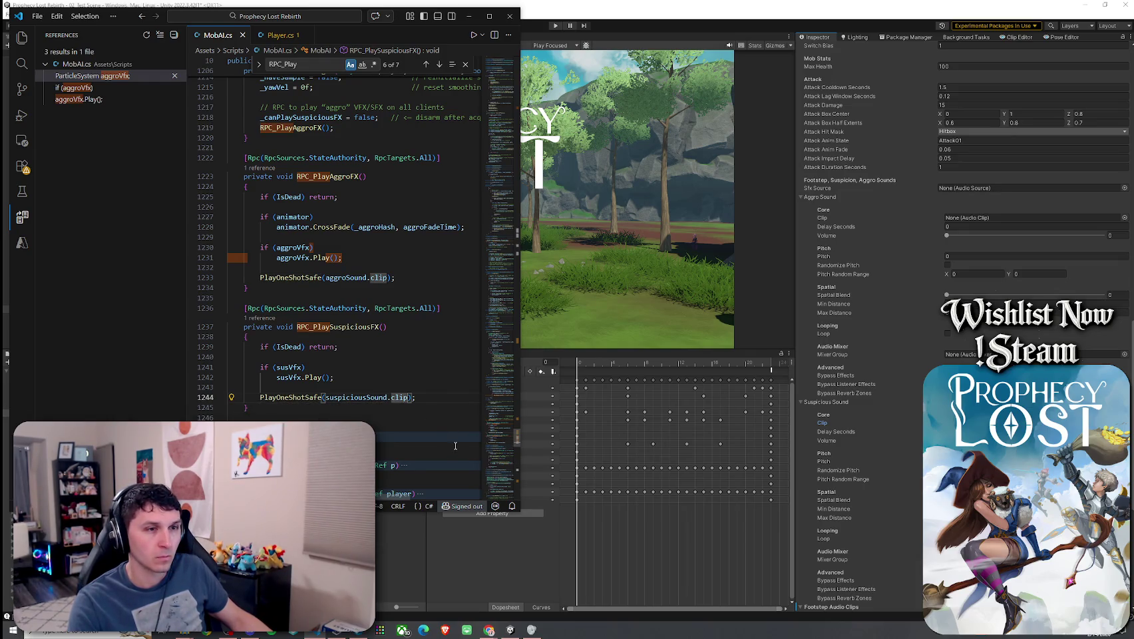
# - Go to the PlayOneShotSafe definition in MobAI.cs, then return to Unity and collapse Aggro Sound
pyautogui.click(812, 3)
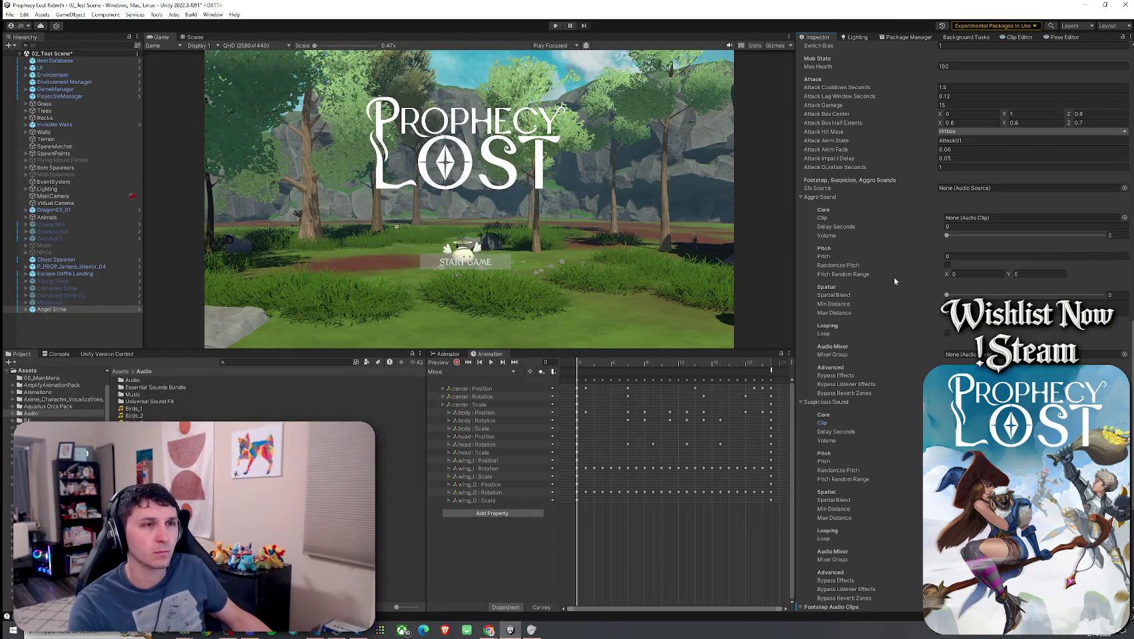
pyautogui.hotkey('alt', 'Tab')
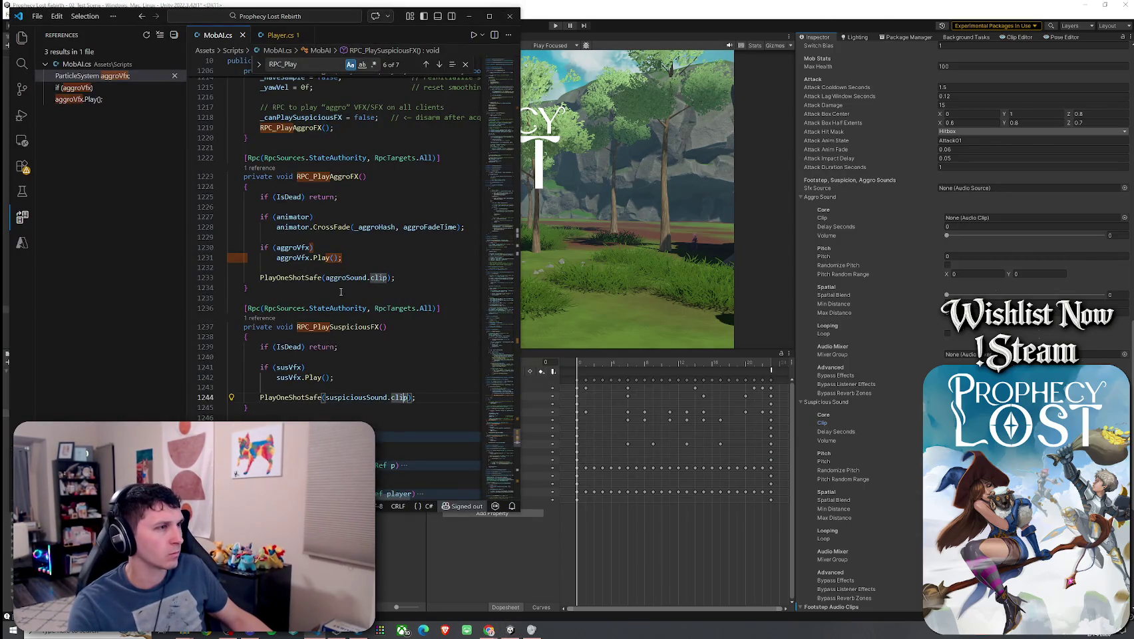
pyautogui.click(305, 277)
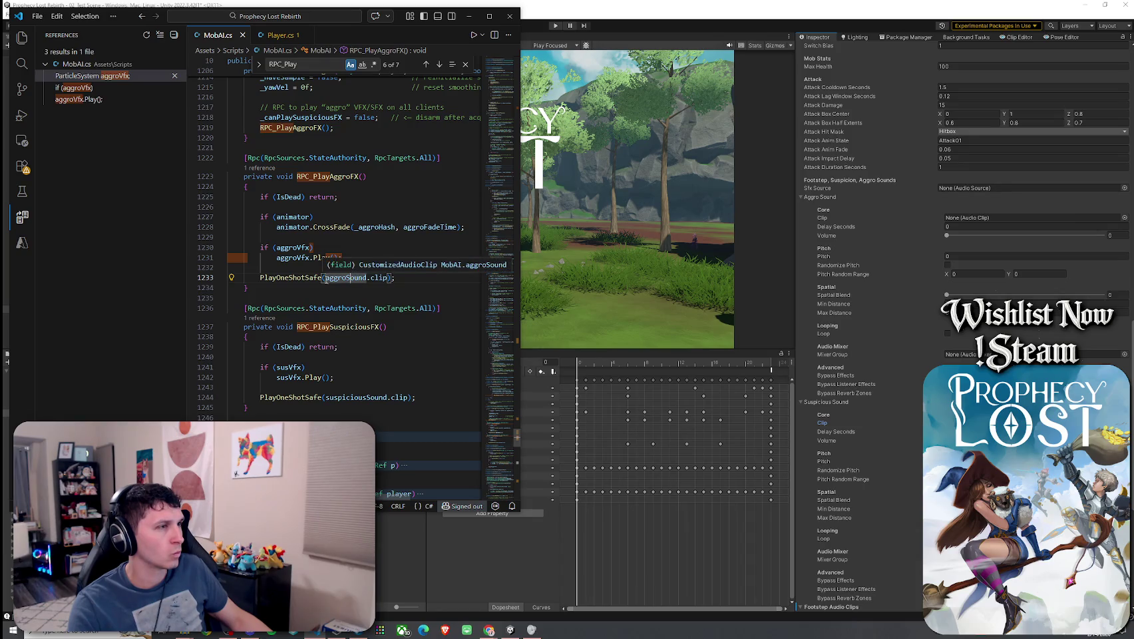
pyautogui.rightClick(324, 278)
pyautogui.click(333, 174)
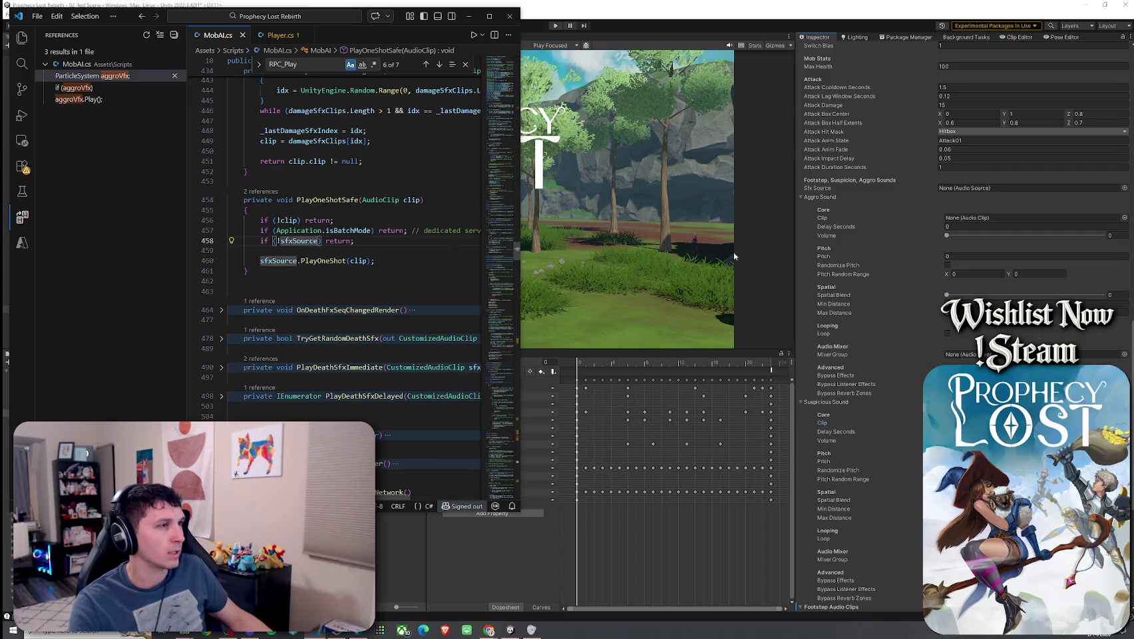
pyautogui.hotkey('alt', 'Tab')
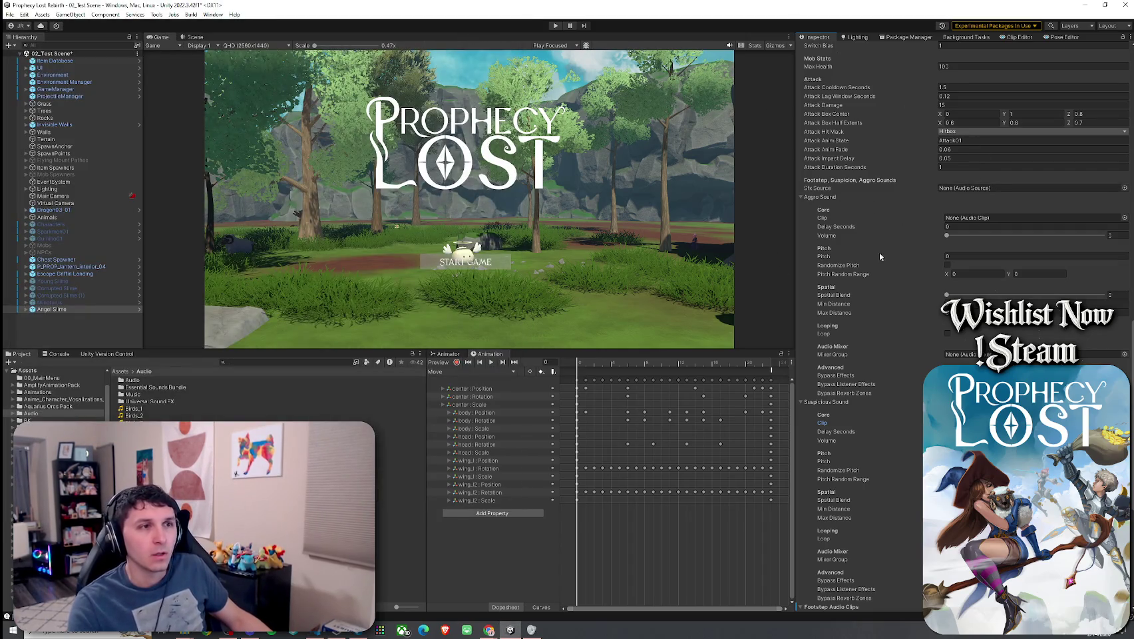
pyautogui.click(805, 198)
# - Set the Angel Slime's audio source as its Sfx Source and review its prefab overrides
pyautogui.click(805, 206)
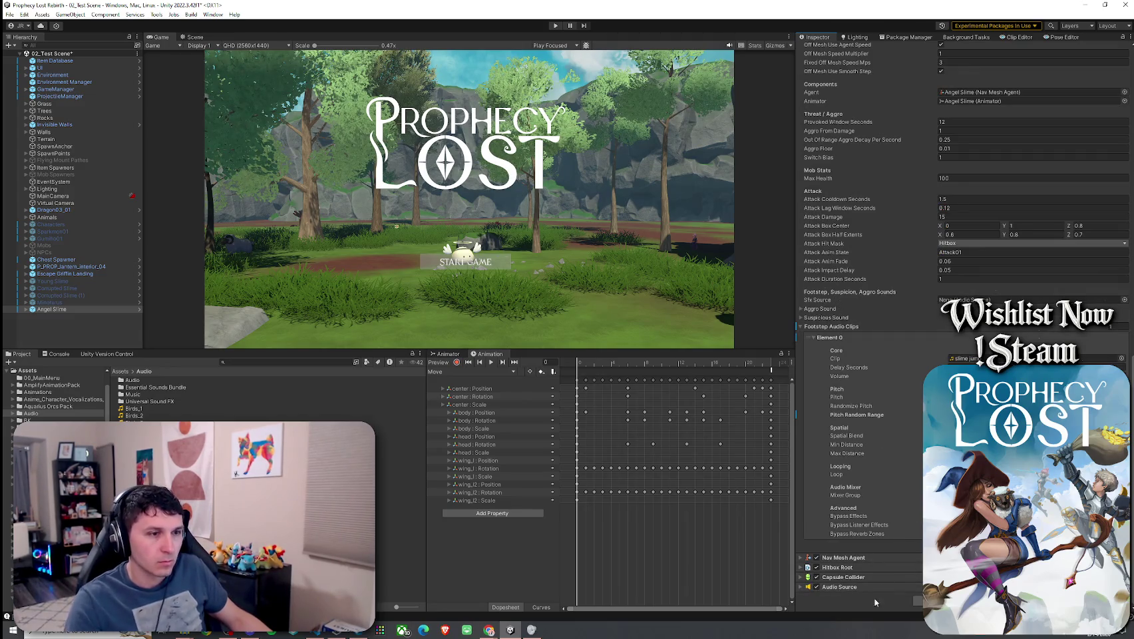
pyautogui.moveTo(956, 293); pyautogui.dragTo(958, 299)
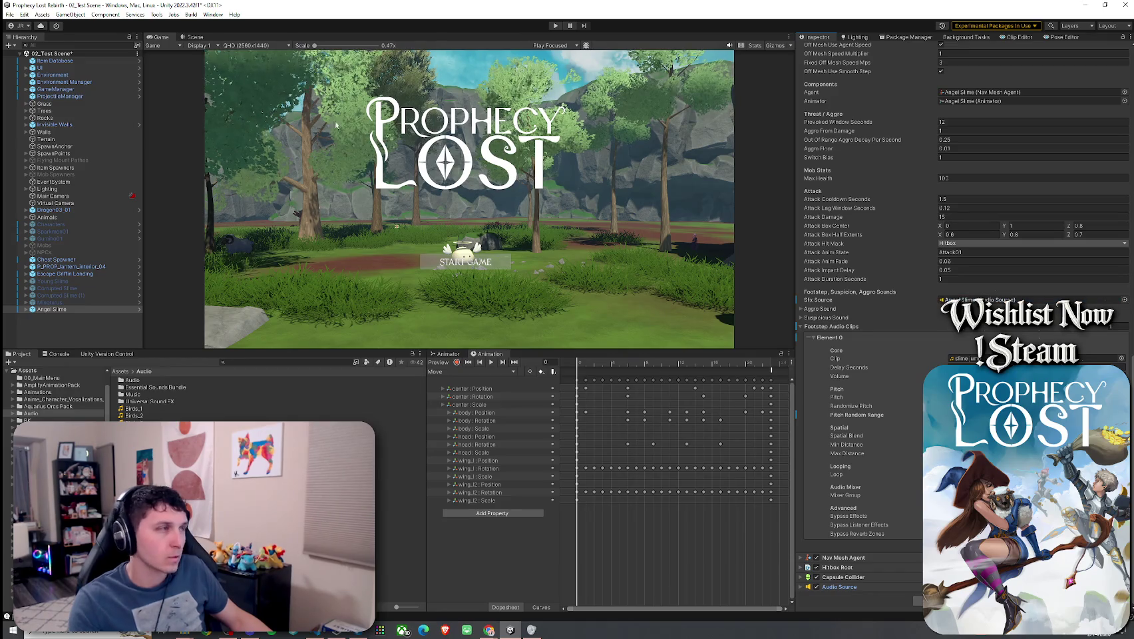
pyautogui.click(10, 14)
pyautogui.click(267, 34)
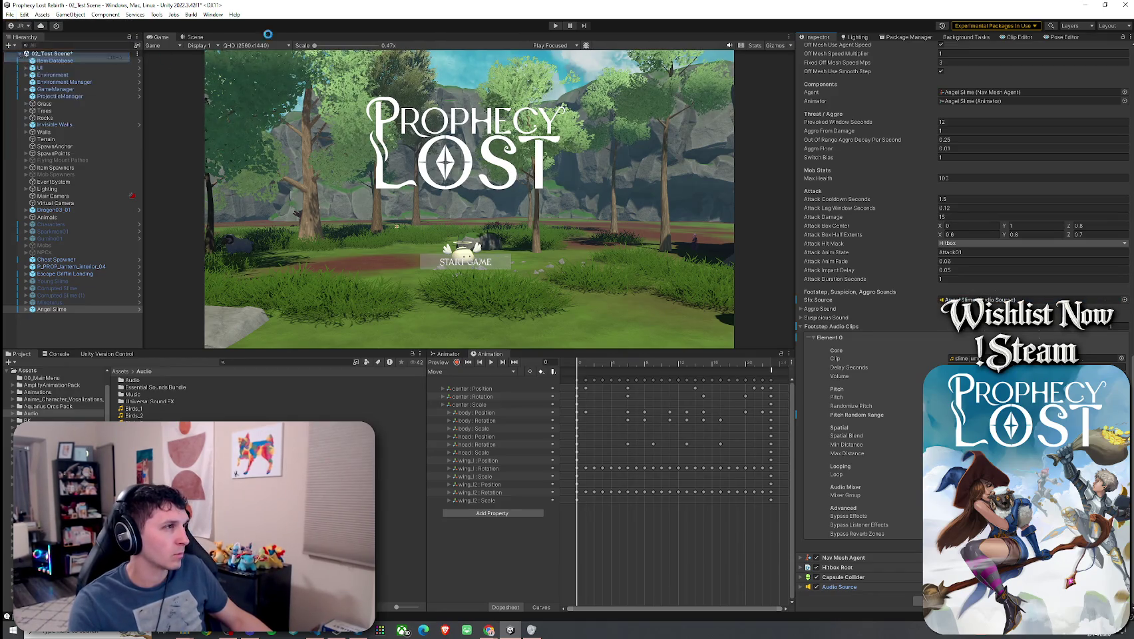
pyautogui.doubleClick(160, 38)
pyautogui.doubleClick(21, 37)
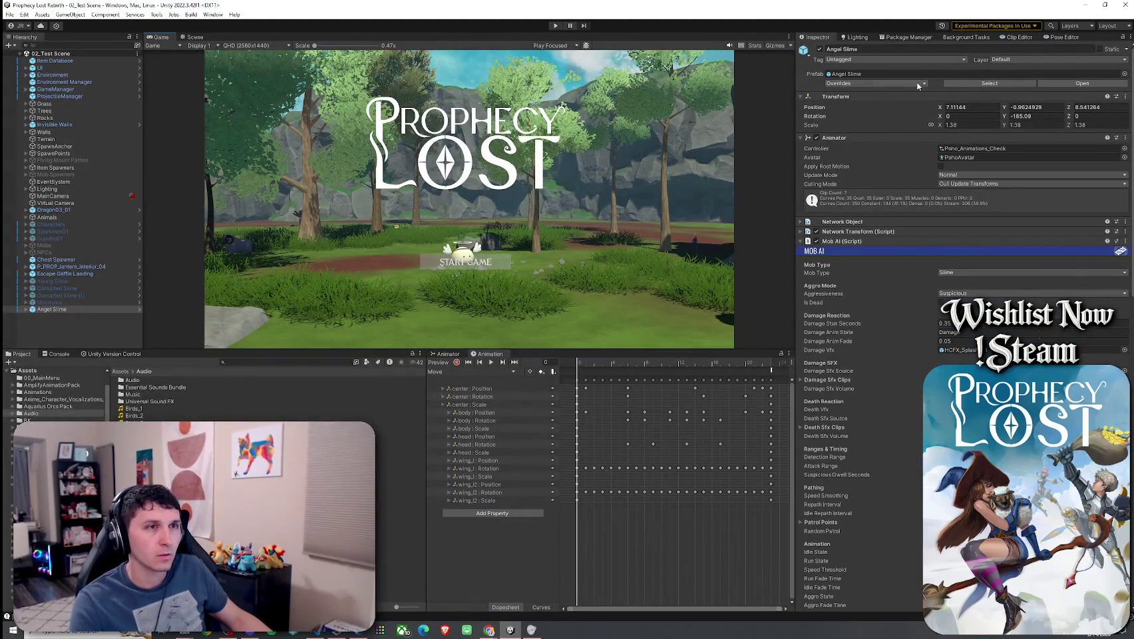
pyautogui.click(918, 85)
pyautogui.click(924, 147)
pyautogui.click(762, 230)
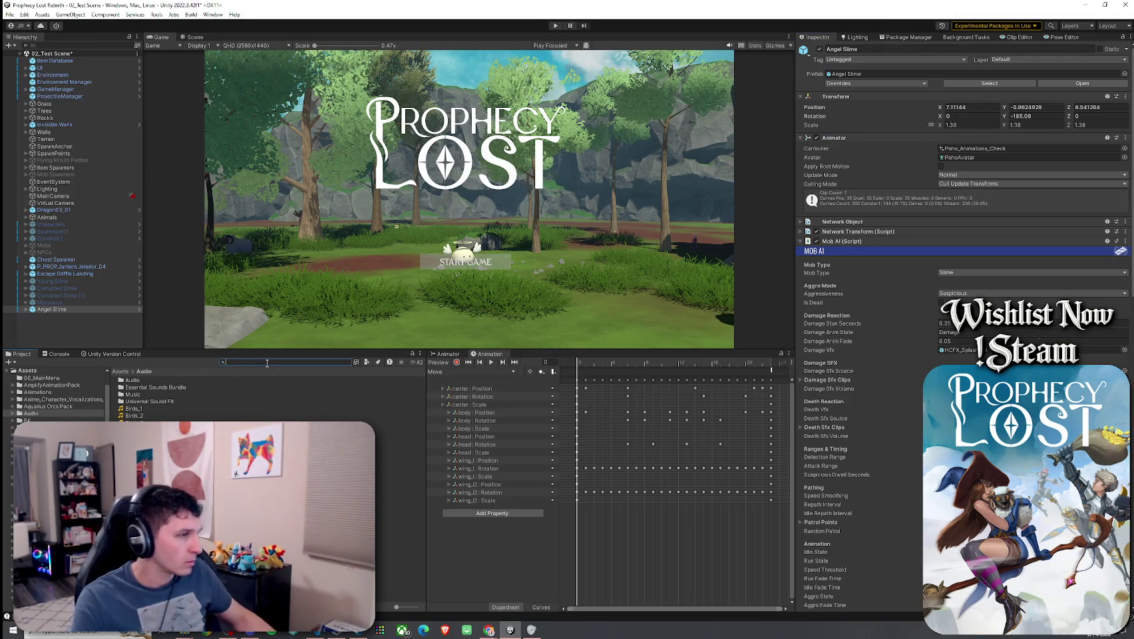
# - Select all six prefabs in the Slimes folder and assign the Audio Source as their Sfx Source
pyautogui.write('slimes')
pyautogui.click(181, 379)
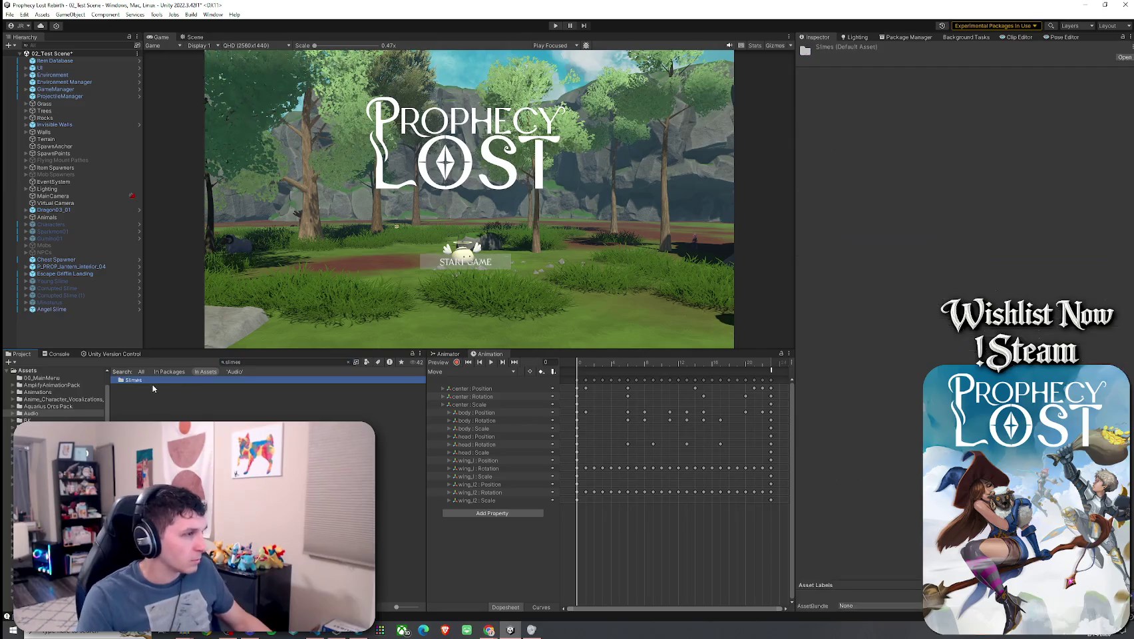
pyautogui.doubleClick(153, 383)
pyautogui.hotkey('ctrl', 'a')
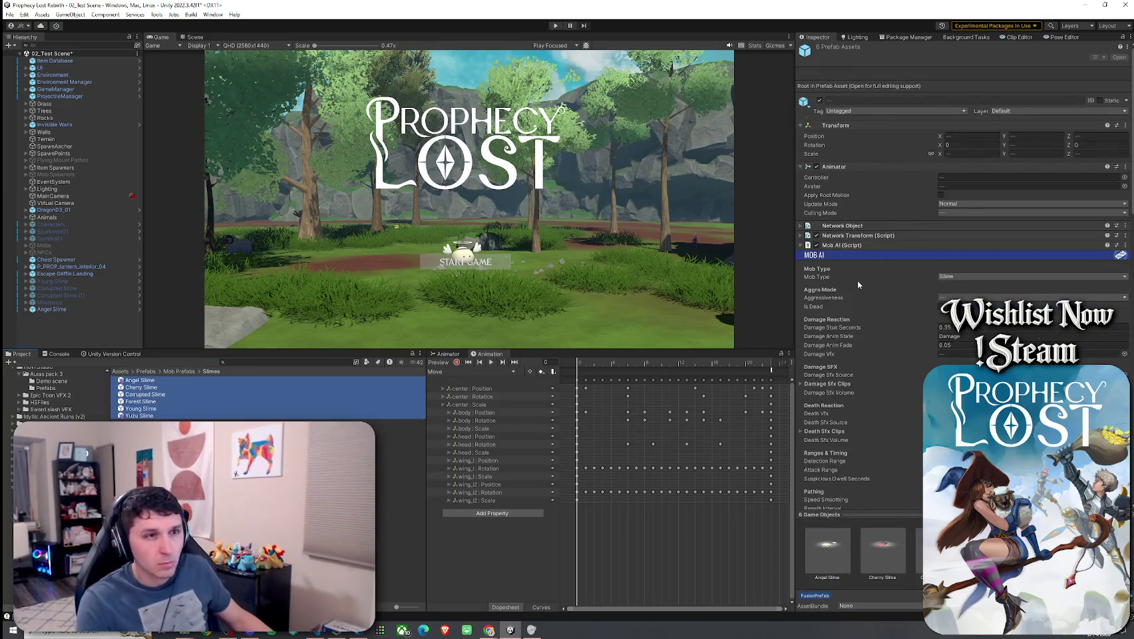
pyautogui.scroll(-10, 858, 281)
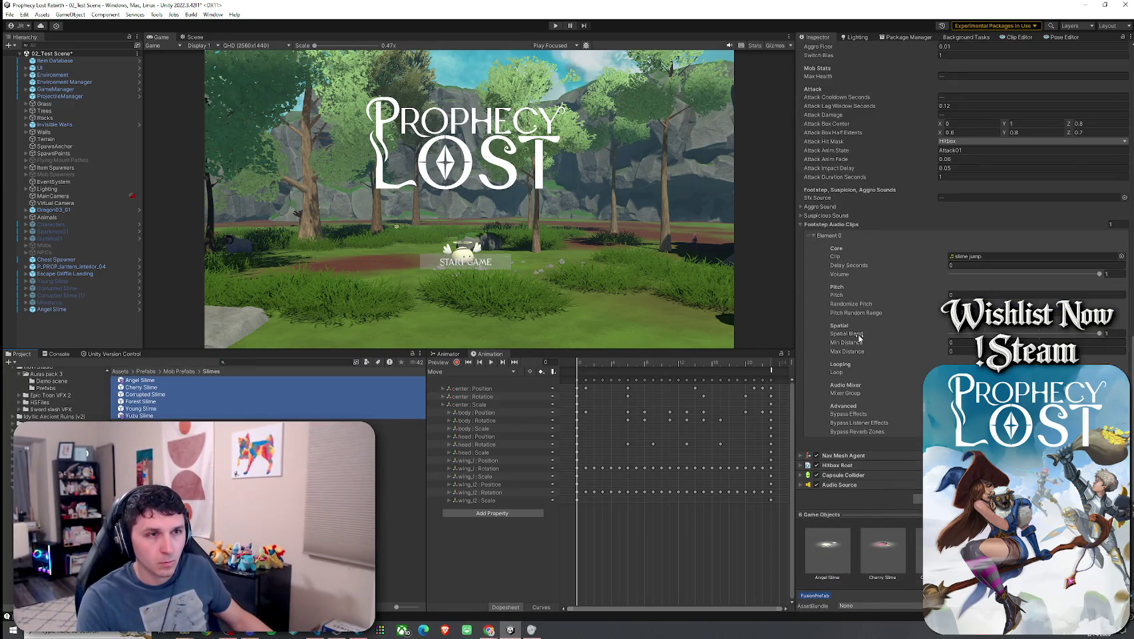
pyautogui.moveTo(839, 487); pyautogui.dragTo(949, 201)
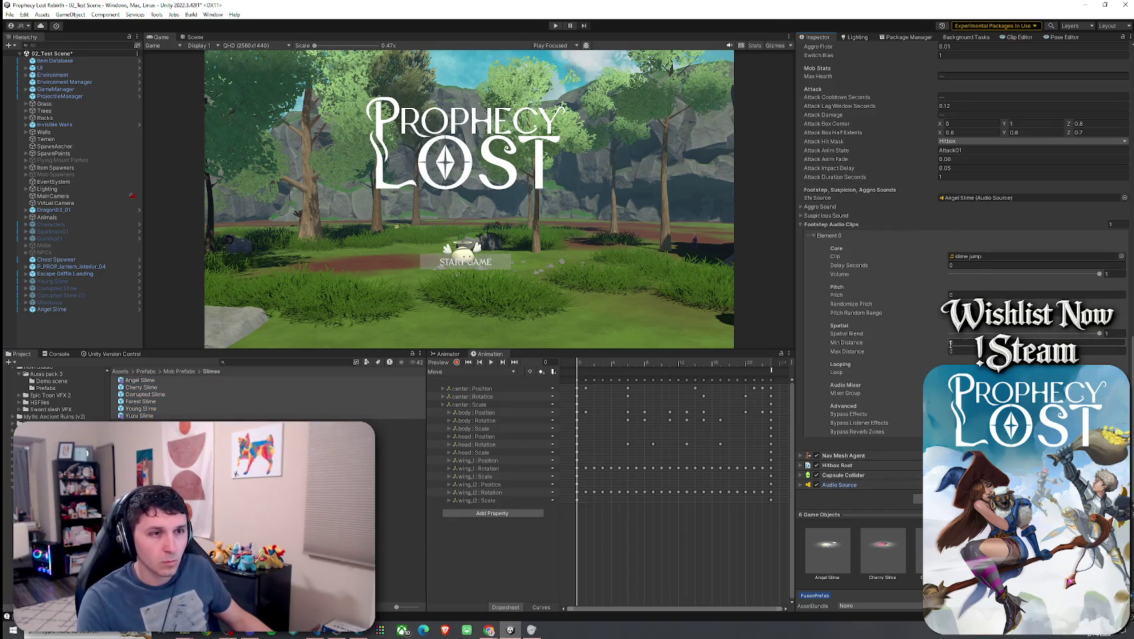
# - Expand Suspicious Sound and start play mode with the Game view maximized
pyautogui.click(801, 215)
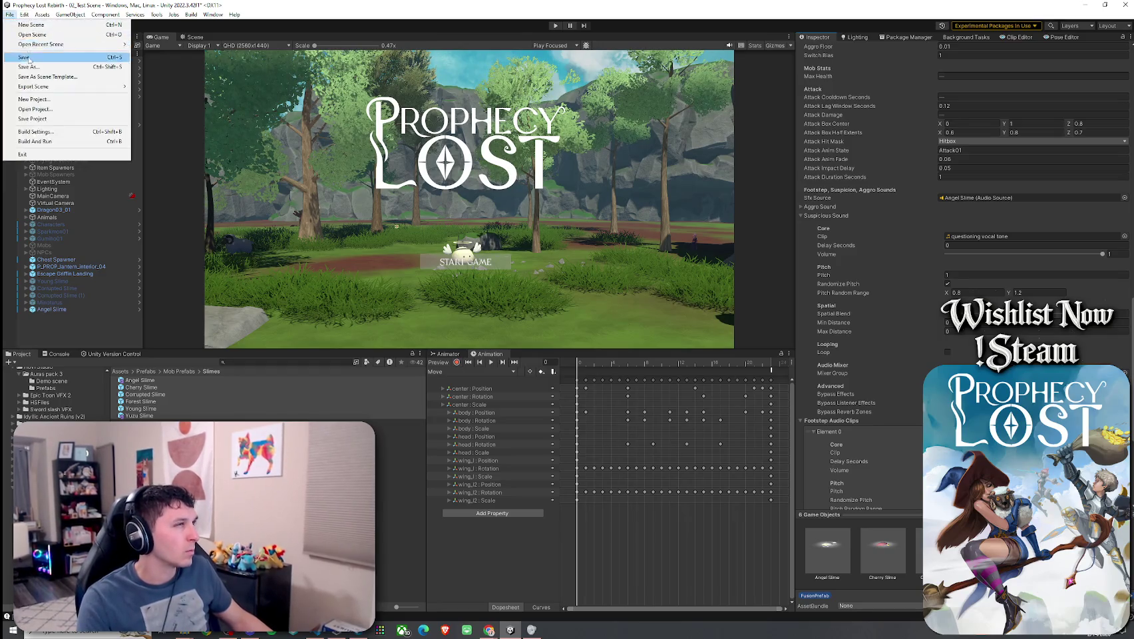
pyautogui.hotkey('shift', 'space')
pyautogui.click(554, 25)
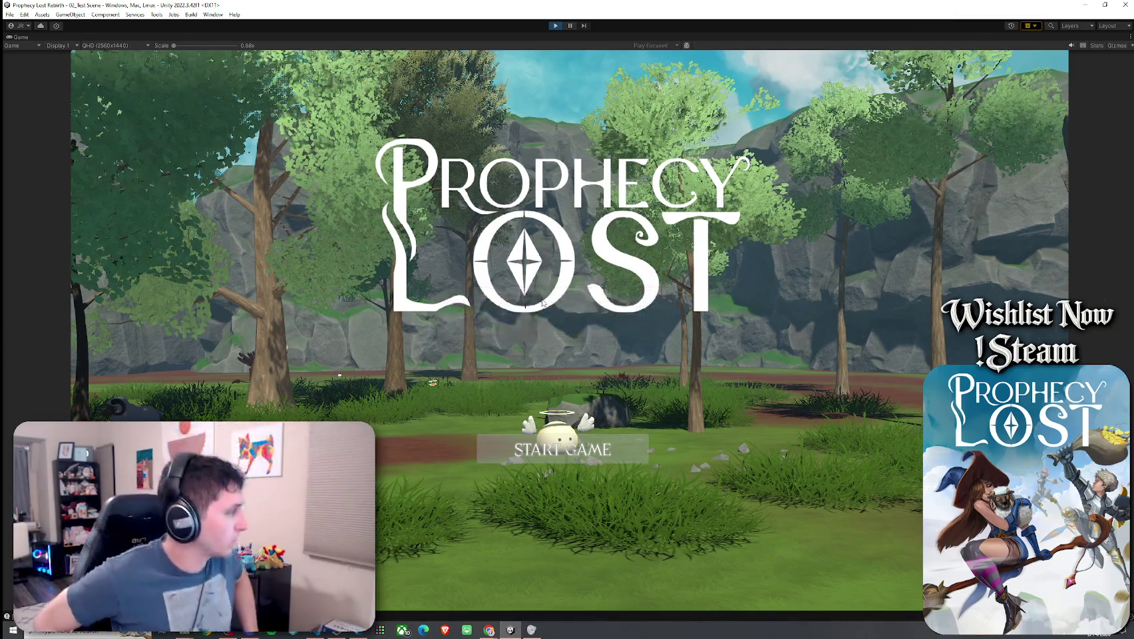
# - Start the game from the title screen and run the character into the clearings
pyautogui.click(562, 449)
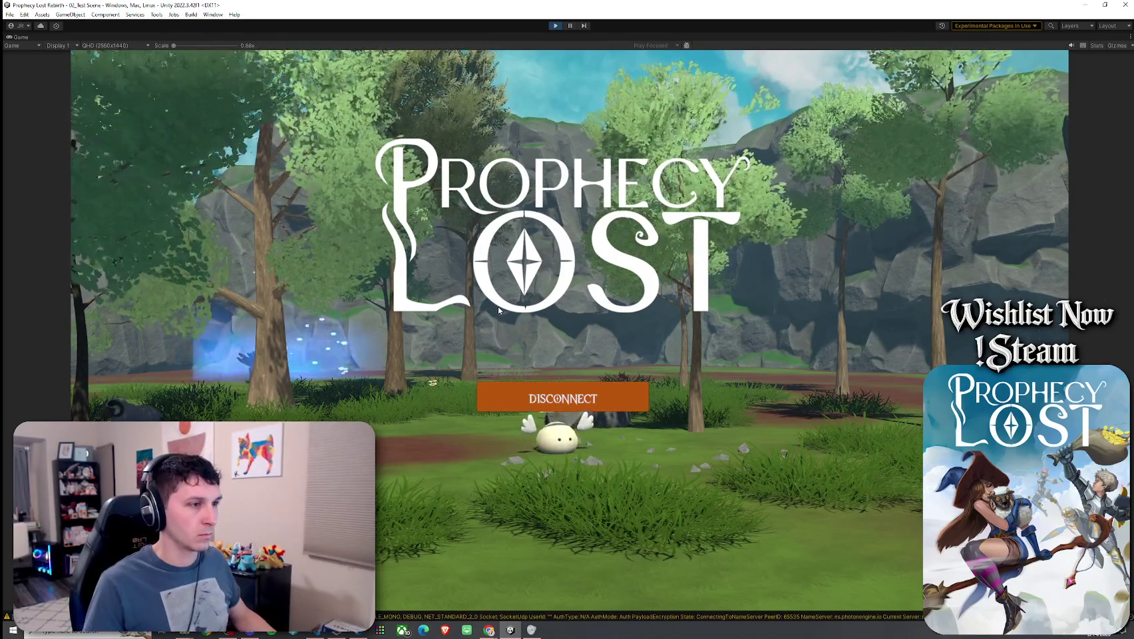
pyautogui.press('w')
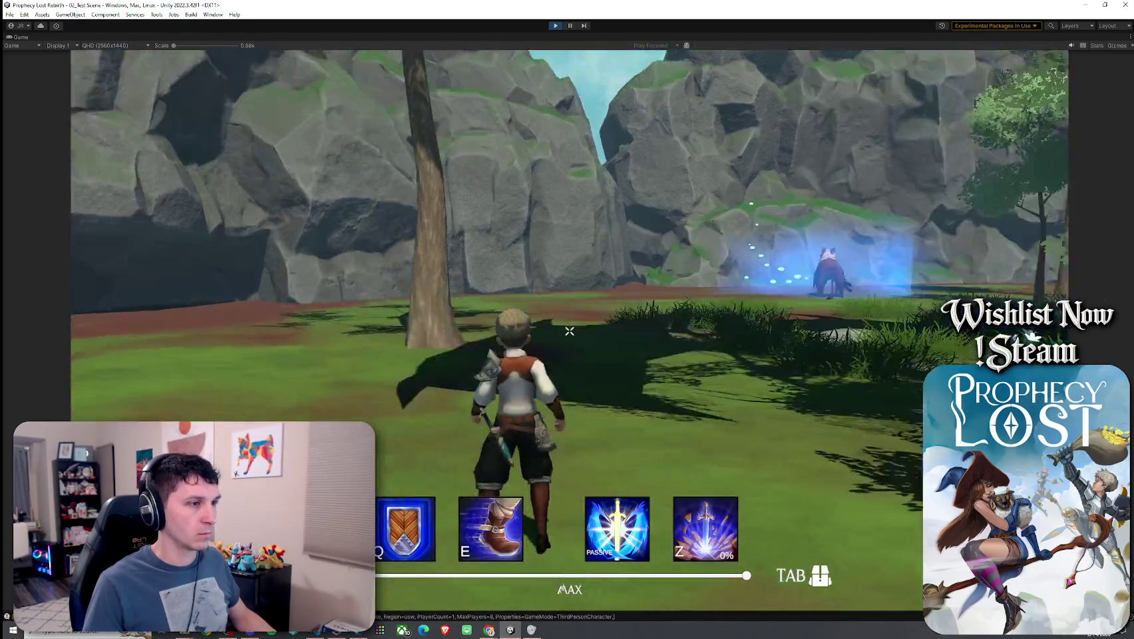
pyautogui.press('w')
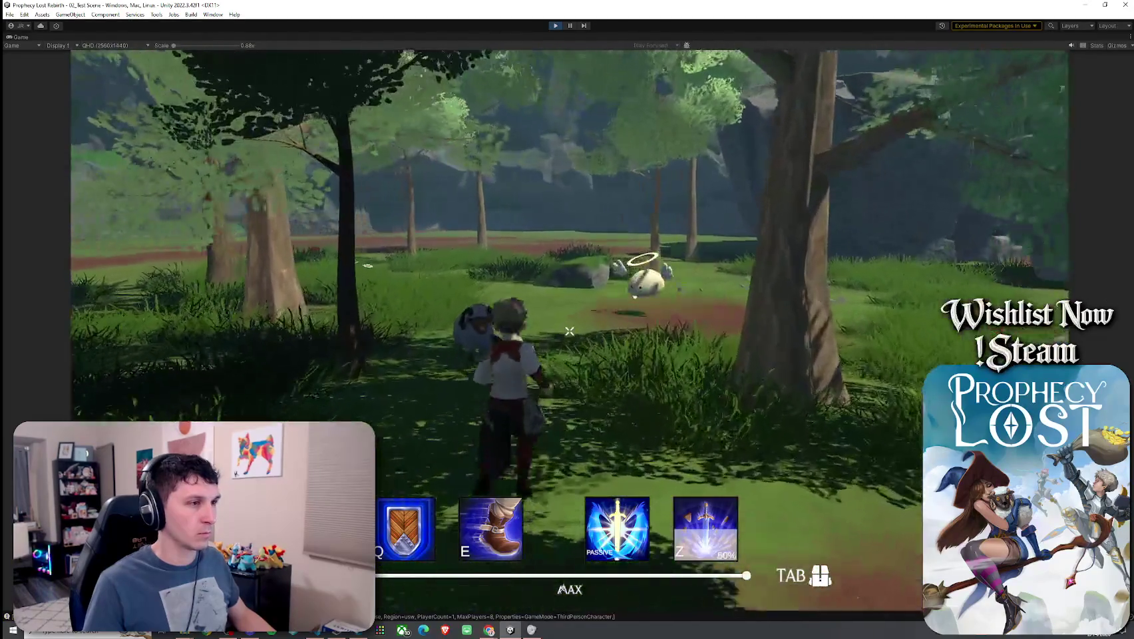
pyautogui.press('w')
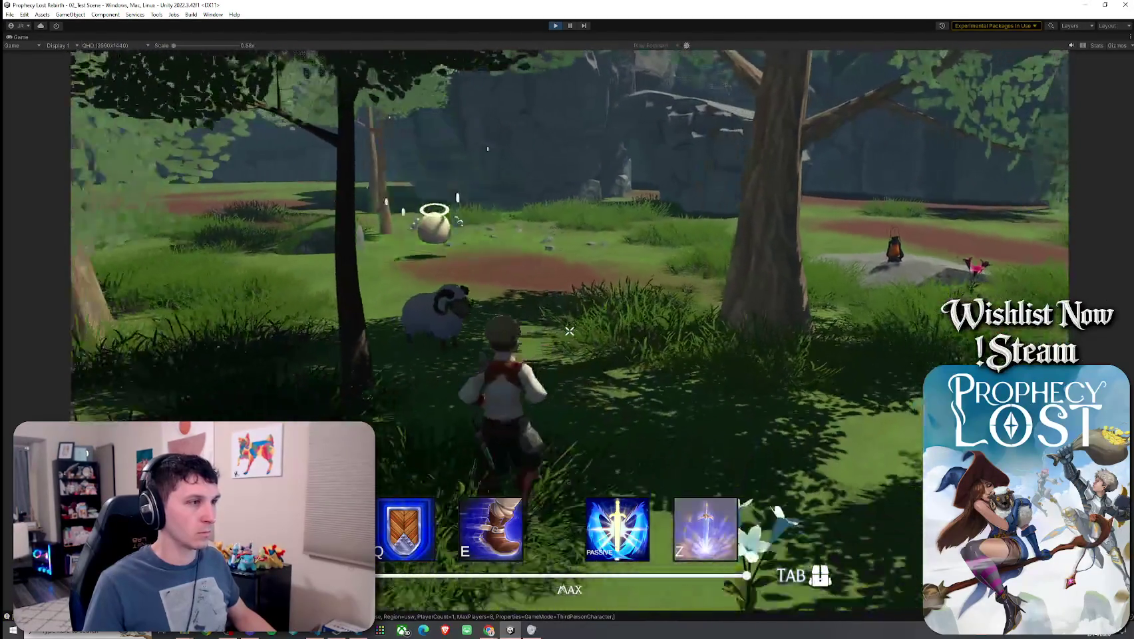
pyautogui.press('w')
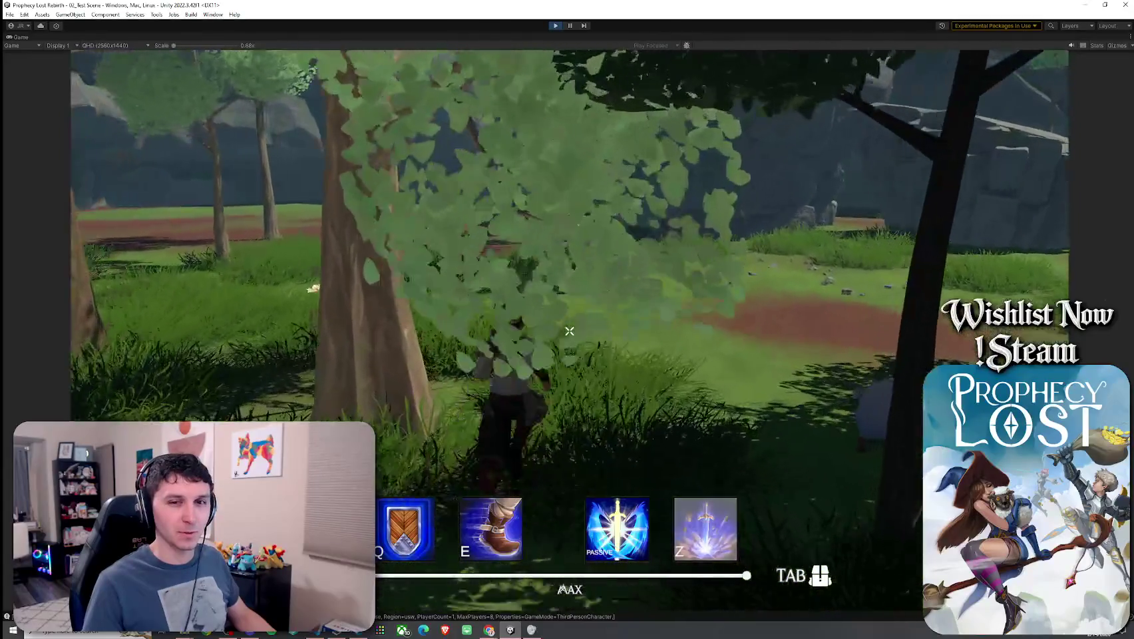
pyautogui.press('w')
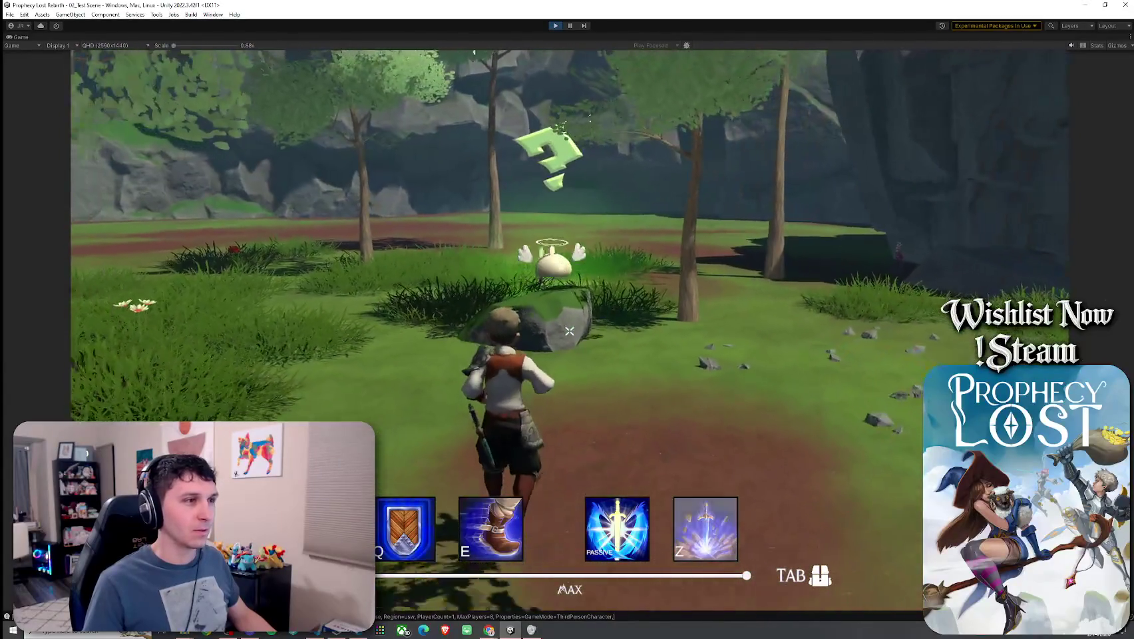
pyautogui.press('w')
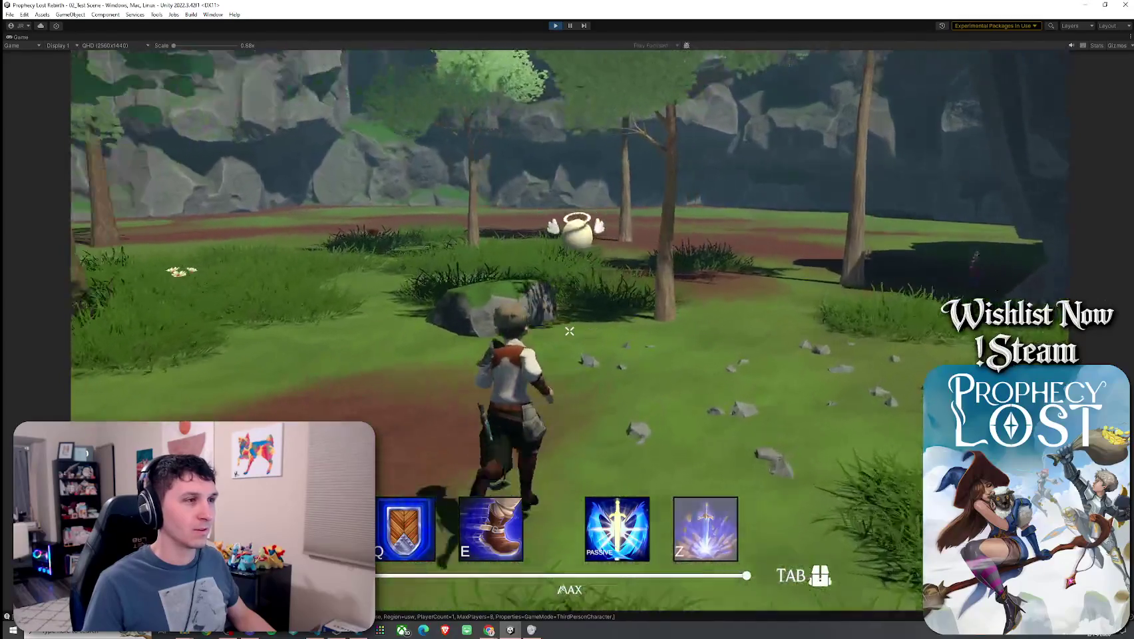
pyautogui.press('w')
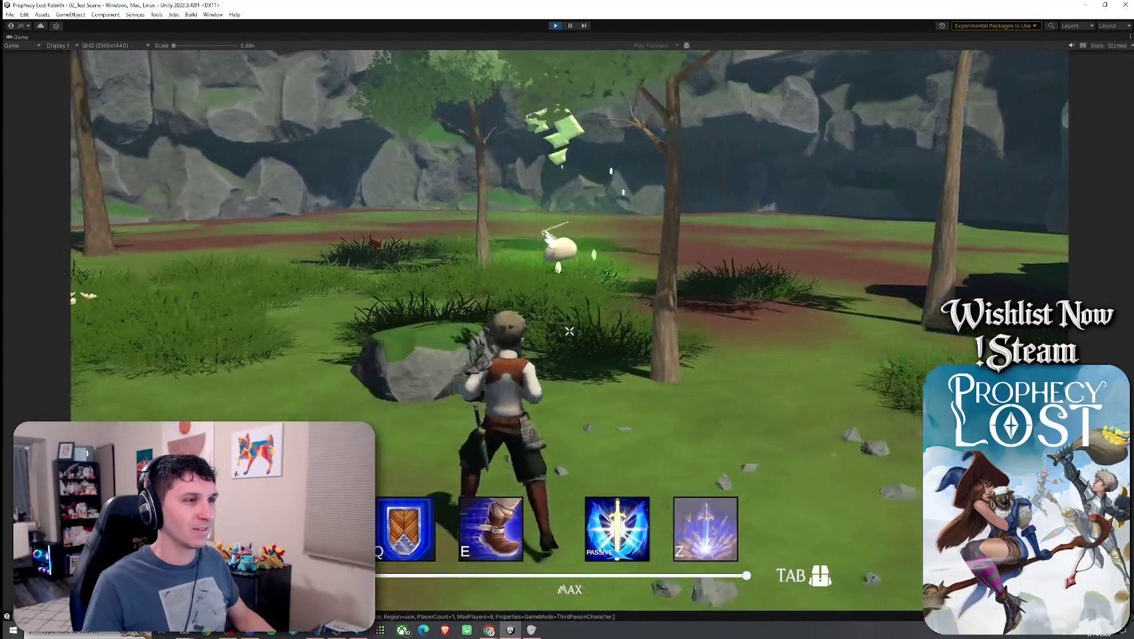
pyautogui.press('w')
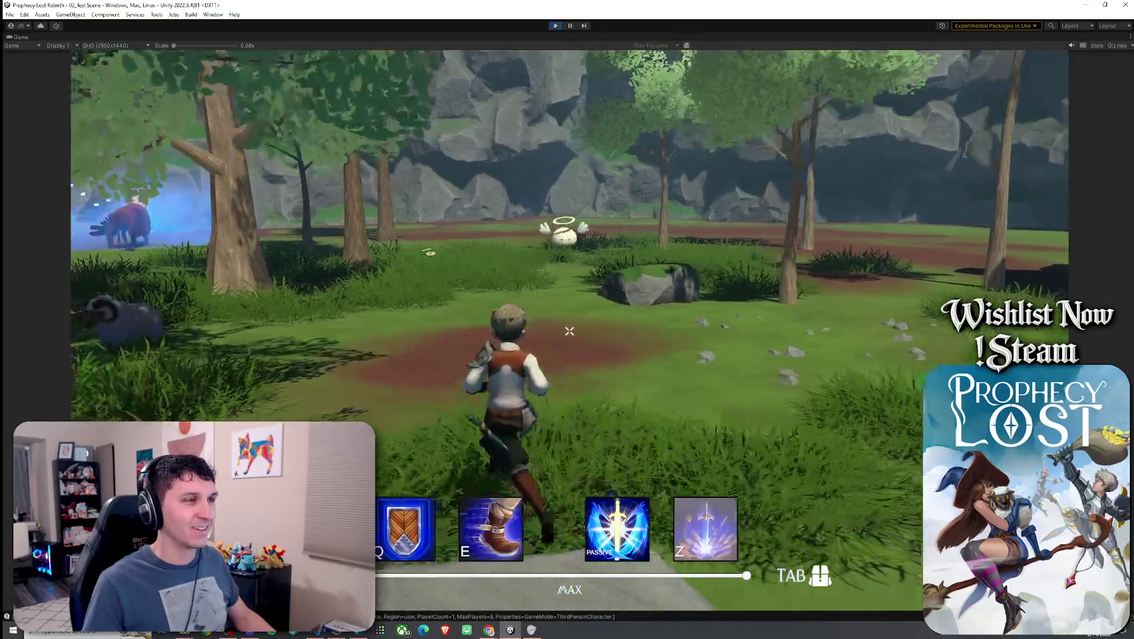
# - Run across the clearing, climb onto the large rock, then restore the full editor layout
pyautogui.press('w')
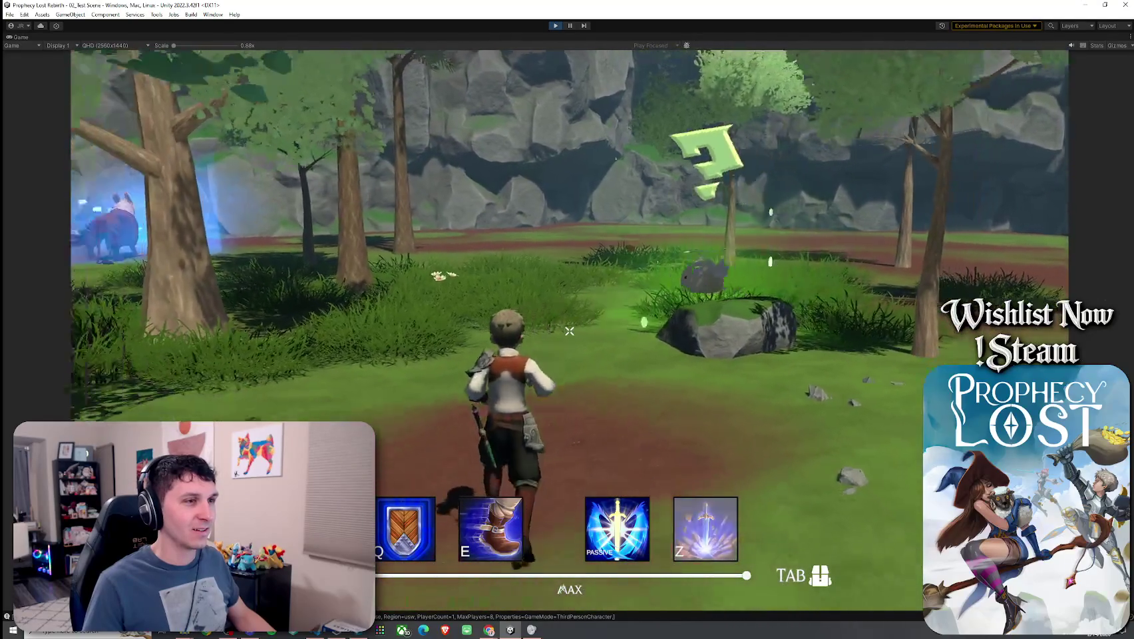
pyautogui.press('w')
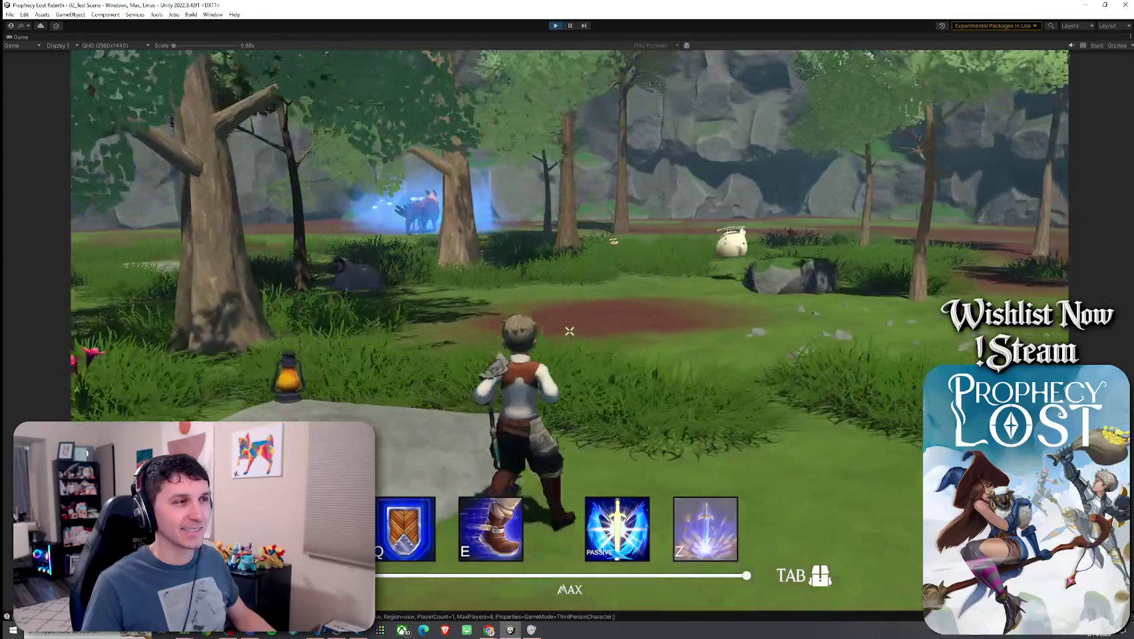
pyautogui.press('w')
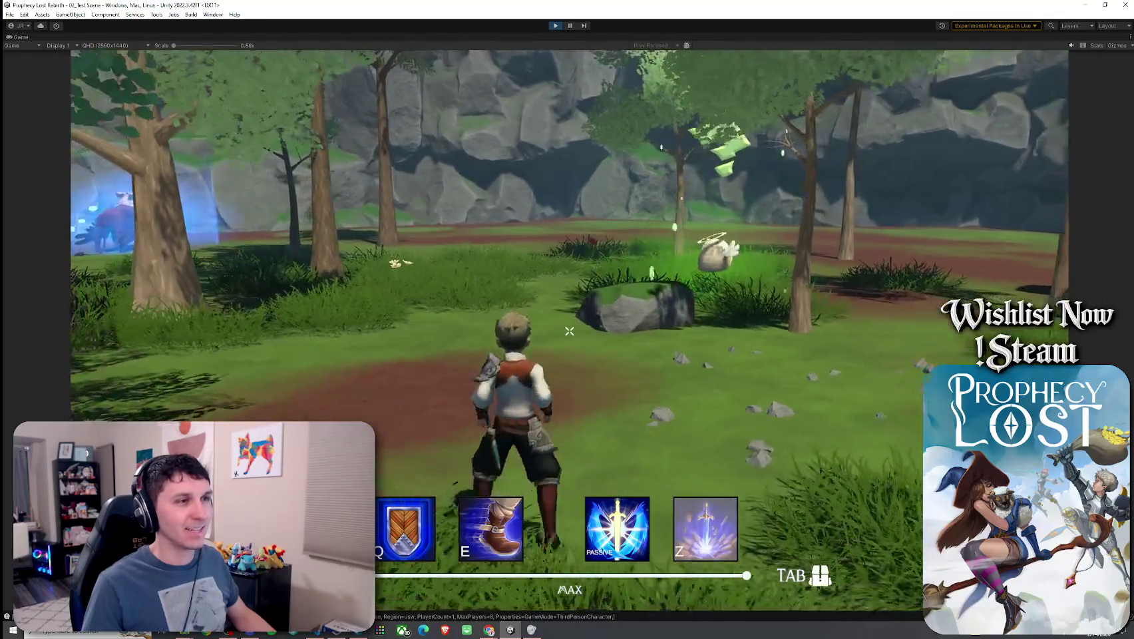
pyautogui.press('w')
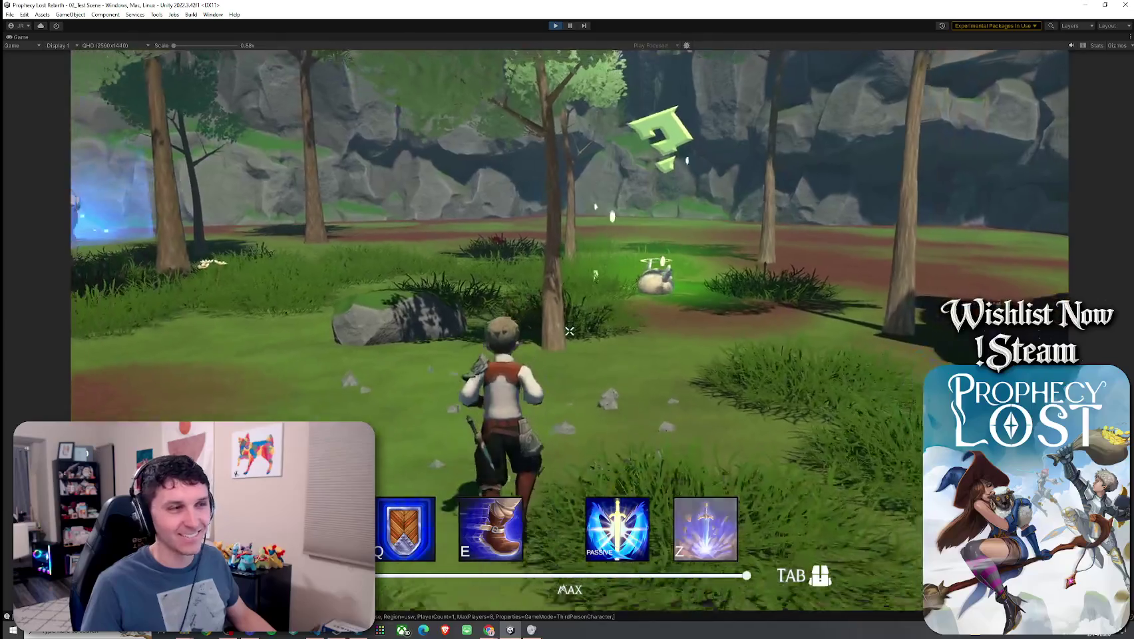
pyautogui.press('w')
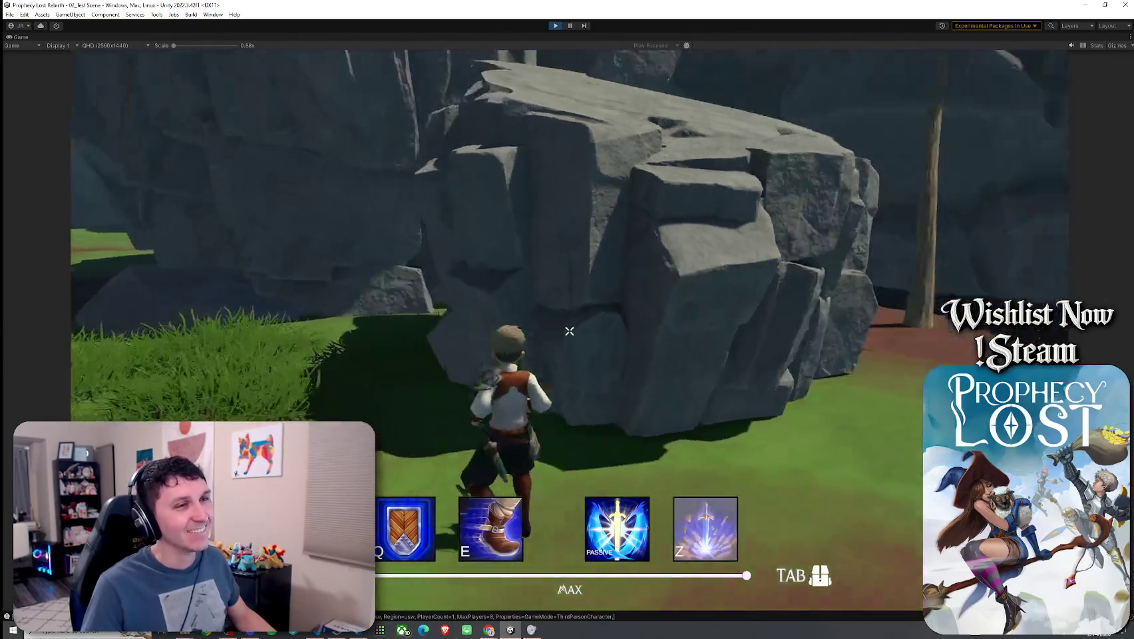
pyautogui.press('w')
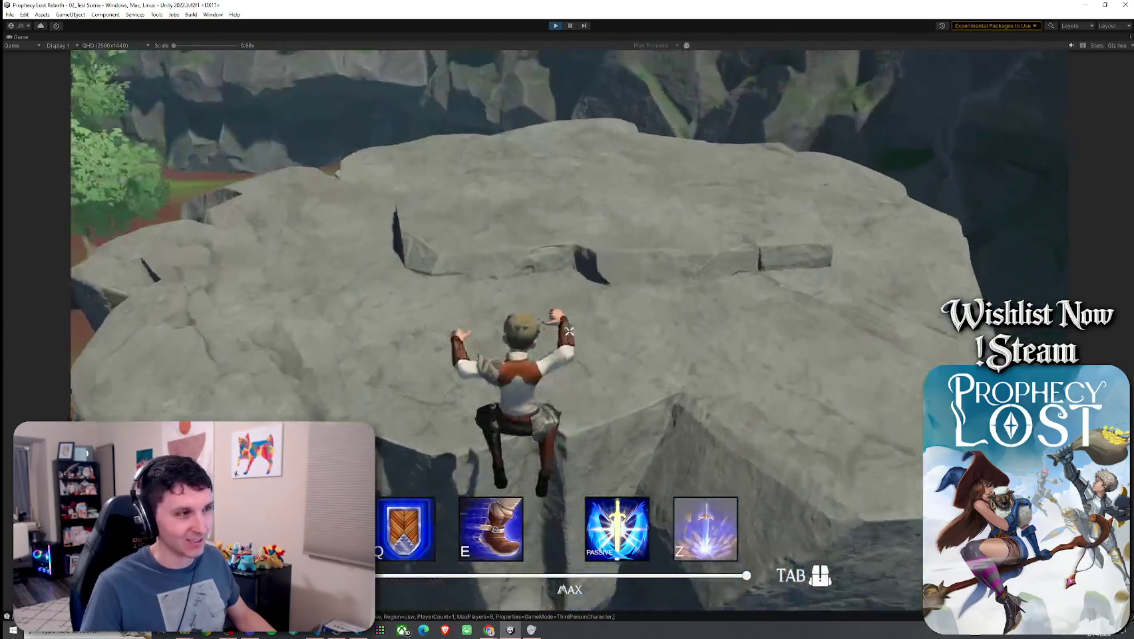
pyautogui.press('w')
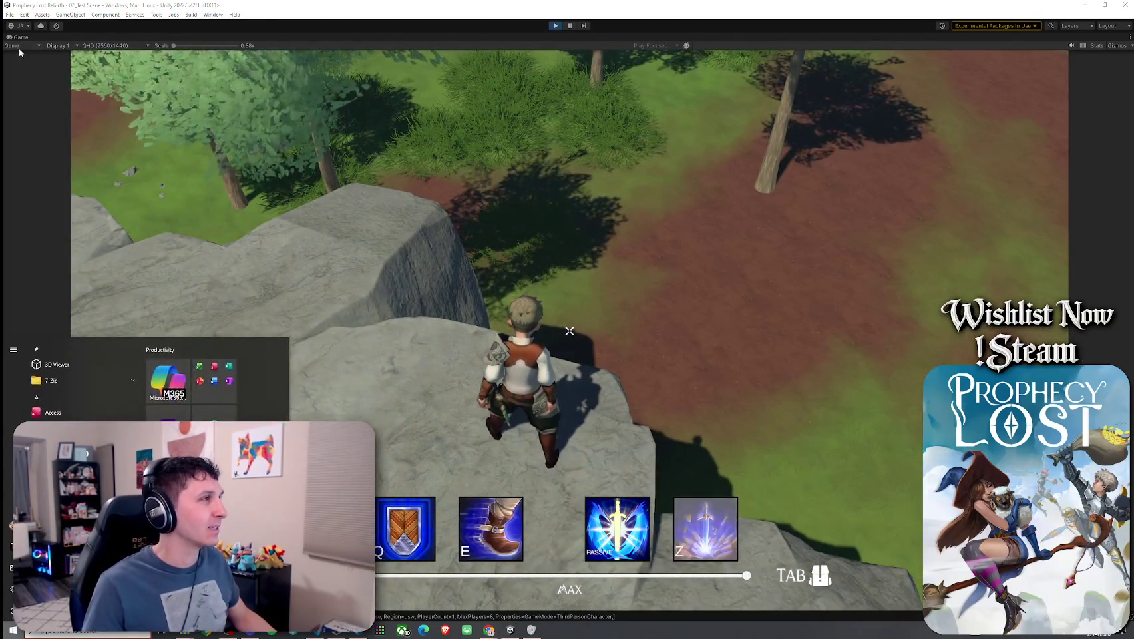
pyautogui.doubleClick(18, 36)
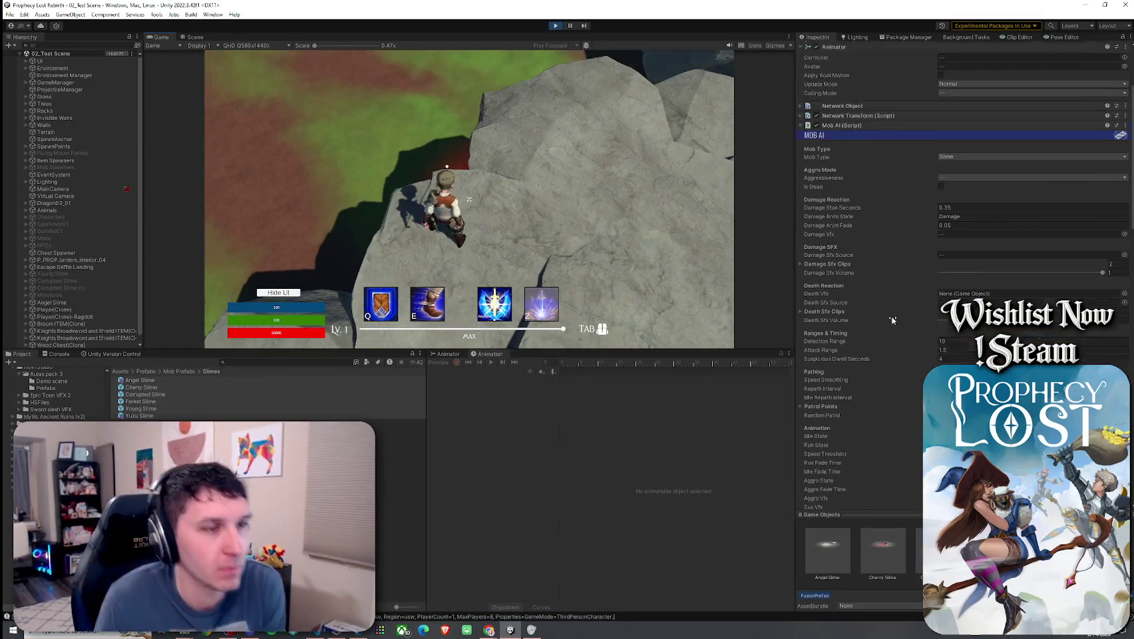
# - Lower the slimes' Suspicious Sound volume to about 0.586 and resume playtesting in a maximized Game view
pyautogui.scroll(-15, 891, 320)
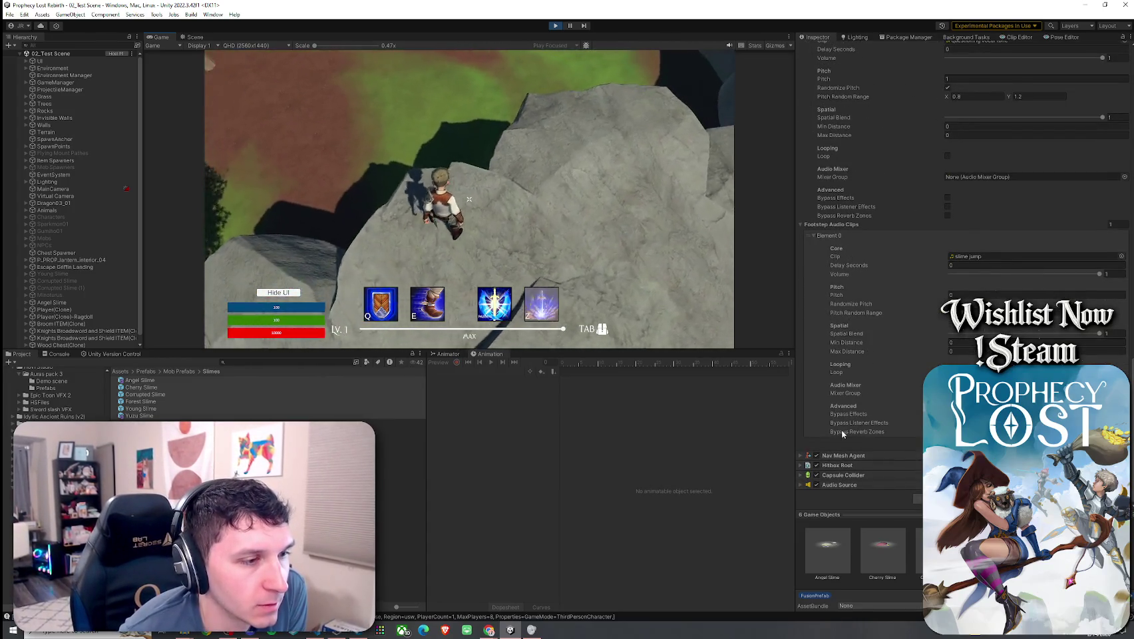
pyautogui.scroll(5, 860, 281)
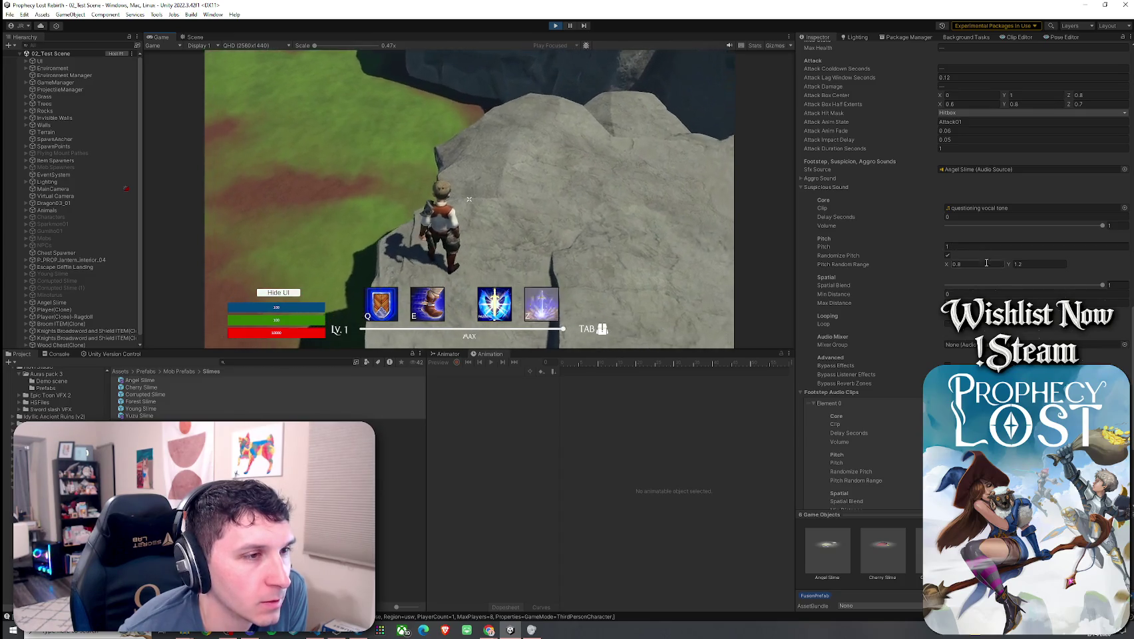
pyautogui.click(1042, 226)
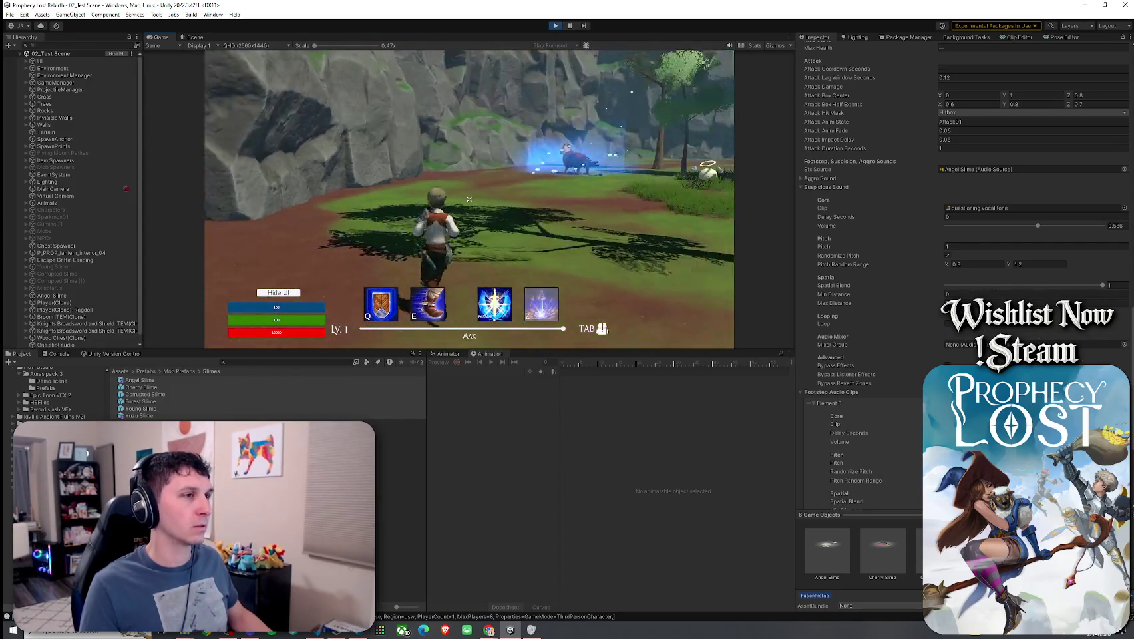
pyautogui.press('w')
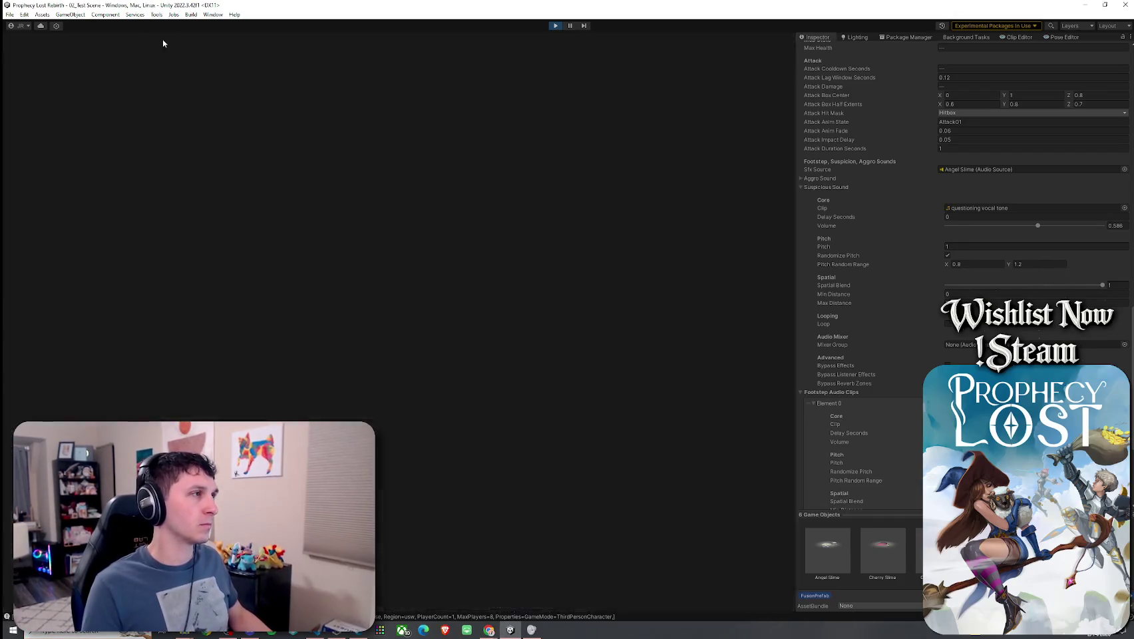
pyautogui.click(163, 43)
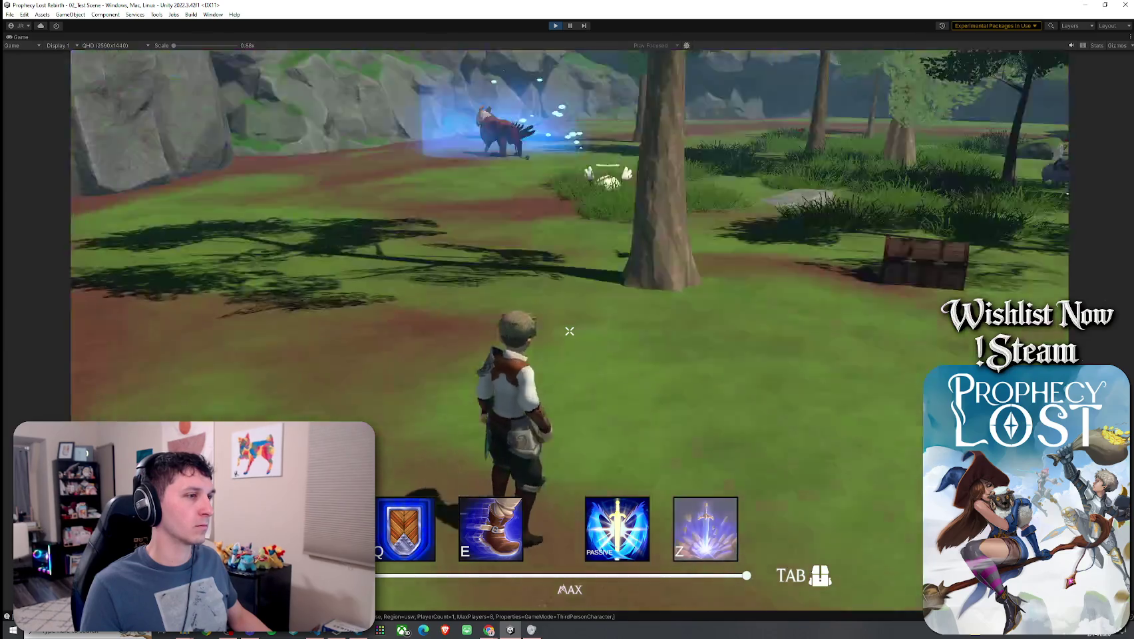
# - Run the character to the white slime, then stop play mode and restore the full editor layout
pyautogui.press('w')
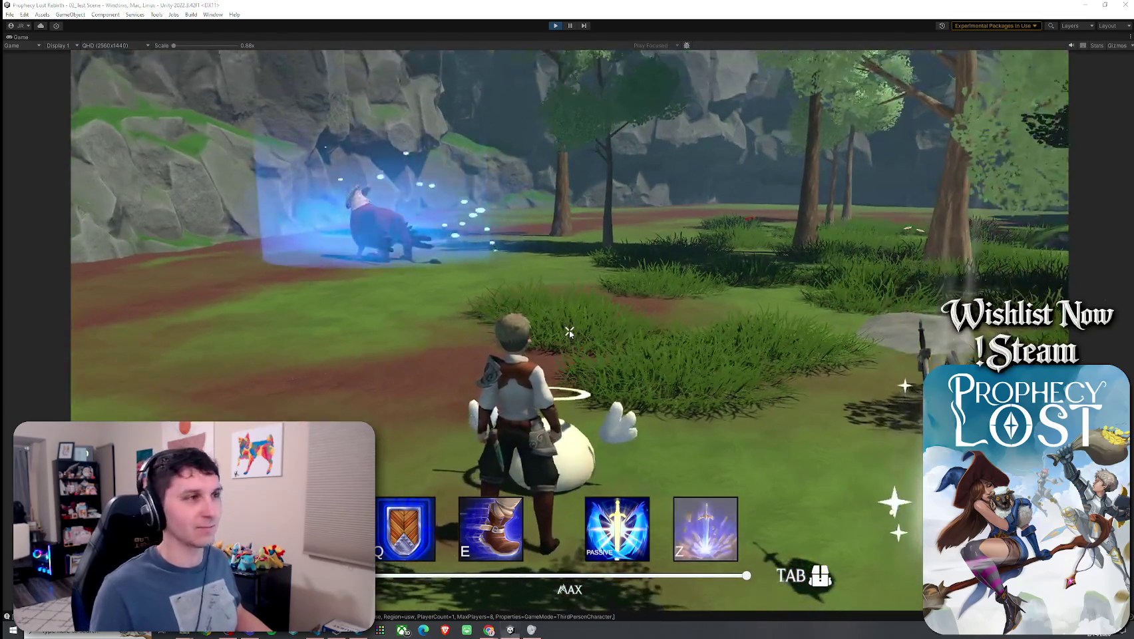
pyautogui.press('super')
pyautogui.press('Escape')
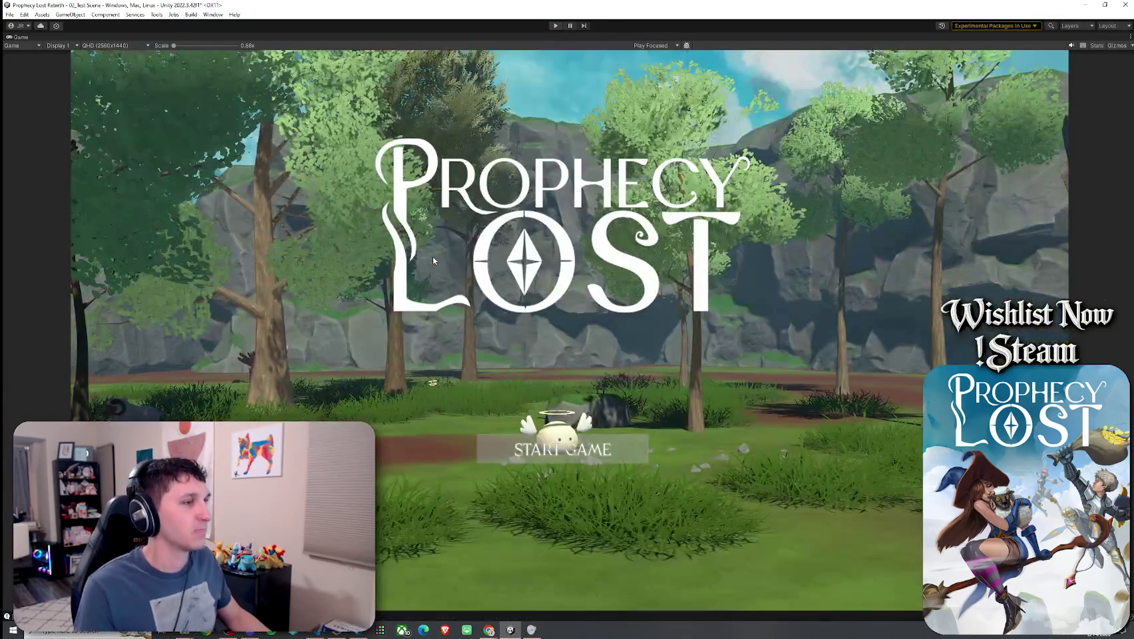
pyautogui.hotkey('ctrl', 'p')
pyautogui.doubleClick(20, 36)
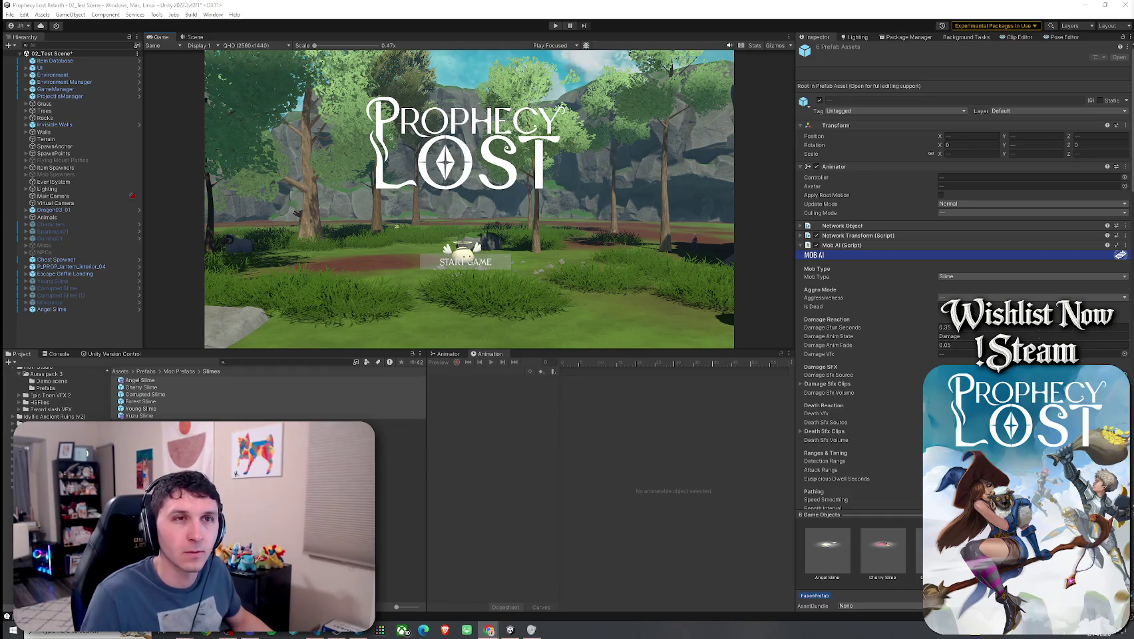
# - Lower the slime Suspicious Sound volume from 0.586 to 0.569, then select the Young Slime prefab
pyautogui.scroll(-5, 857, 336)
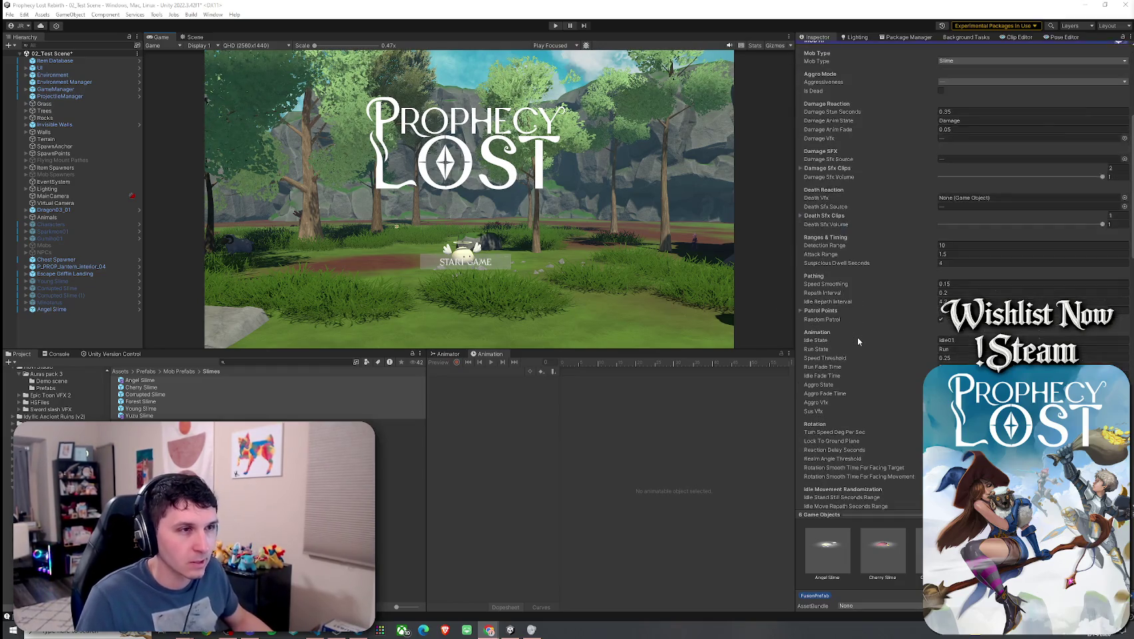
pyautogui.scroll(-10, 857, 410)
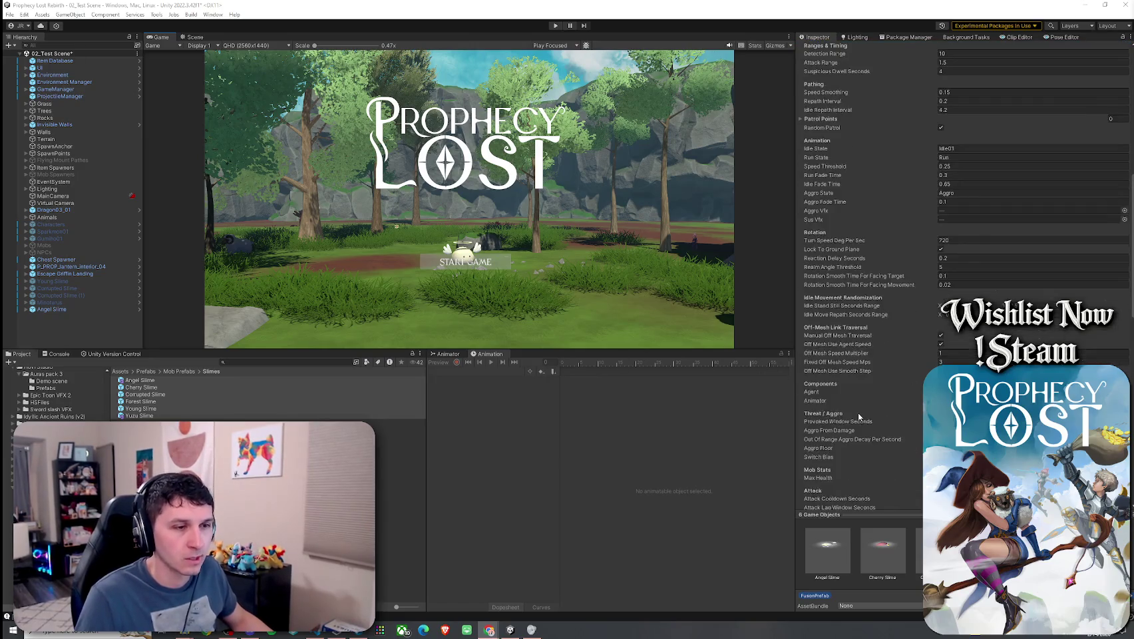
pyautogui.scroll(-7, 858, 413)
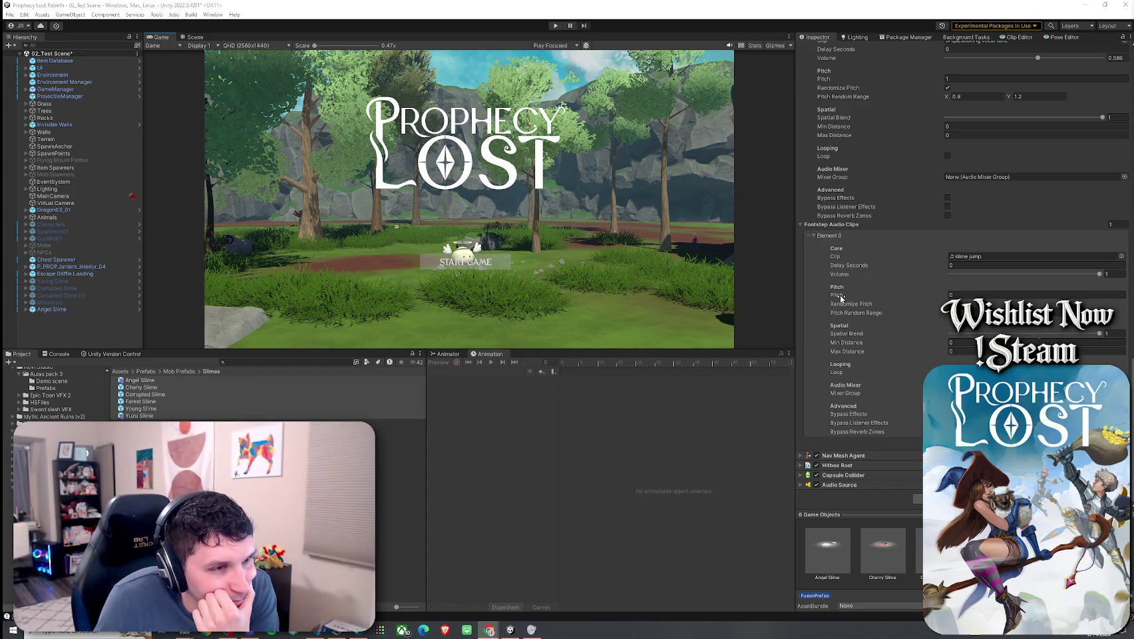
pyautogui.click(968, 296)
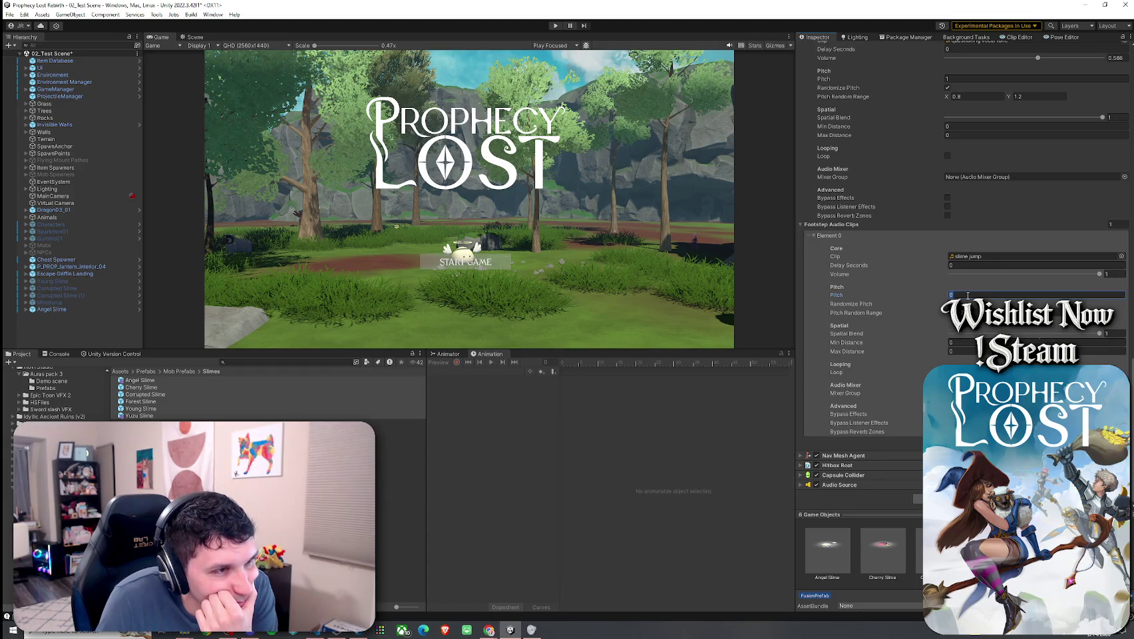
pyautogui.scroll(5, 858, 252)
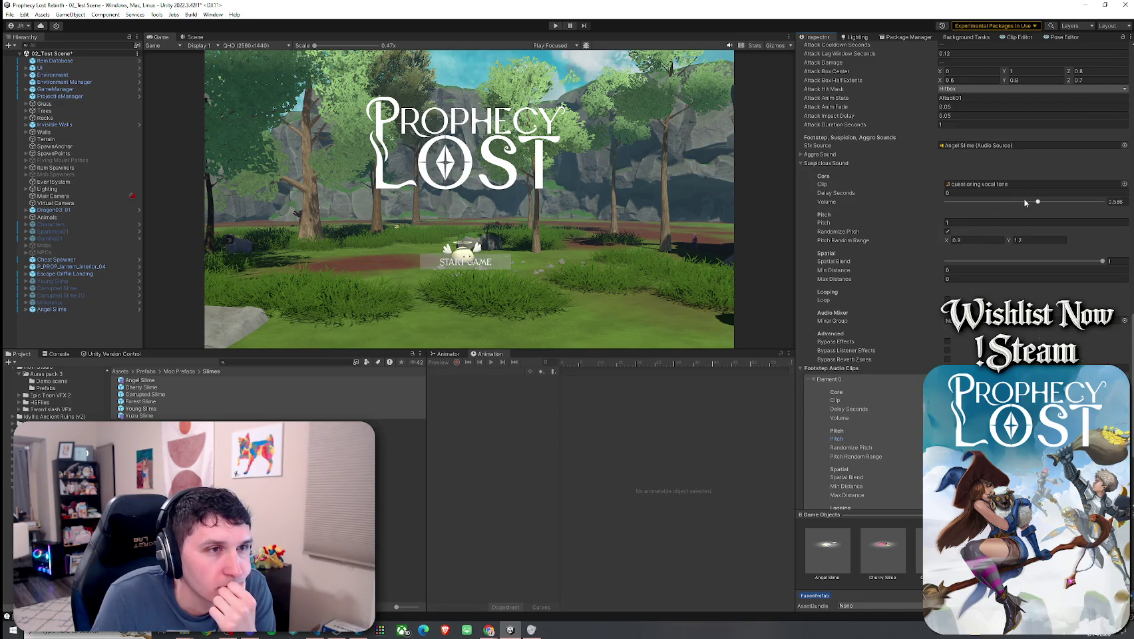
pyautogui.moveTo(1037, 201); pyautogui.dragTo(1035, 203)
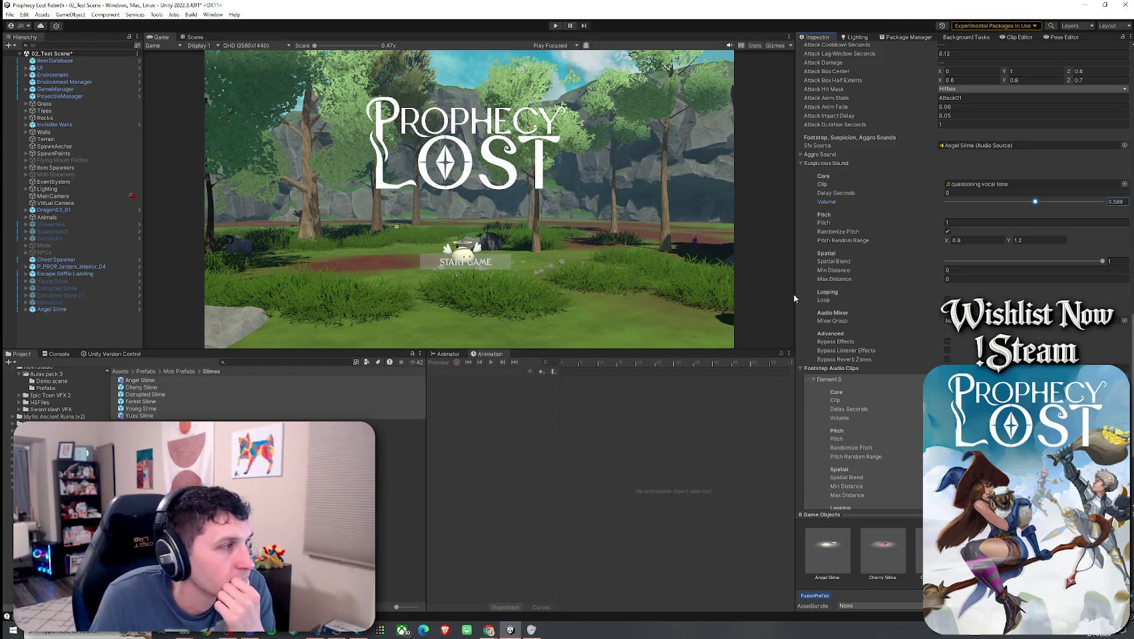
pyautogui.click(313, 407)
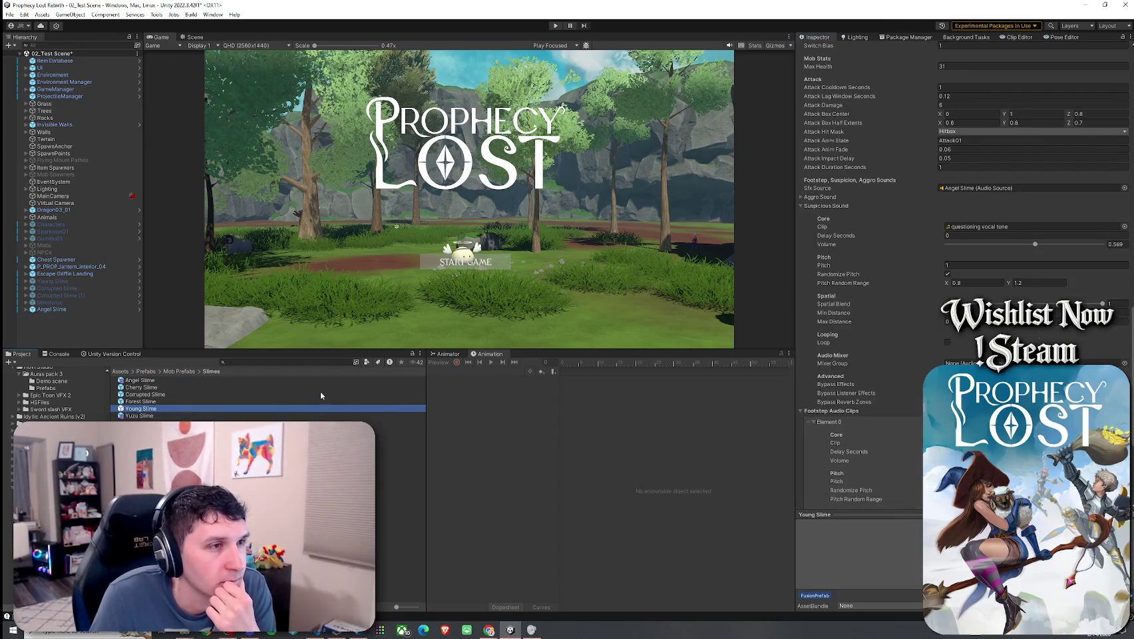
# - Glance at Cherry Slime, review Young Slime's Mob AI sound fields, then bring up MobAI.cs
pyautogui.click(320, 389)
pyautogui.click(311, 407)
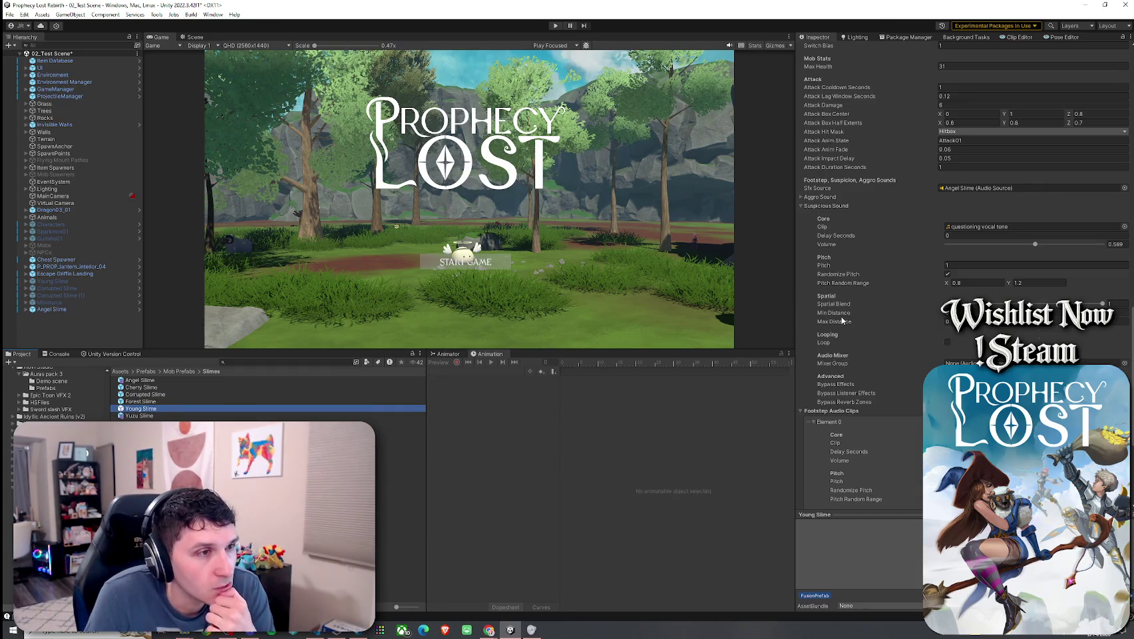
pyautogui.scroll(-3, 841, 320)
pyautogui.scroll(-5, 842, 320)
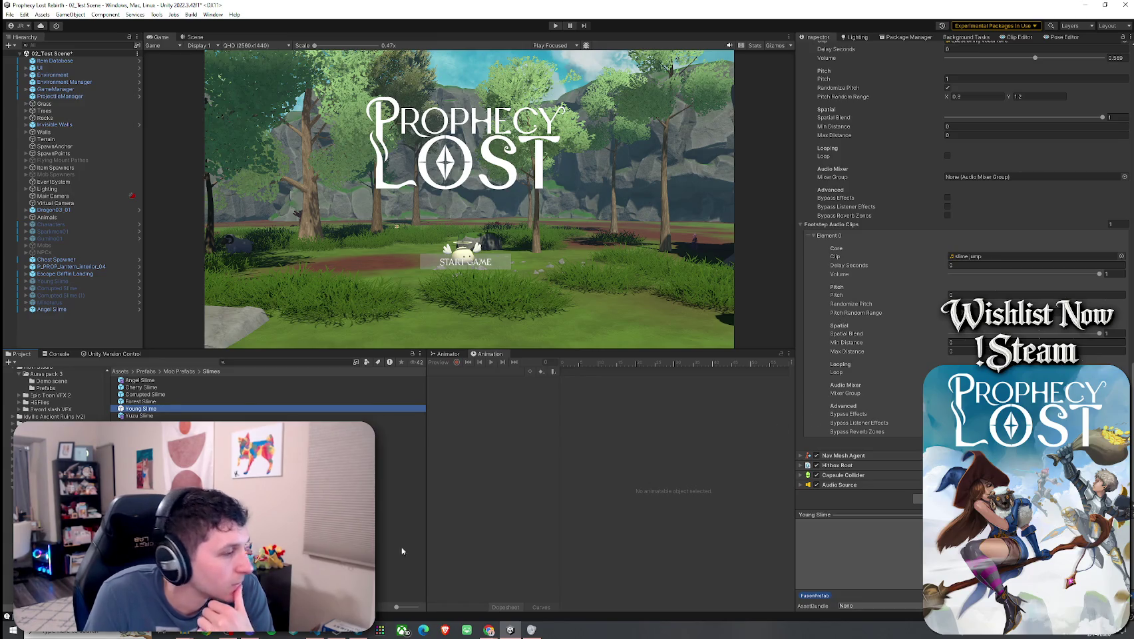
pyautogui.hotkey('alt', 'Tab')
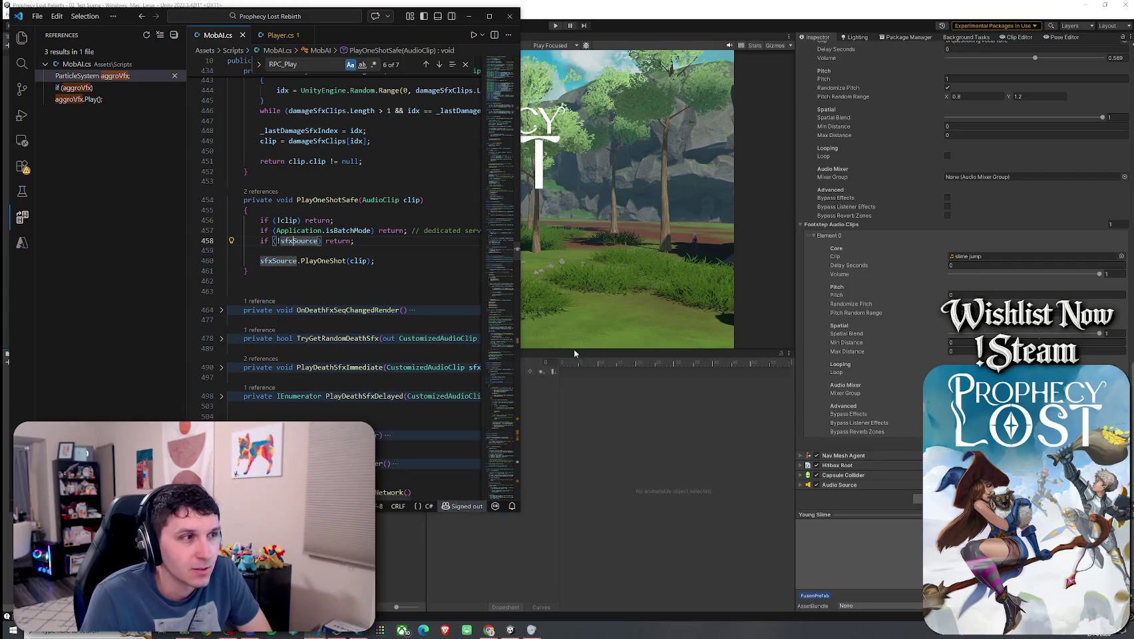
# - Step through the RPC_Play matches to RPC_PlaySuspiciousFX and select the whole method, lines 1236–1245
pyautogui.click(592, 389)
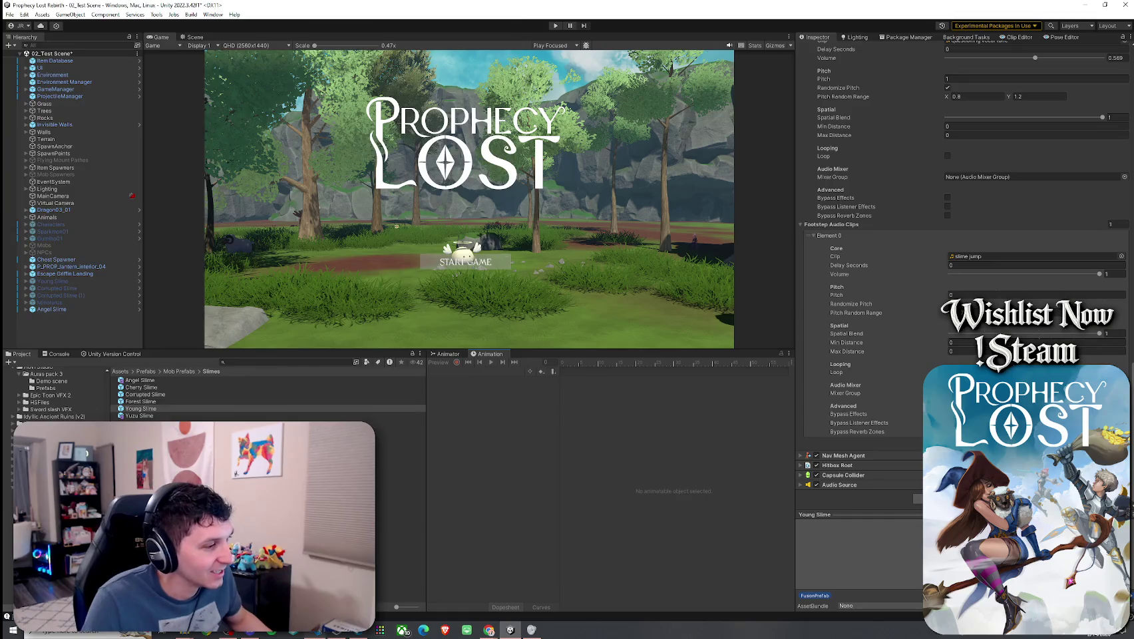
pyautogui.click(318, 633)
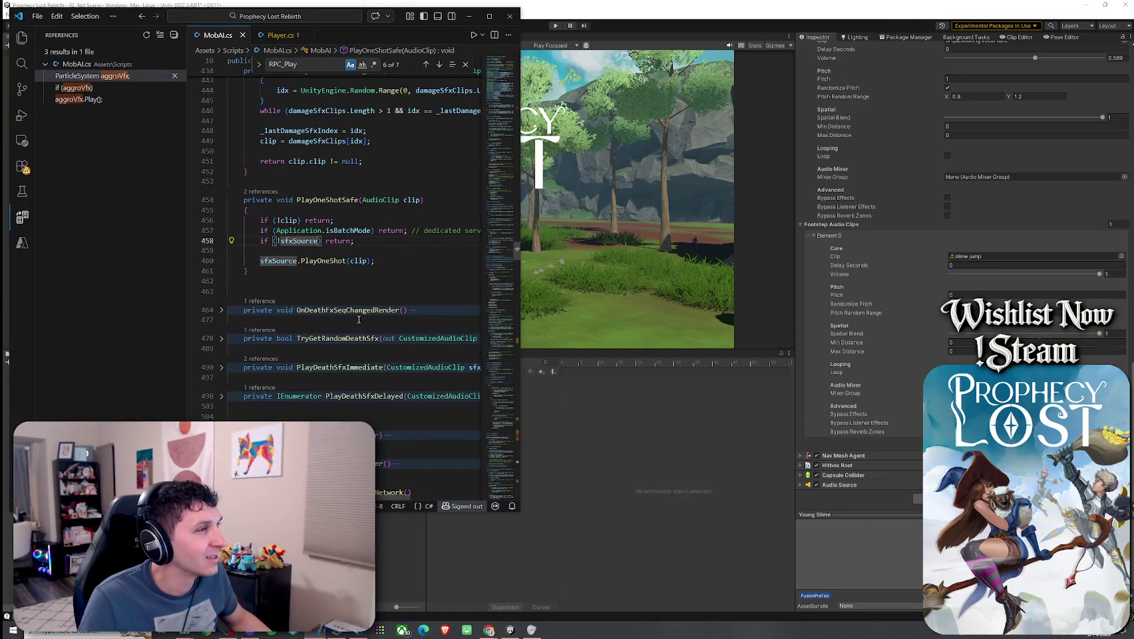
pyautogui.scroll(10, 358, 319)
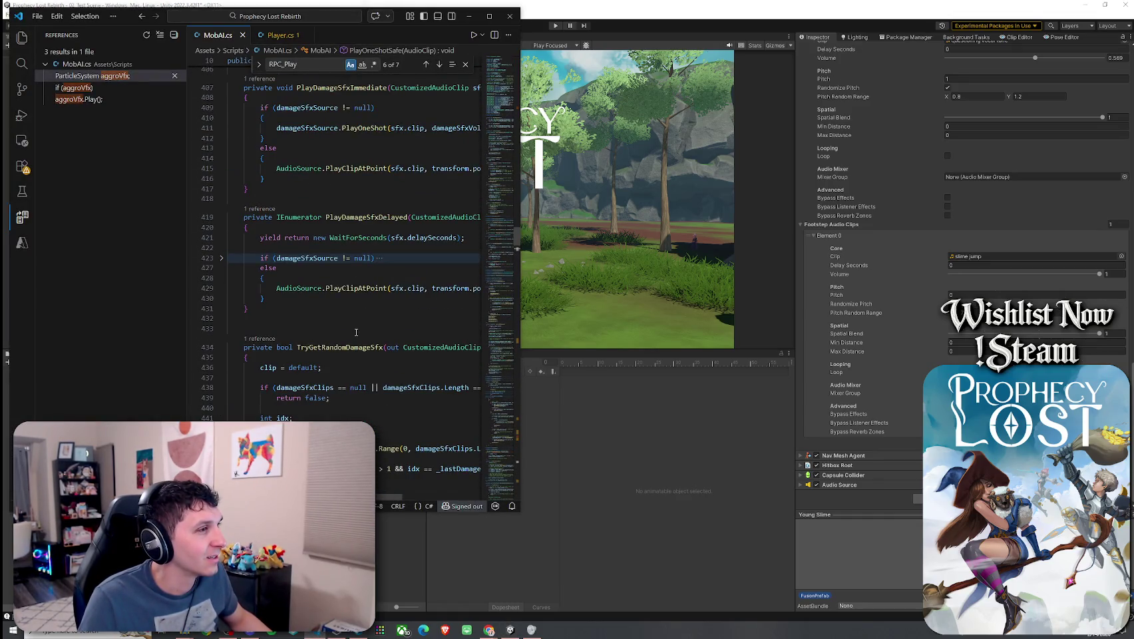
pyautogui.click(305, 66)
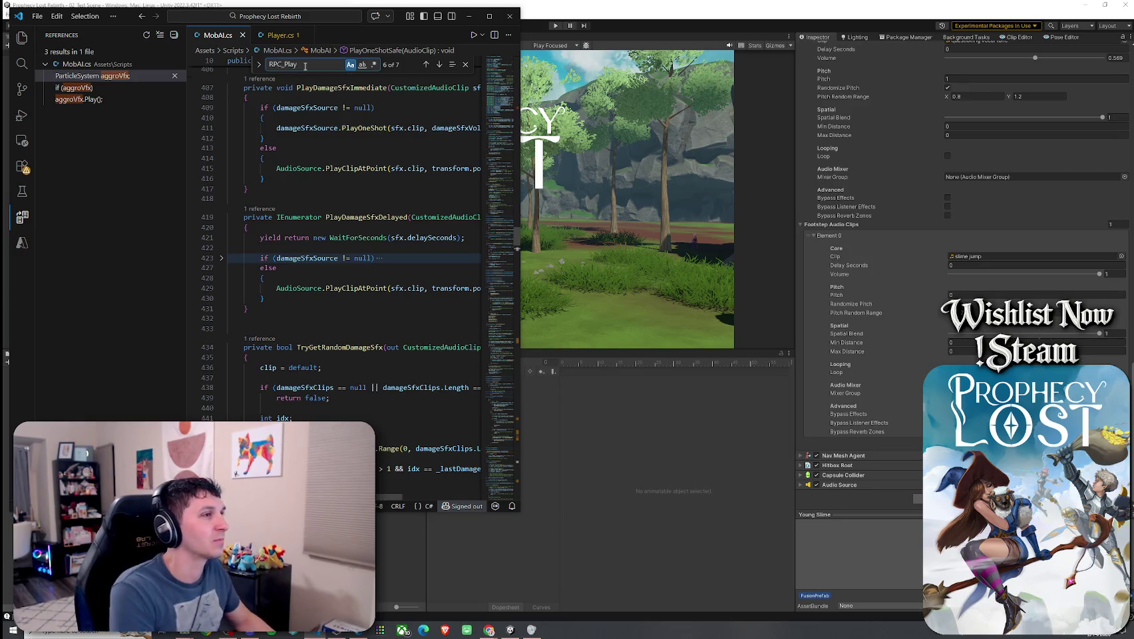
pyautogui.press('Return')
pyautogui.click(426, 65)
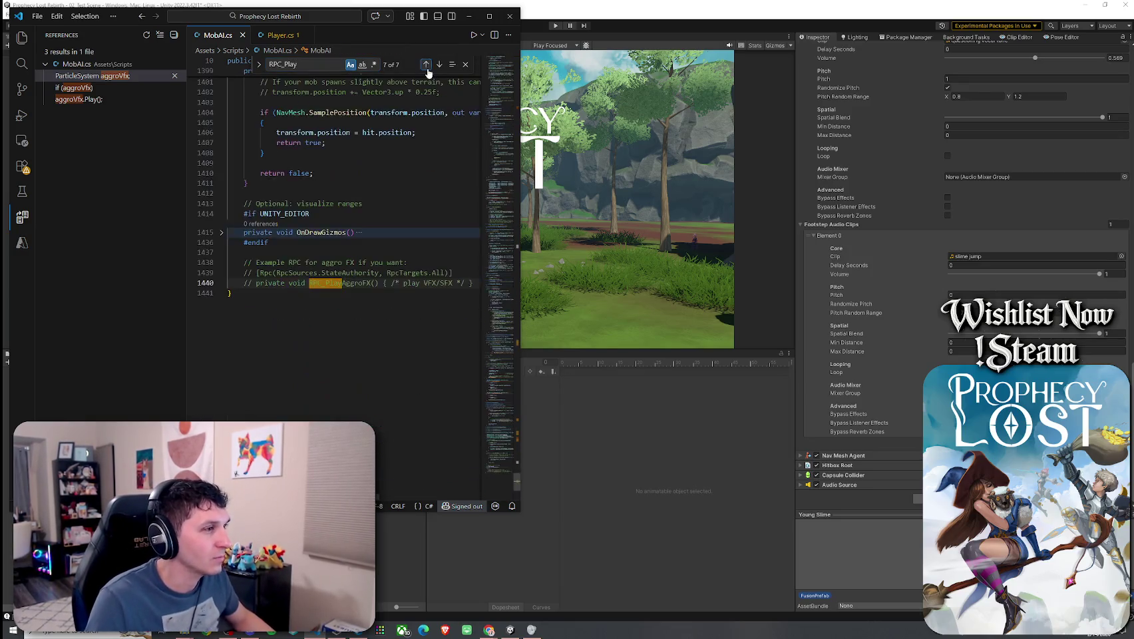
pyautogui.click(426, 64)
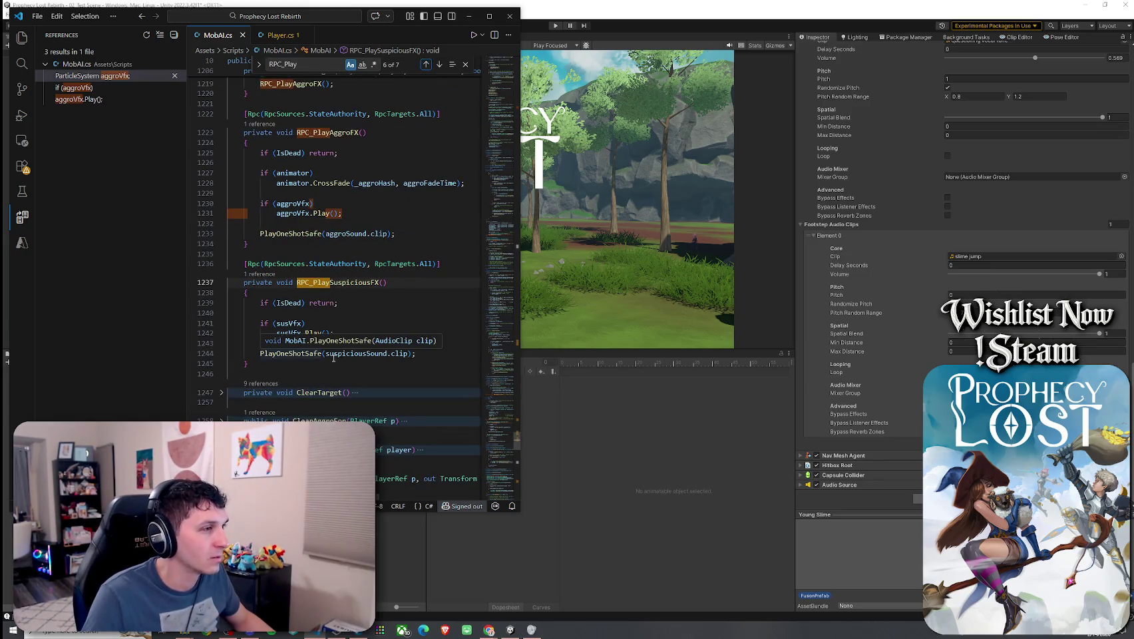
pyautogui.click(284, 345)
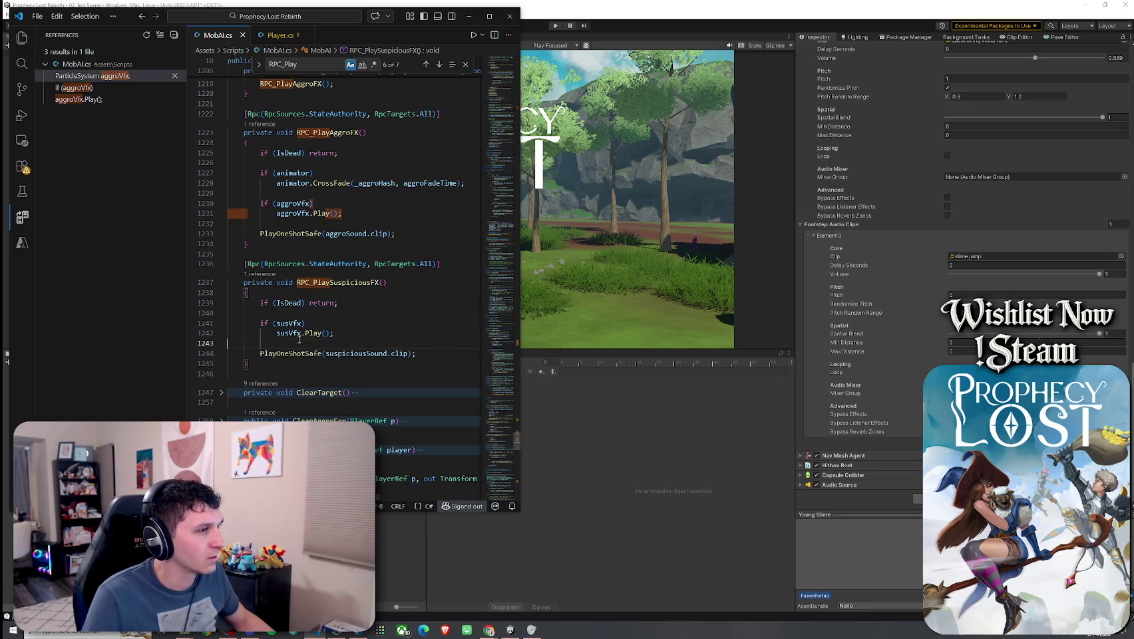
pyautogui.moveTo(249, 364)
pyautogui.mouseDown()
pyautogui.moveTo(212, 280)
pyautogui.moveTo(166, 270)
pyautogui.mouseUp()
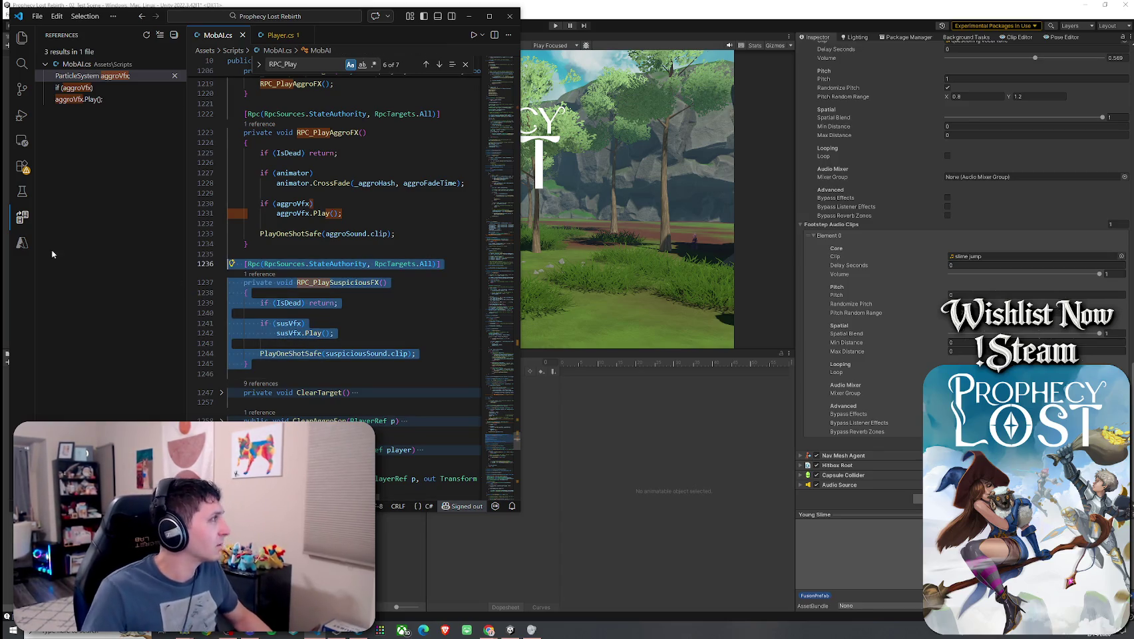
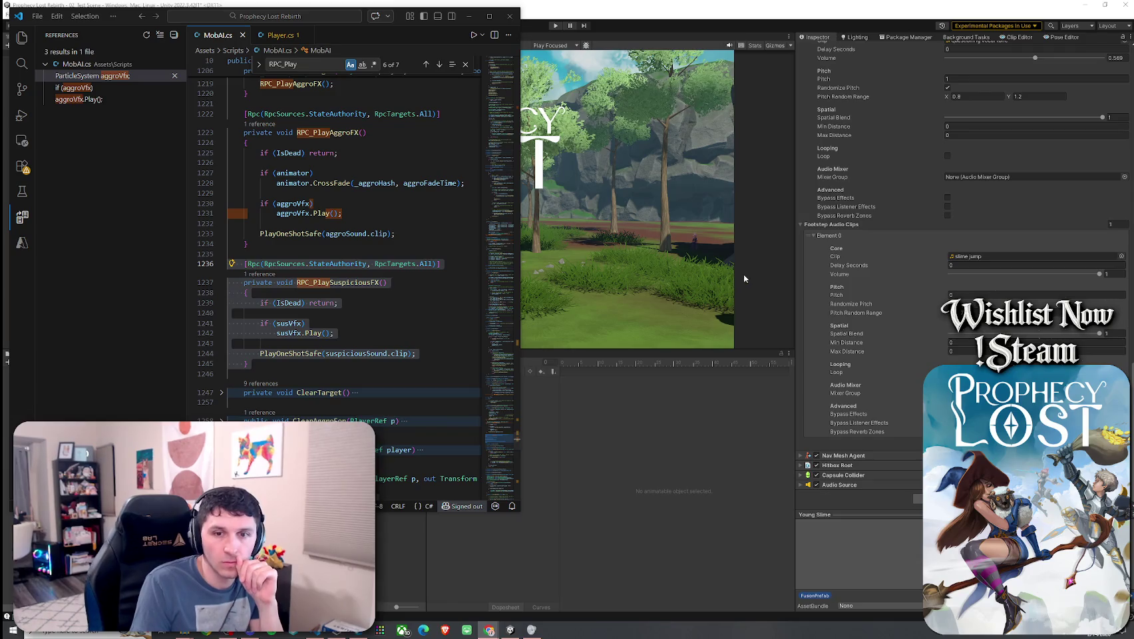
# - Save the test scene, maximize the Game view and enter play mode
pyautogui.click(753, 6)
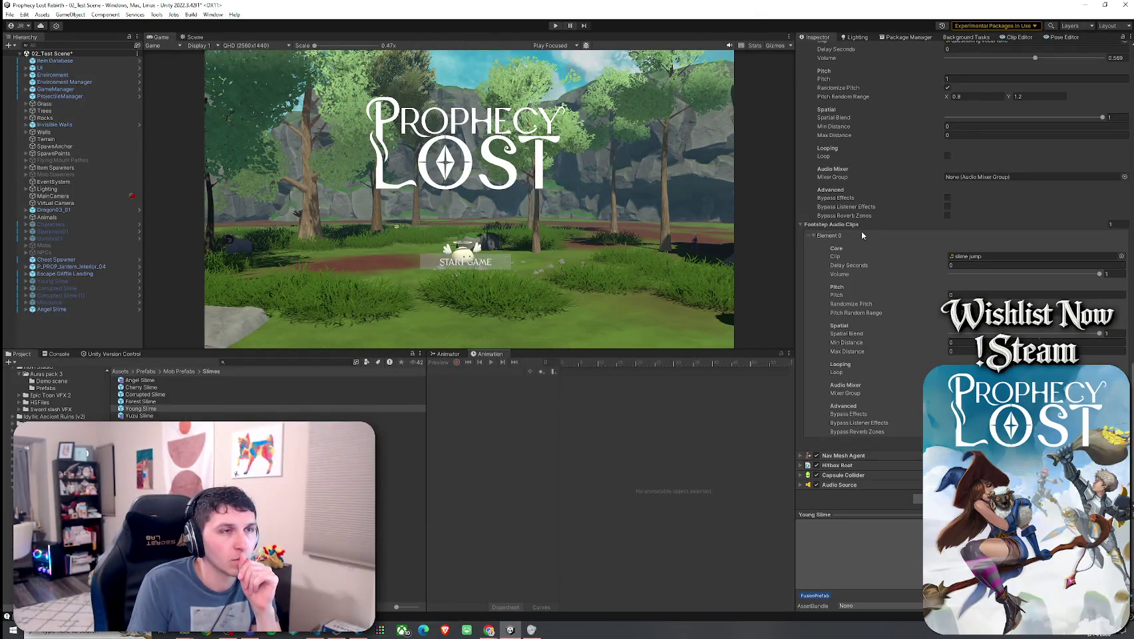
pyautogui.scroll(5, 860, 231)
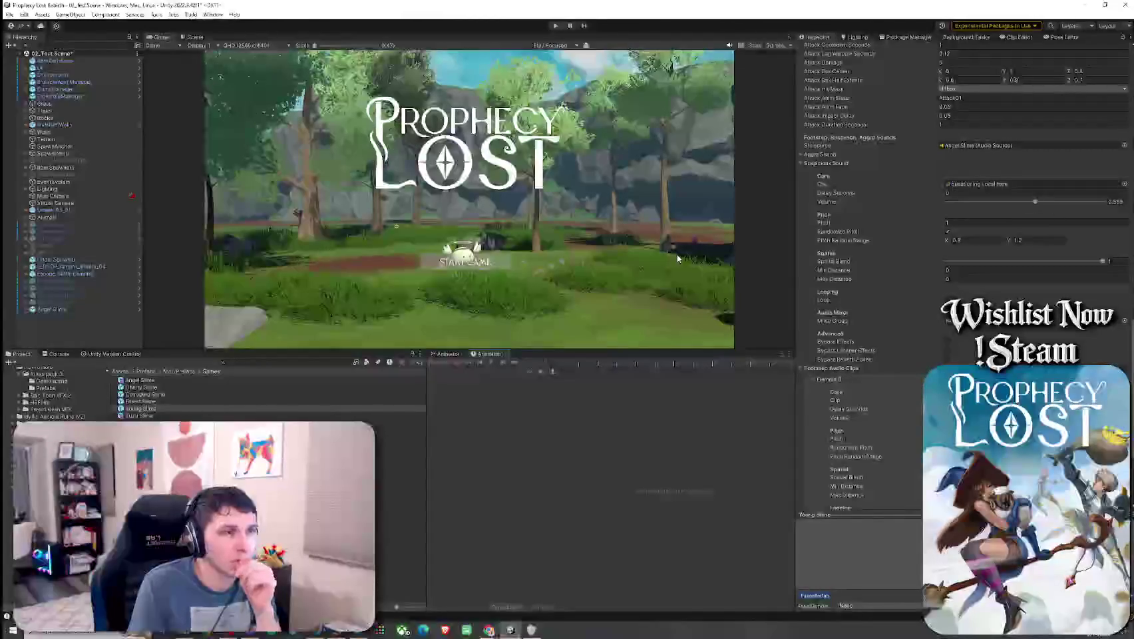
pyautogui.click(10, 14)
pyautogui.click(33, 56)
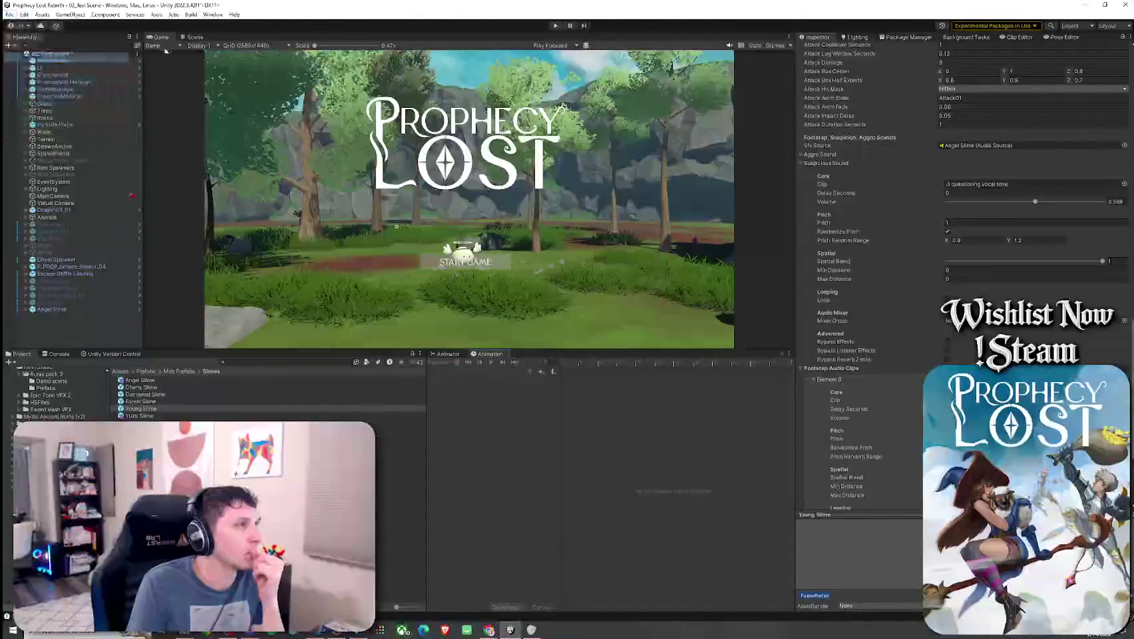
pyautogui.doubleClick(162, 40)
pyautogui.hotkey('ctrl', 'p')
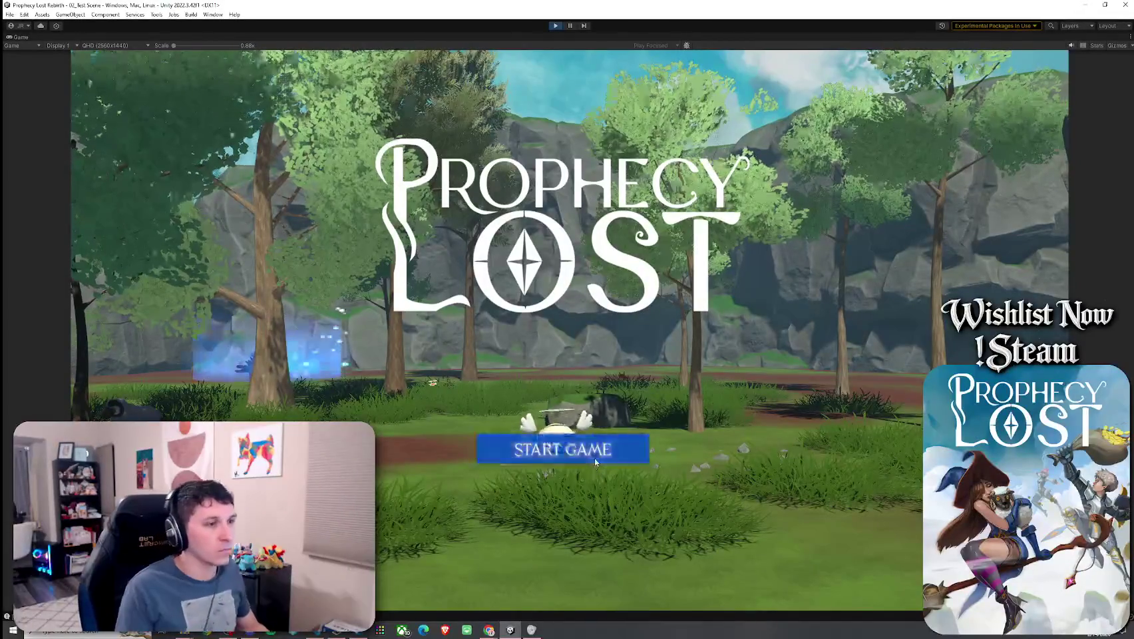
# - Play a round from START GAME to the results, return to menu and stop play mode
pyautogui.click(594, 456)
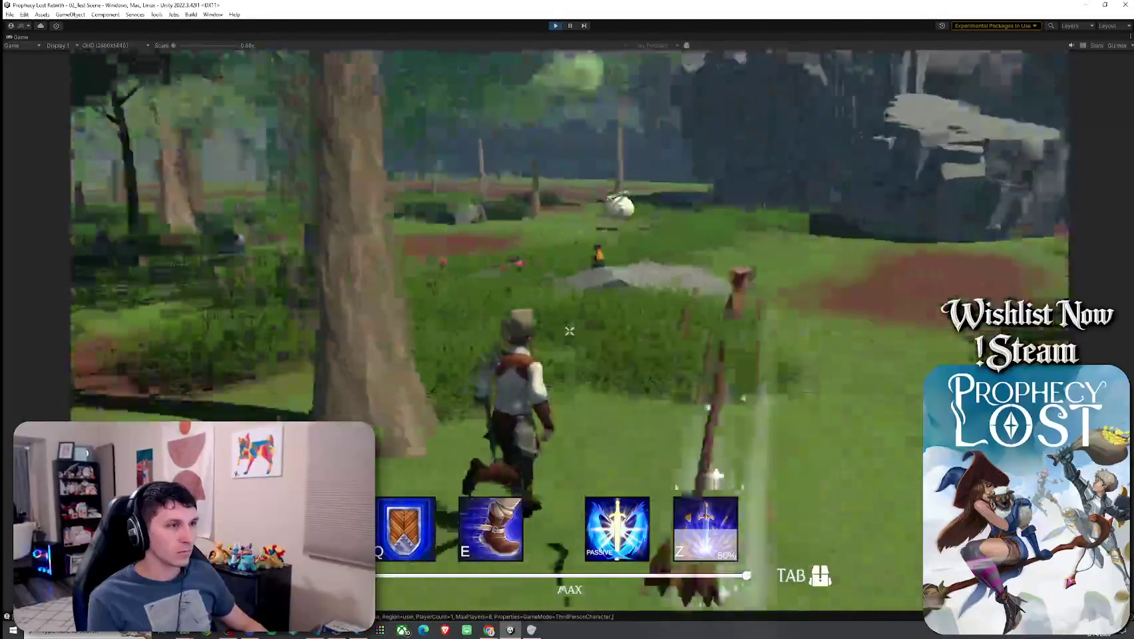
pyautogui.press('Tab')
pyautogui.press('Tab')
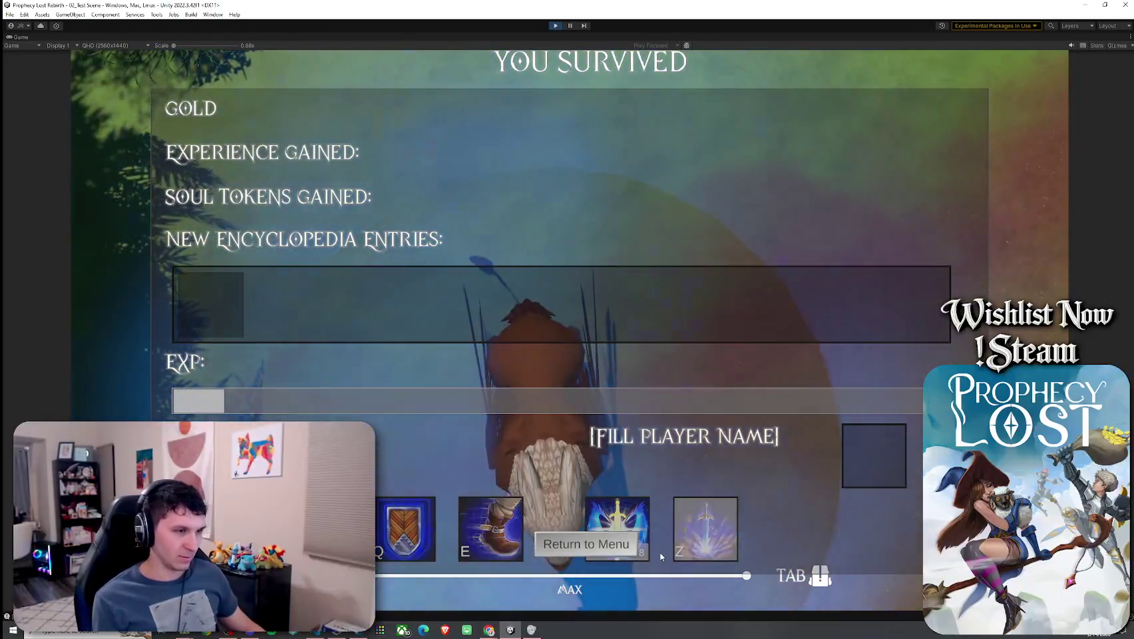
pyautogui.click(598, 549)
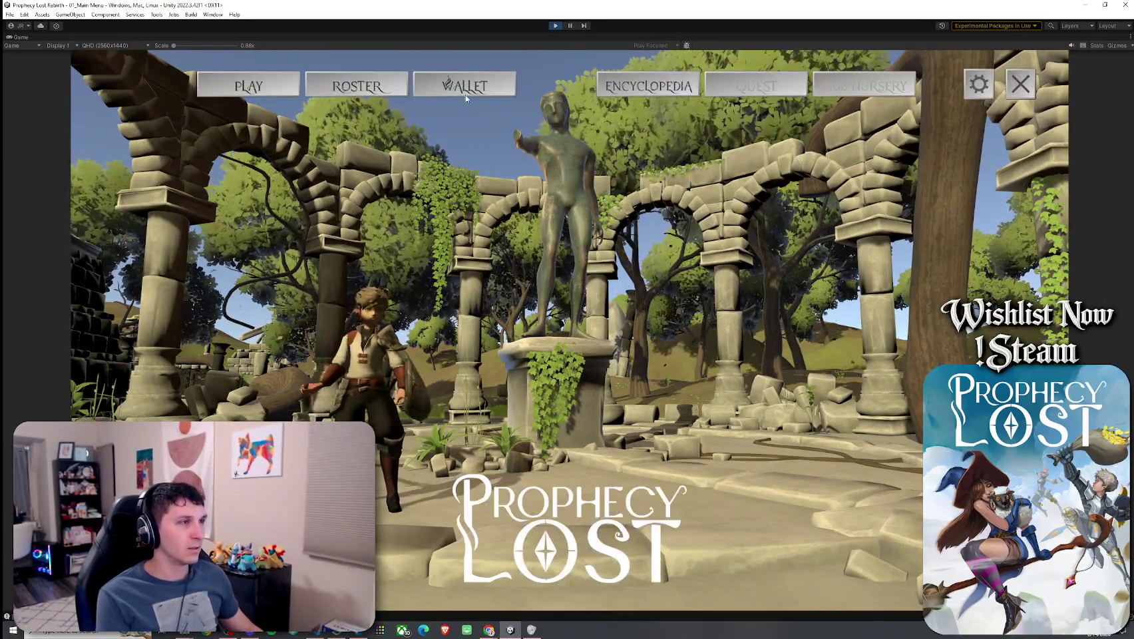
pyautogui.click(554, 26)
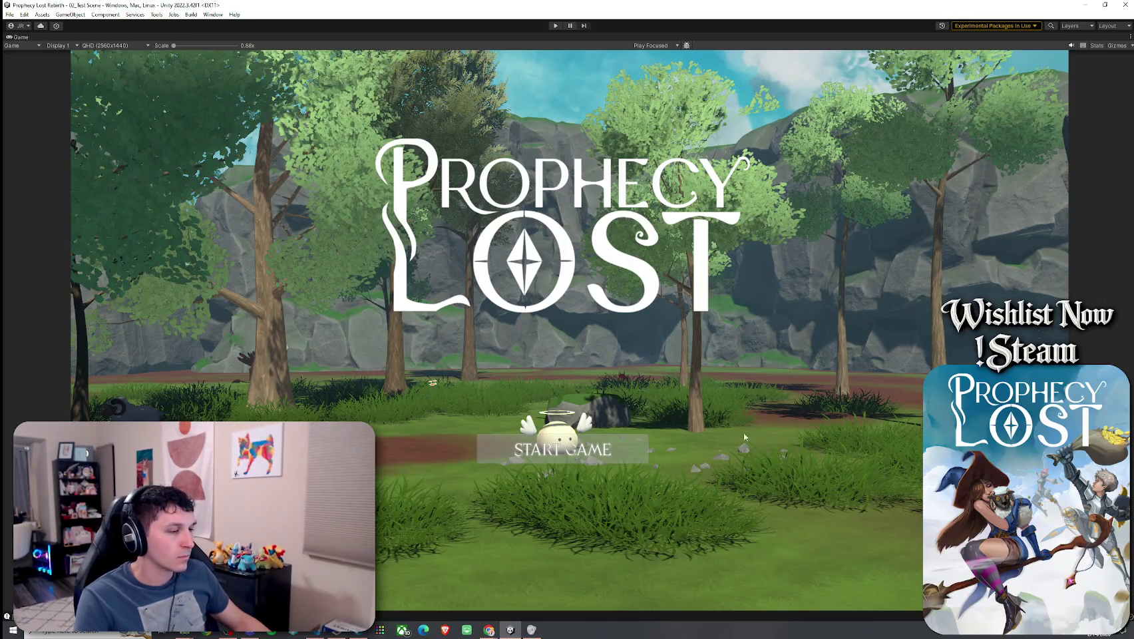
pyautogui.click(336, 632)
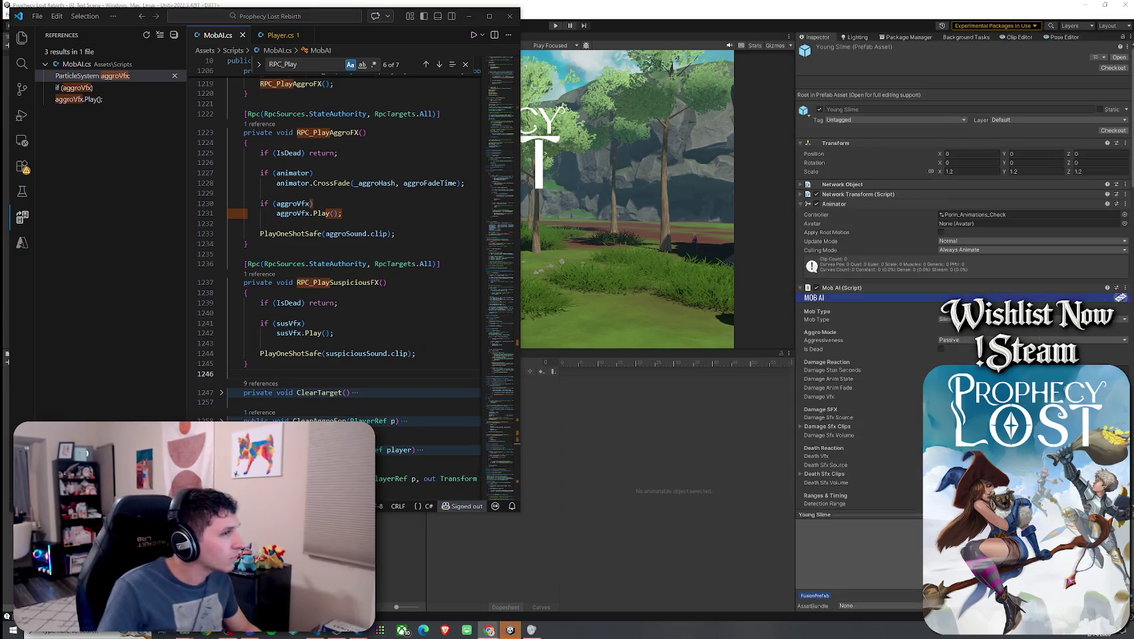
# - Paste the suspiciousFxCooldown field and _susFxCd TickTimer declarations into MobAI.cs
pyautogui.click(318, 252)
pyautogui.hotkey('ctrl', 'v')
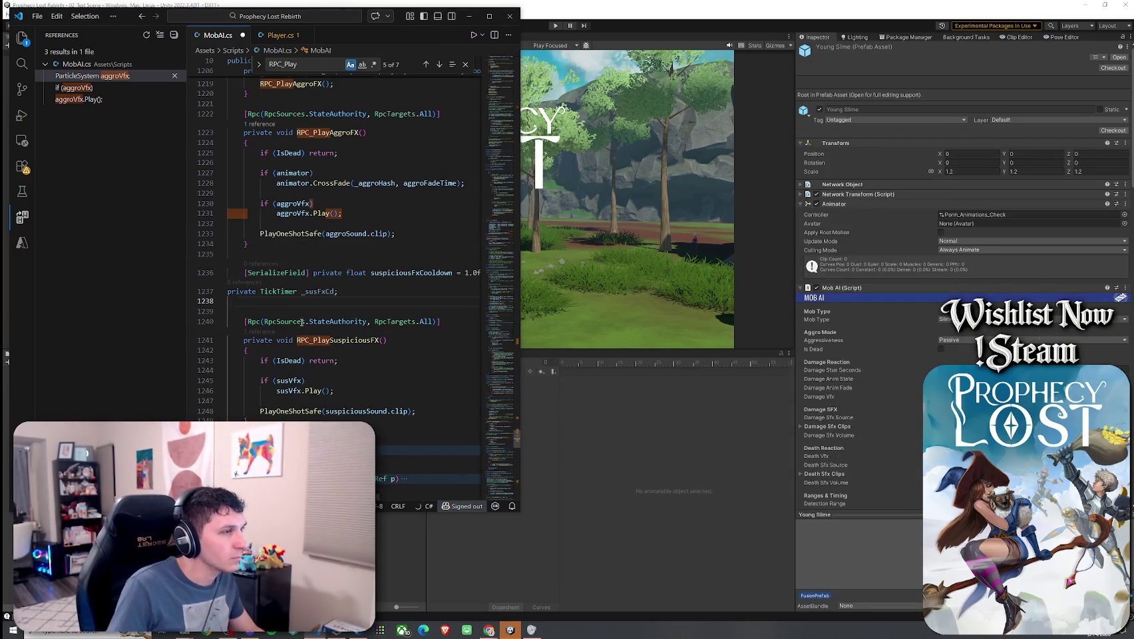
pyautogui.moveTo(342, 291); pyautogui.dragTo(223, 287)
pyautogui.press('Tab')
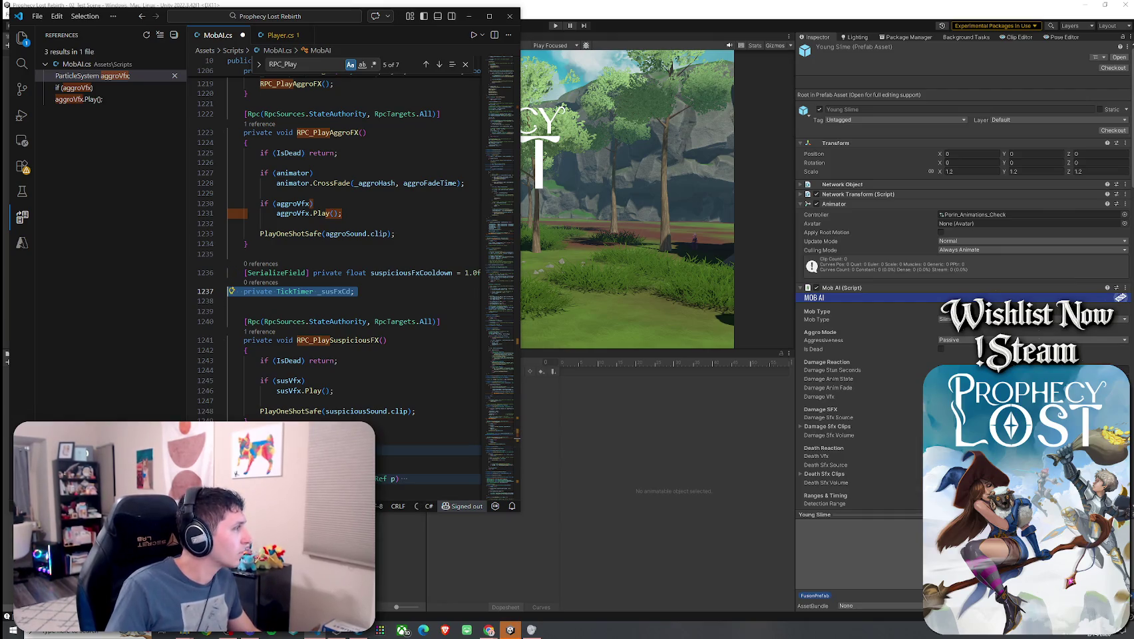
pyautogui.click(488, 630)
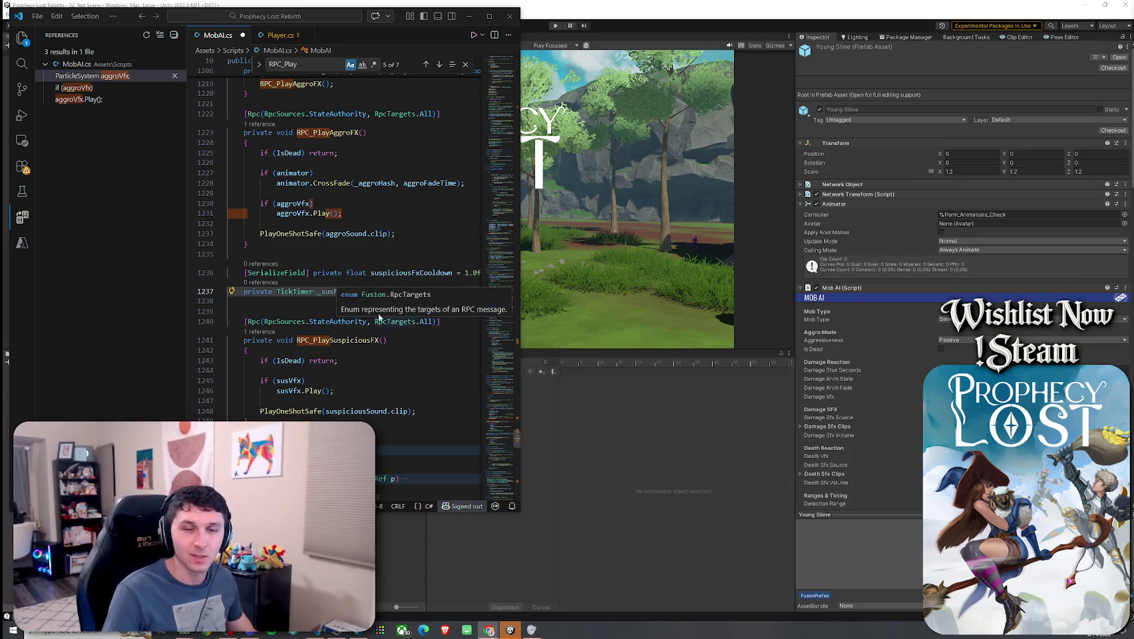
pyautogui.write('FxCd;')
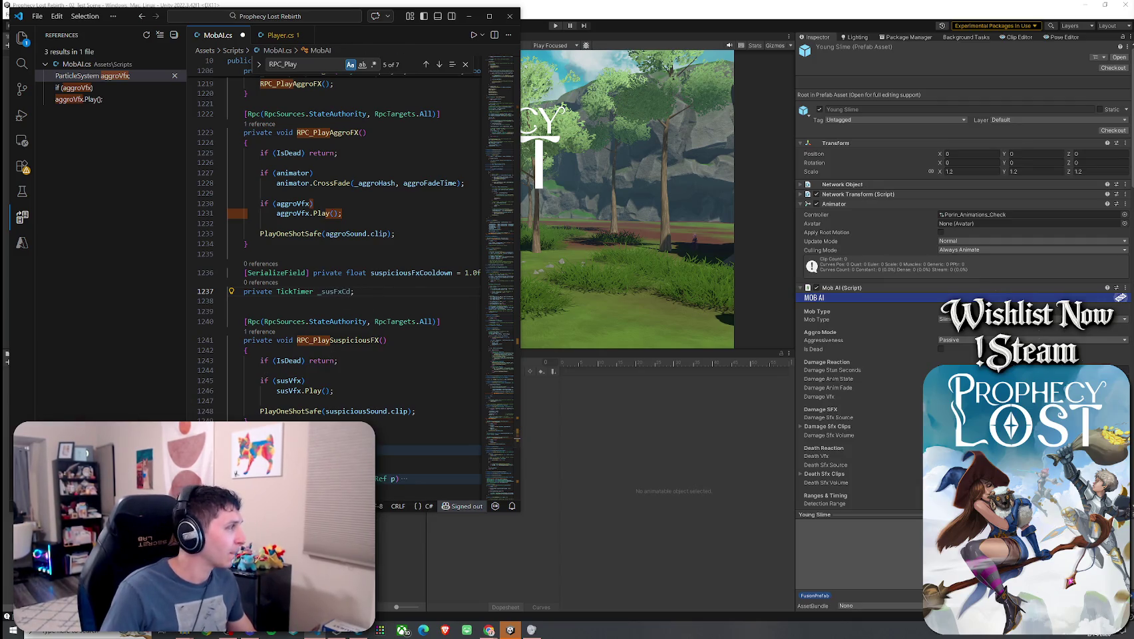
# - Review the RPC_PlaySuspiciousFX and TryPlaySuspiciousFX methods in MobAI.cs
pyautogui.click(383, 340)
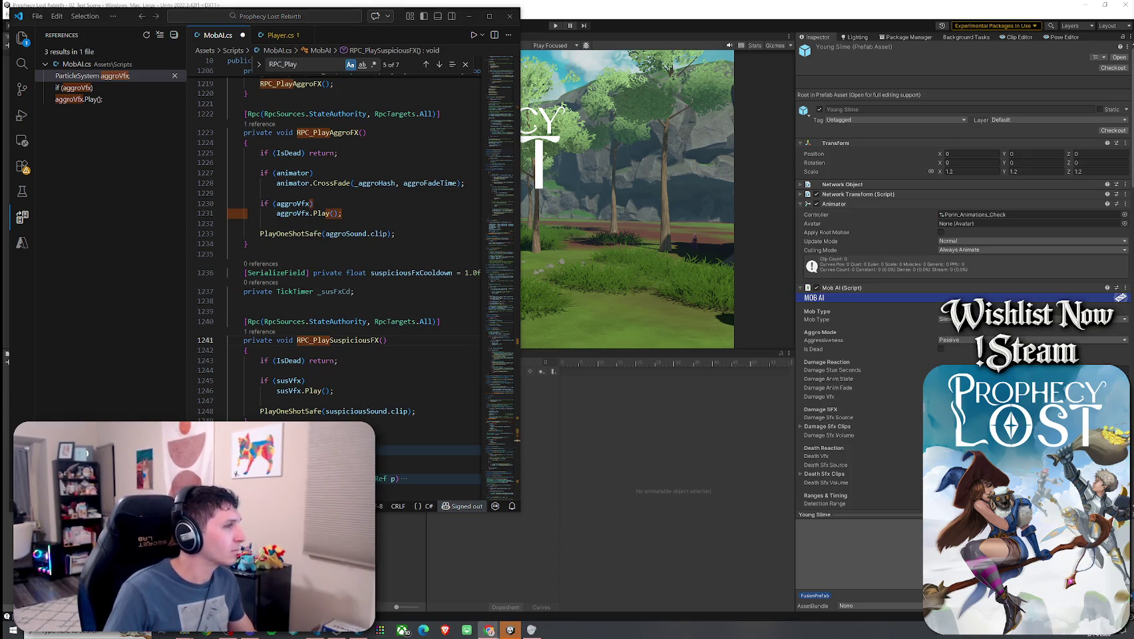
pyautogui.scroll(-3, 291, 420)
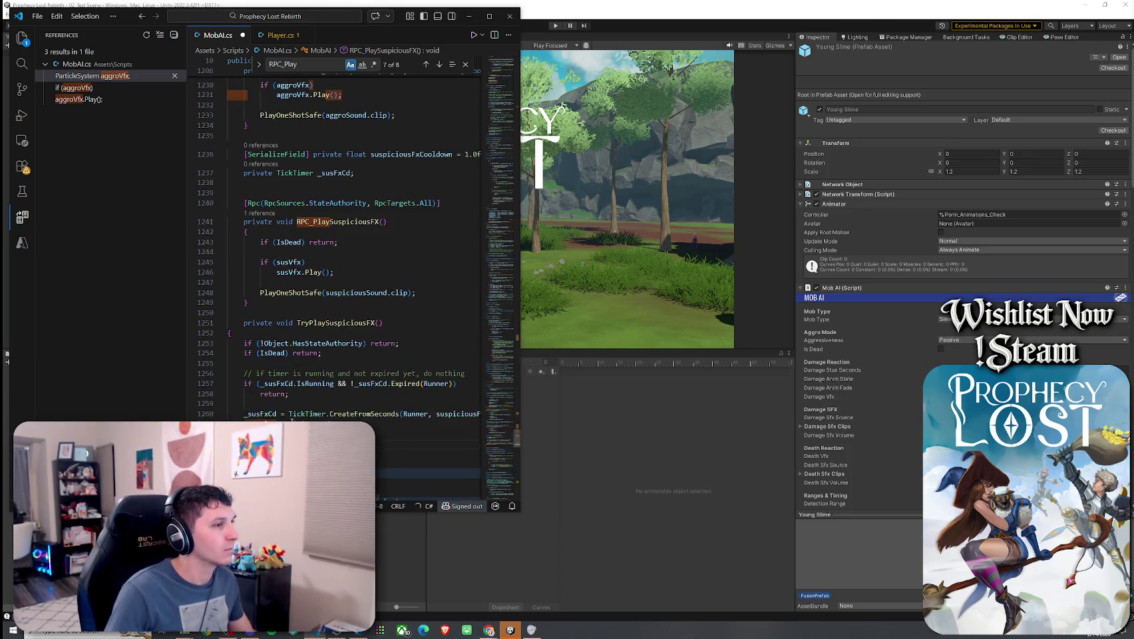
pyautogui.moveTo(292, 421); pyautogui.dragTo(228, 332)
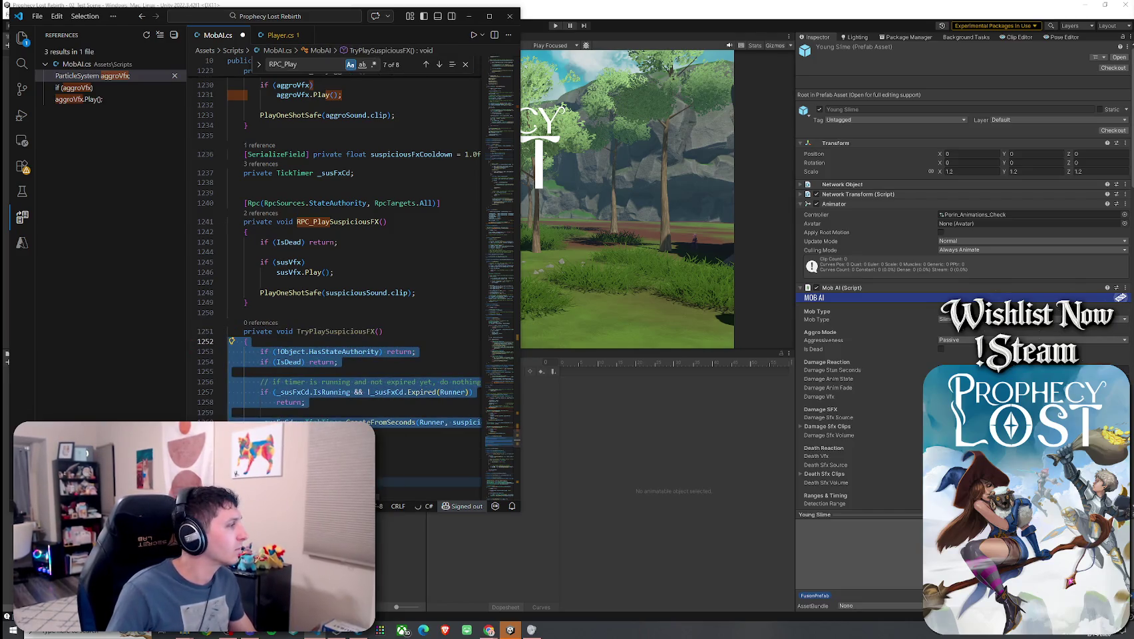
pyautogui.hotkey('alt', 'Tab')
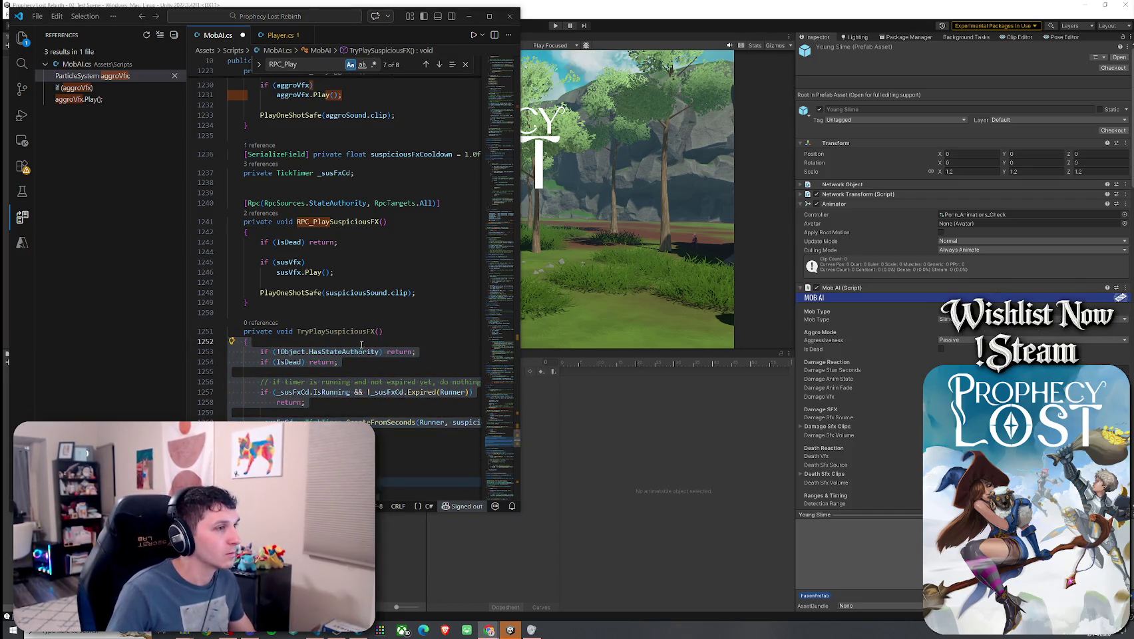
pyautogui.moveTo(383, 330); pyautogui.dragTo(298, 331)
pyautogui.scroll(2, 367, 242)
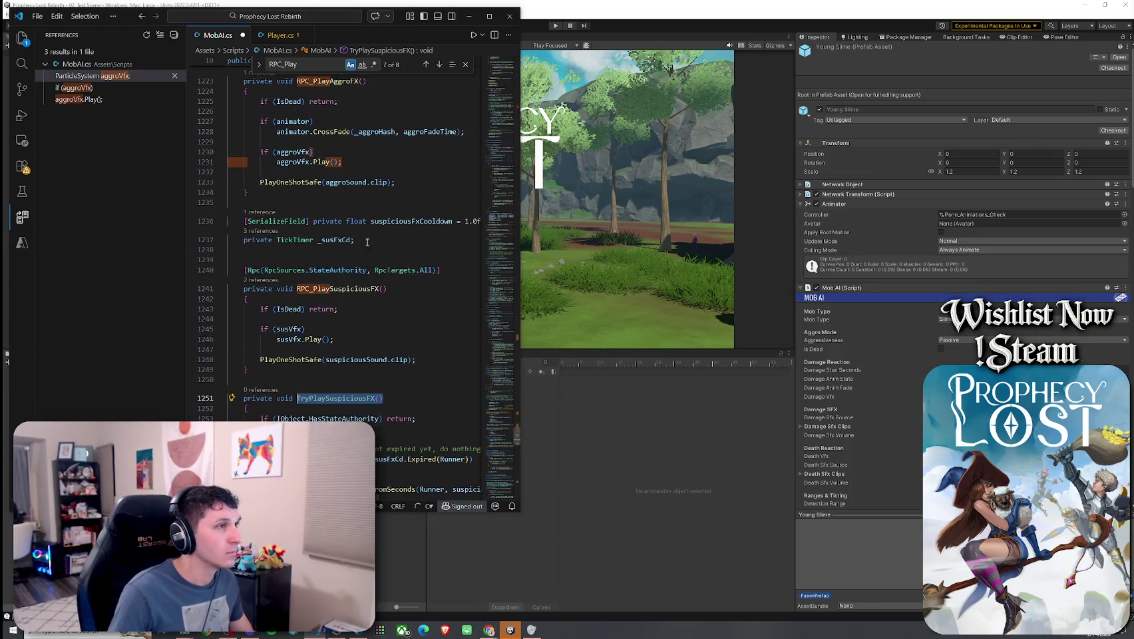
# - Find all references and replace the RPC_PlaySuspiciousFX call at line 1168 with TryPlaySuspiciousFX
pyautogui.rightClick(323, 287)
pyautogui.click(370, 247)
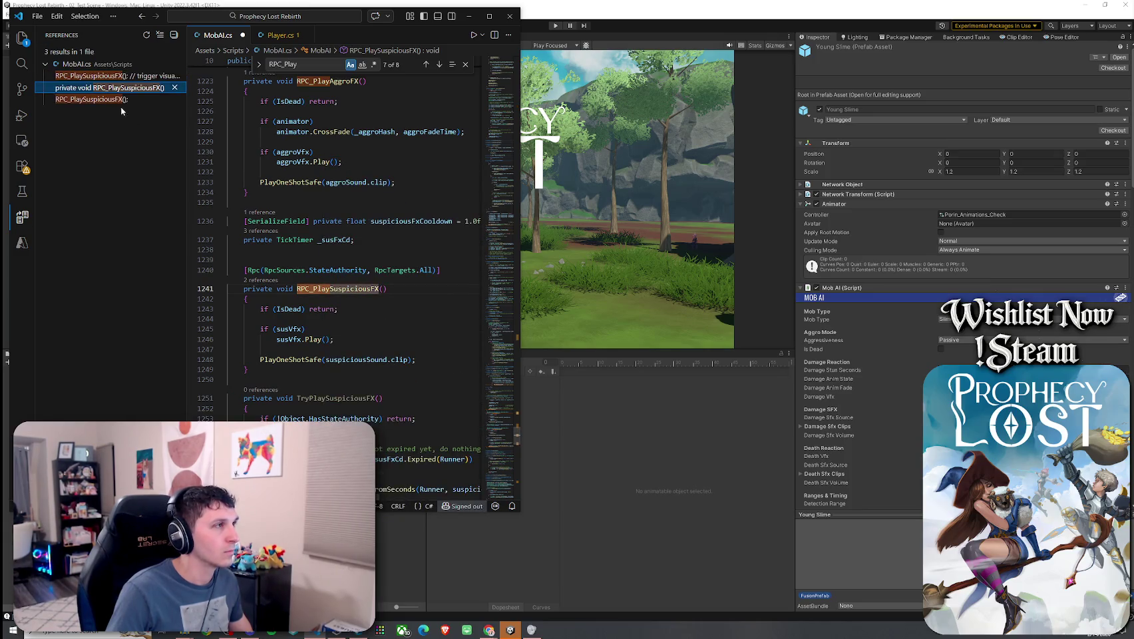
pyautogui.click(120, 105)
pyautogui.click(116, 78)
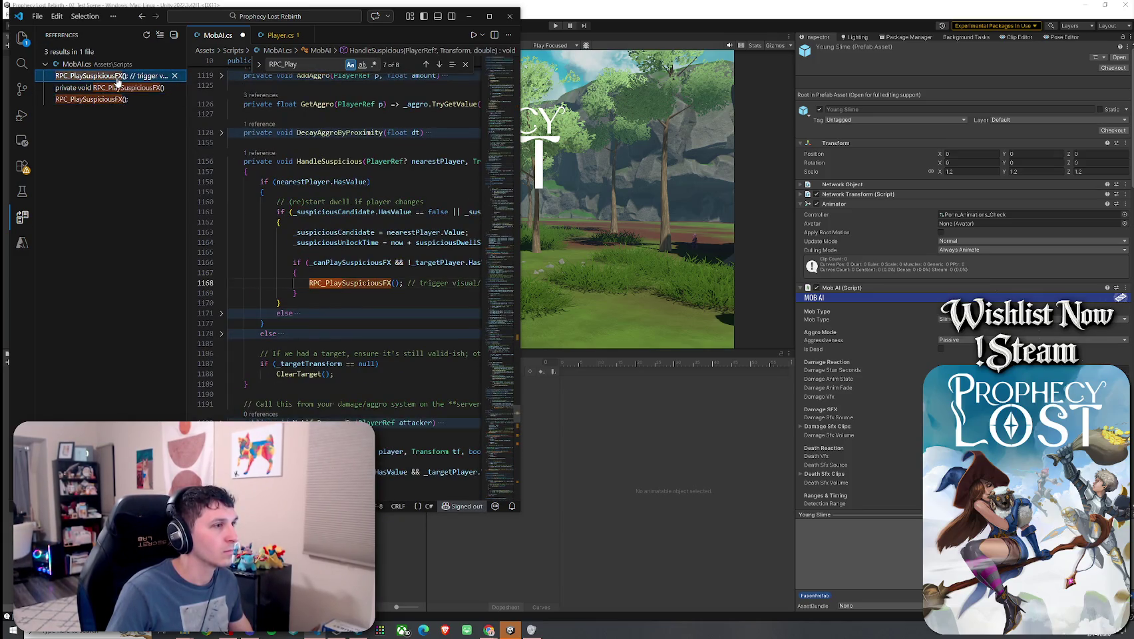
pyautogui.click(331, 288)
pyautogui.doubleClick(353, 282)
pyautogui.write('TryPlaySuspiciousFX')
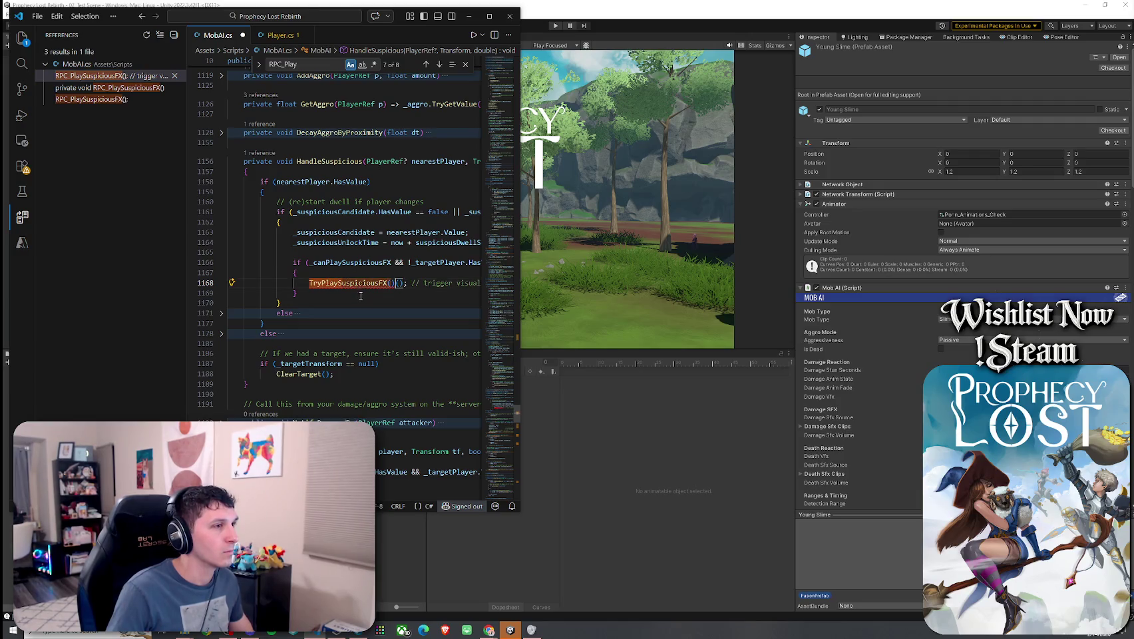
pyautogui.moveTo(436, 283)
pyautogui.mouseDown()
pyautogui.moveTo(320, 283)
pyautogui.moveTo(229, 262)
pyautogui.mouseUp()
pyautogui.click(336, 293)
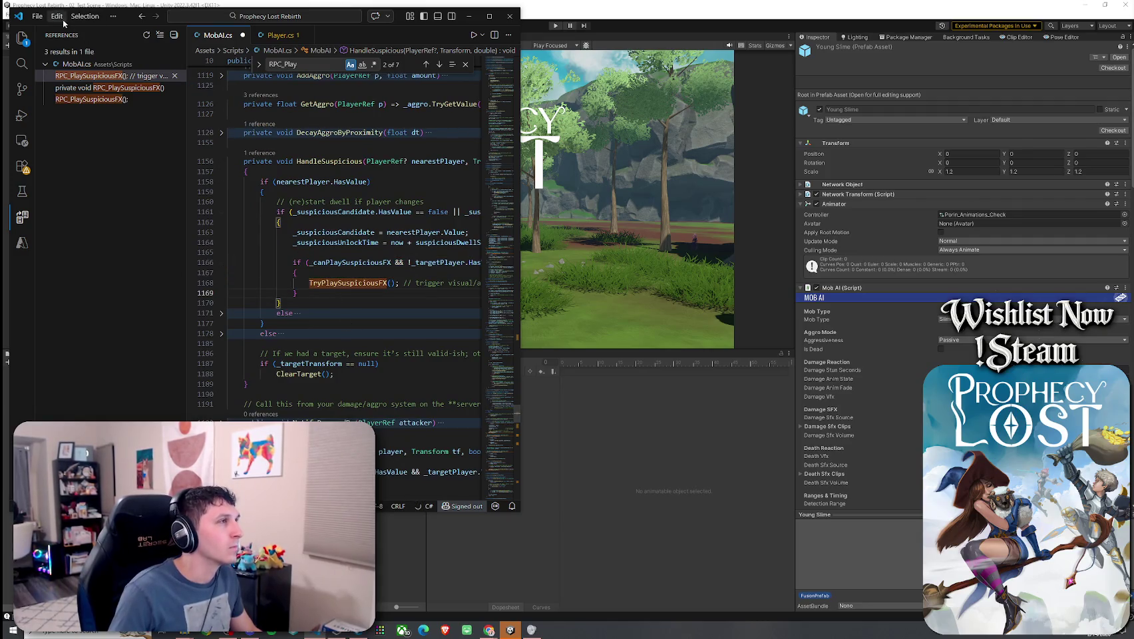
# - Save all changed files and return to Unity so the scripts recompile
pyautogui.click(38, 16)
pyautogui.click(81, 229)
pyautogui.click(668, 266)
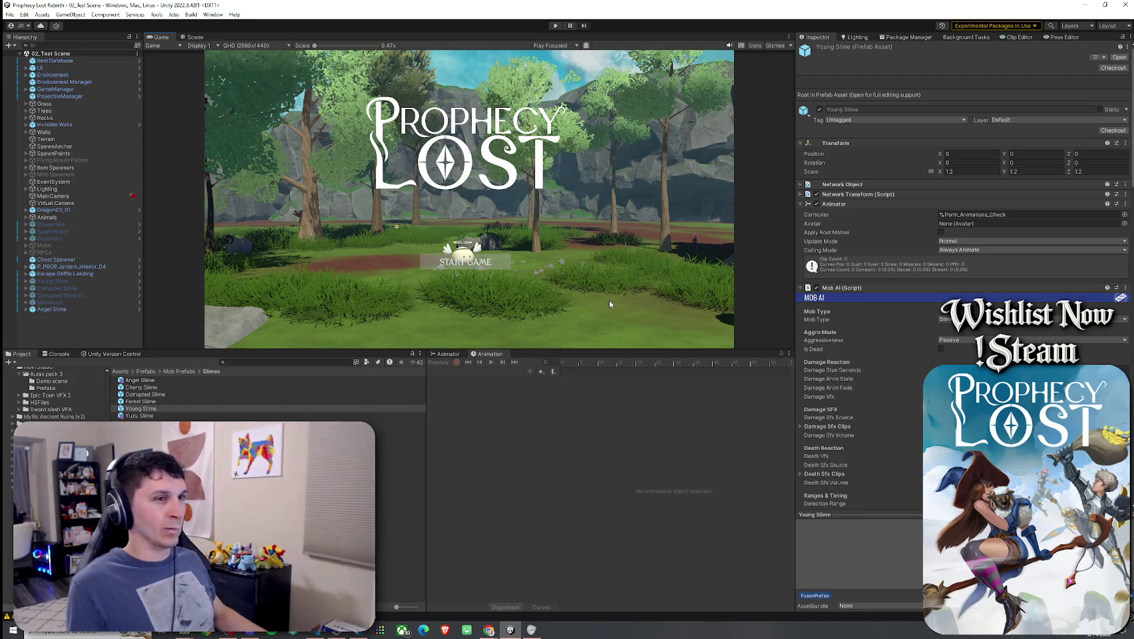
# - Select all six slime prefabs and halve the Suspicious Sound volume to 0.285
pyautogui.scroll(-3, 854, 329)
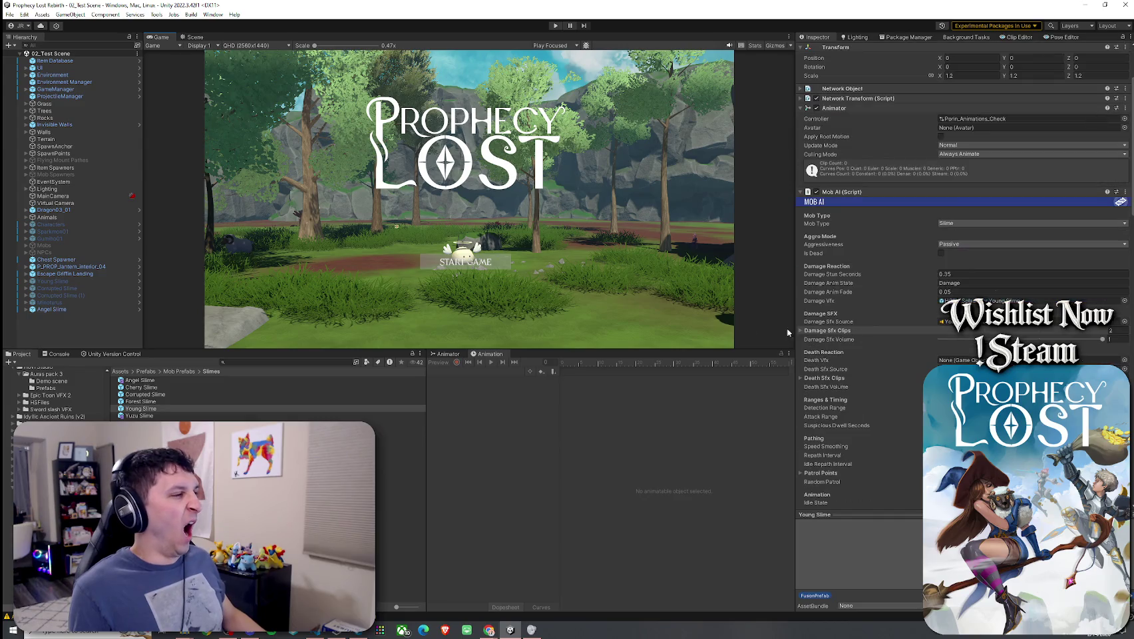
pyautogui.click(223, 387)
pyautogui.hotkey('ctrl', 'a')
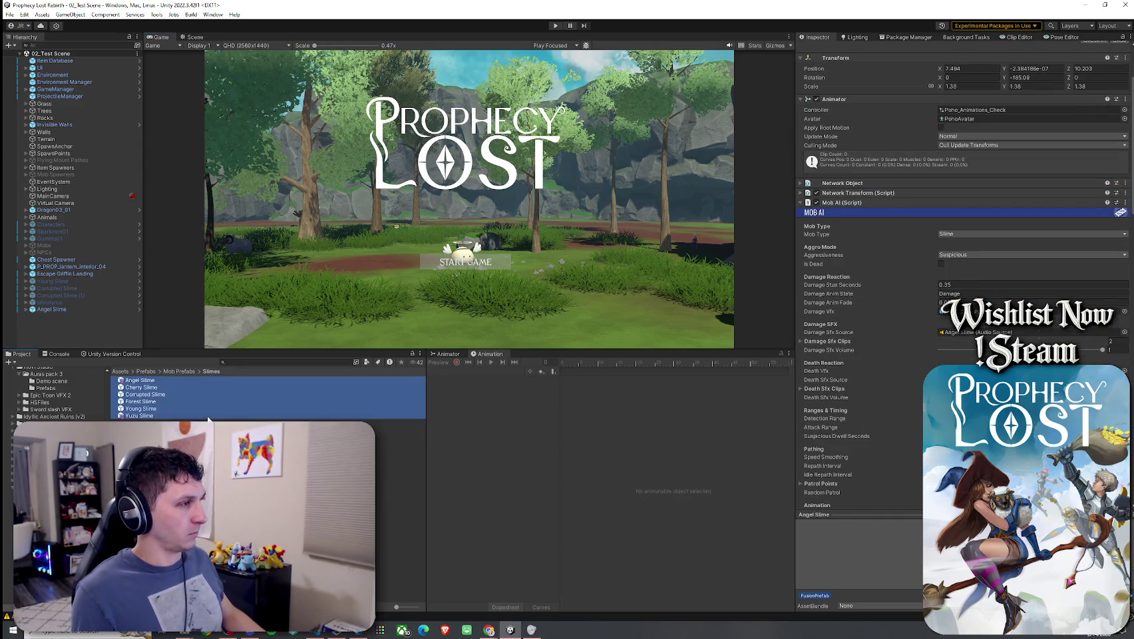
pyautogui.scroll(-7, 867, 385)
pyautogui.scroll(-15, 864, 383)
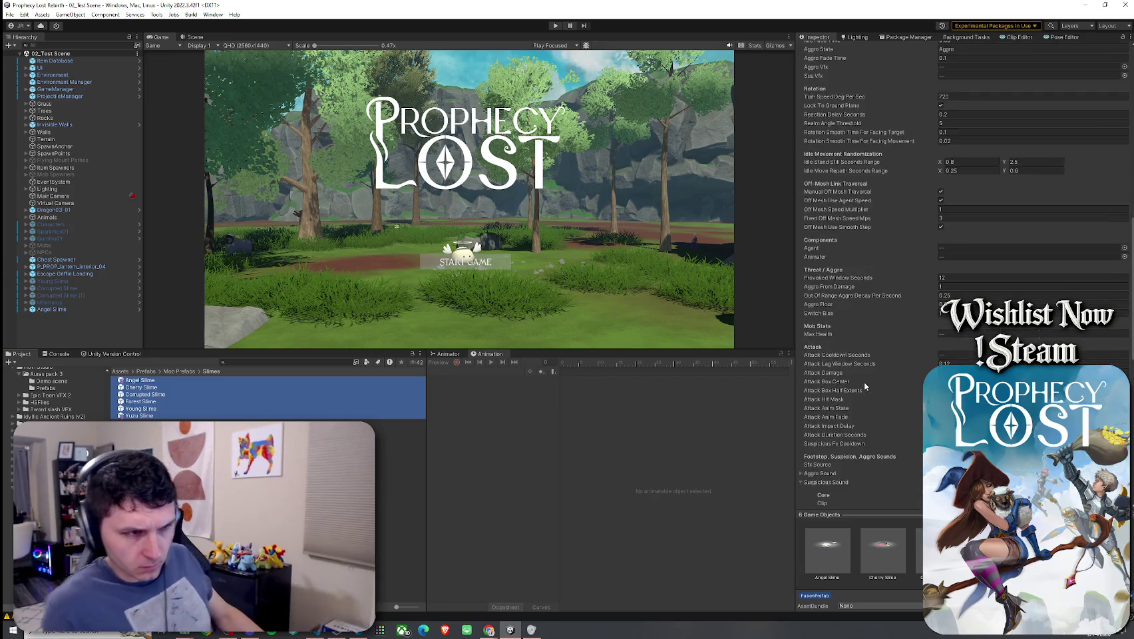
pyautogui.scroll(-3, 851, 390)
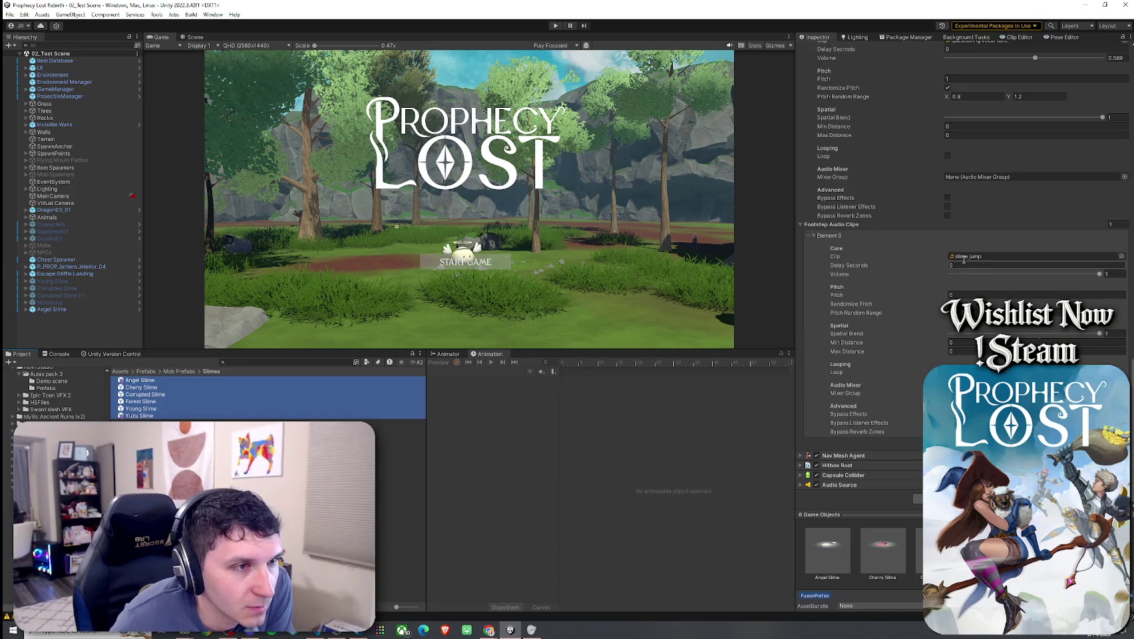
pyautogui.scroll(5, 855, 382)
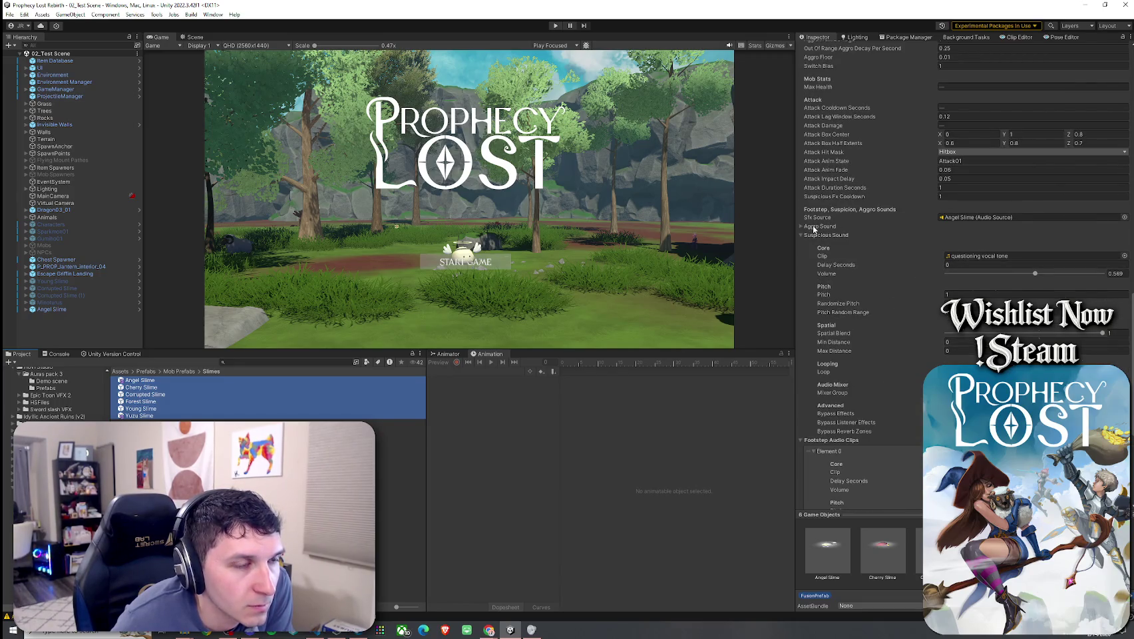
pyautogui.moveTo(1000, 279); pyautogui.dragTo(992, 288)
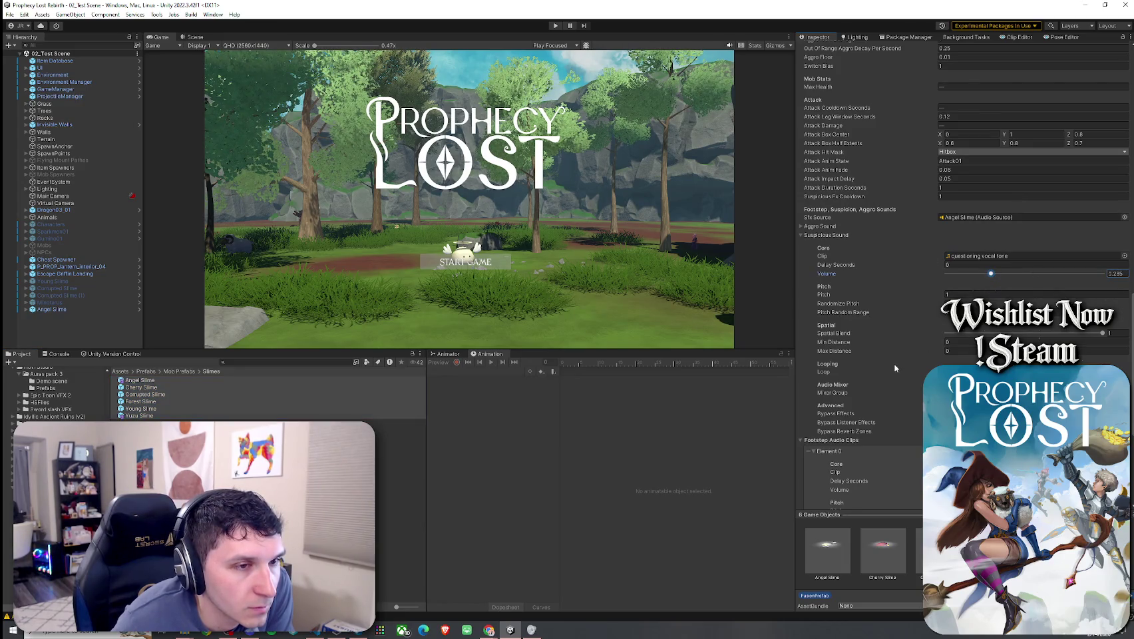
# - Change the Mob AI Suspicious Fx Cooldown from 1 to 3
pyautogui.scroll(-3, 914, 346)
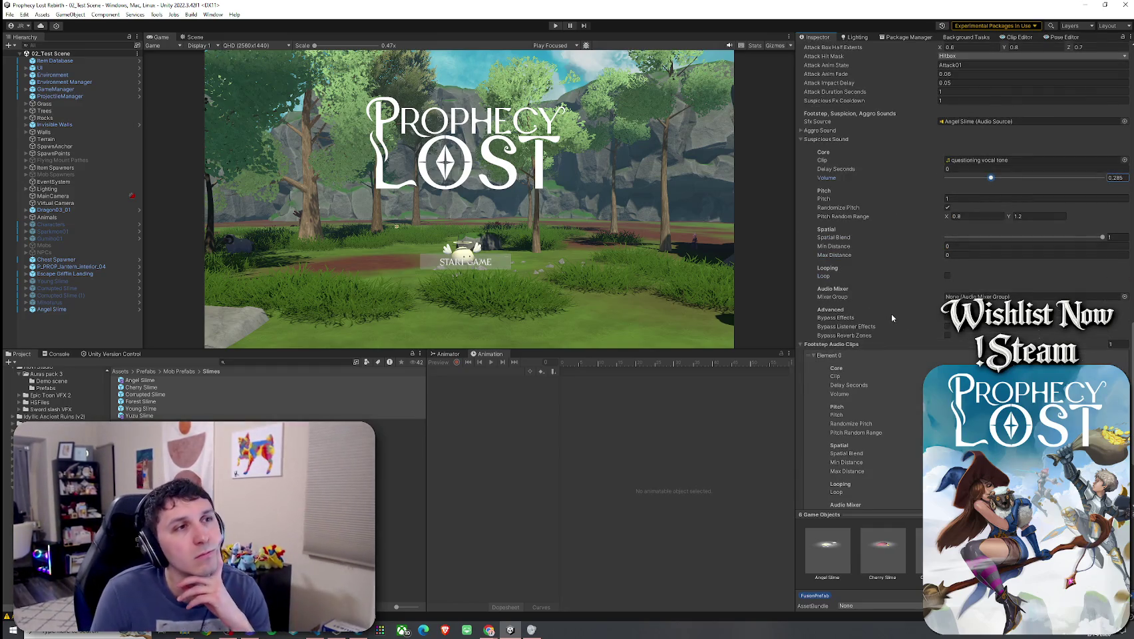
pyautogui.scroll(2, 892, 319)
pyautogui.scroll(2, 873, 327)
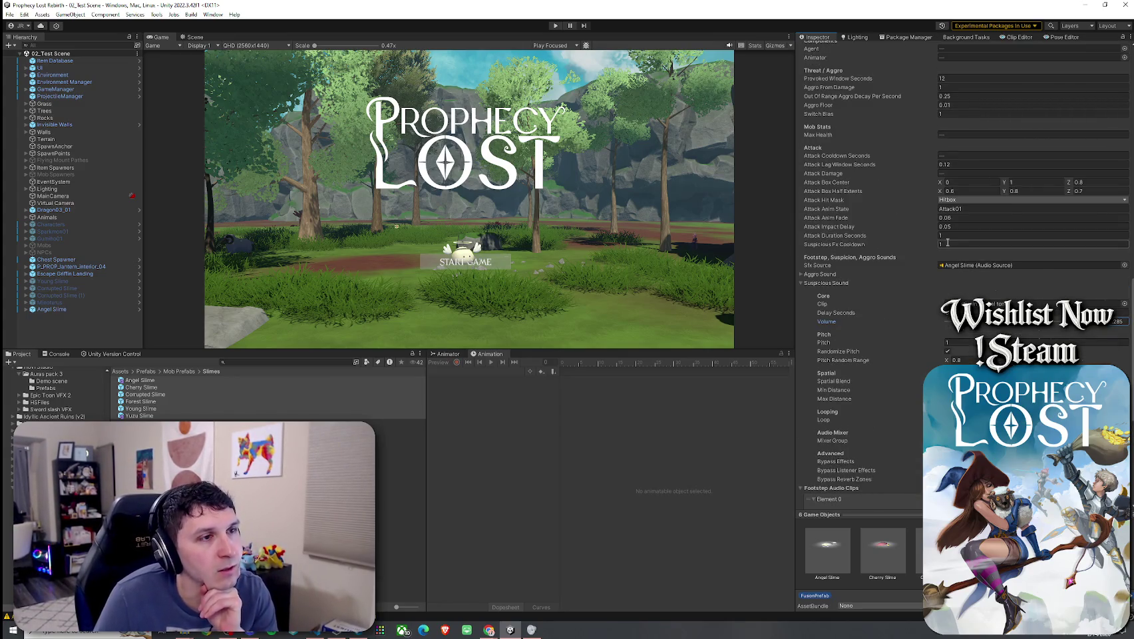
pyautogui.click(947, 244)
pyautogui.click(944, 245)
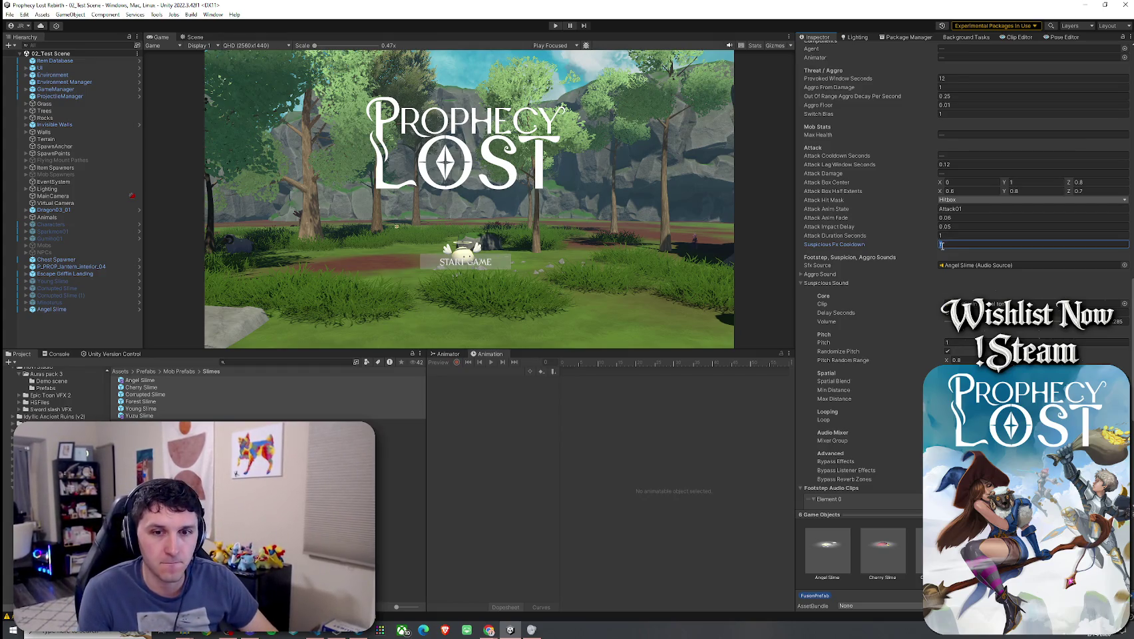
pyautogui.write('3')
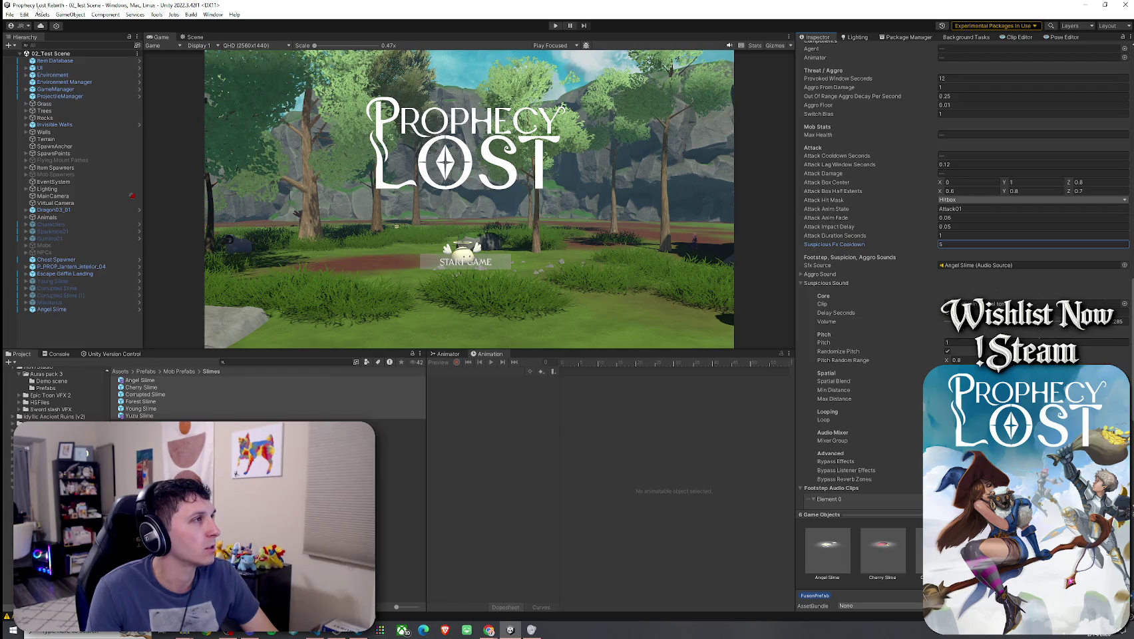
# - Open the File menu and switch to another window from the taskbar
pyautogui.click(10, 14)
pyautogui.click(10, 14)
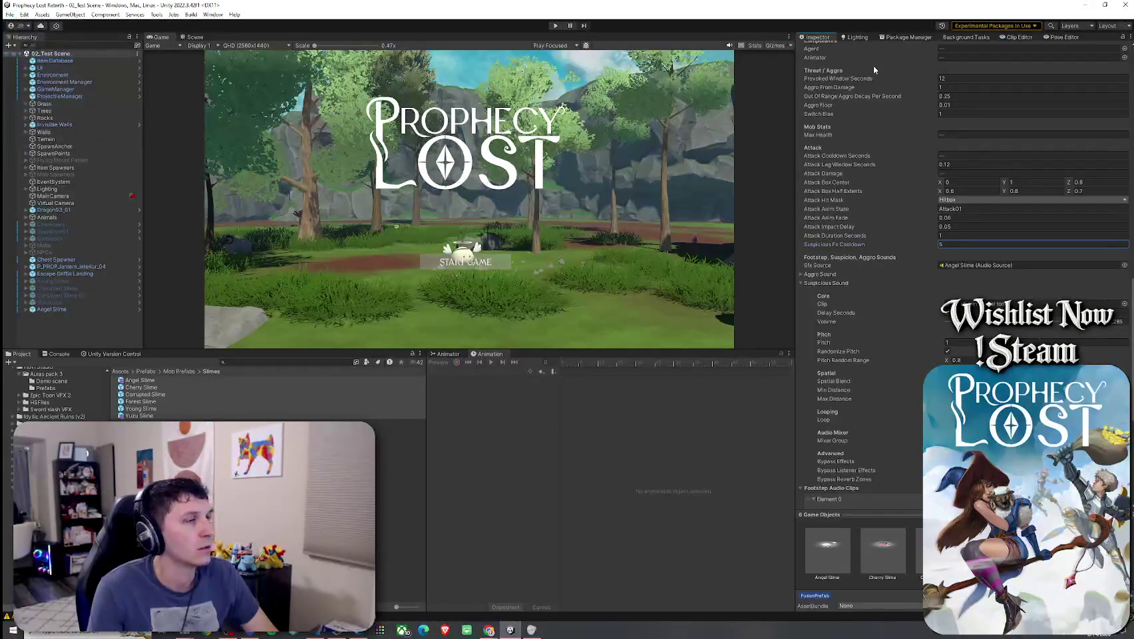
pyautogui.click(489, 629)
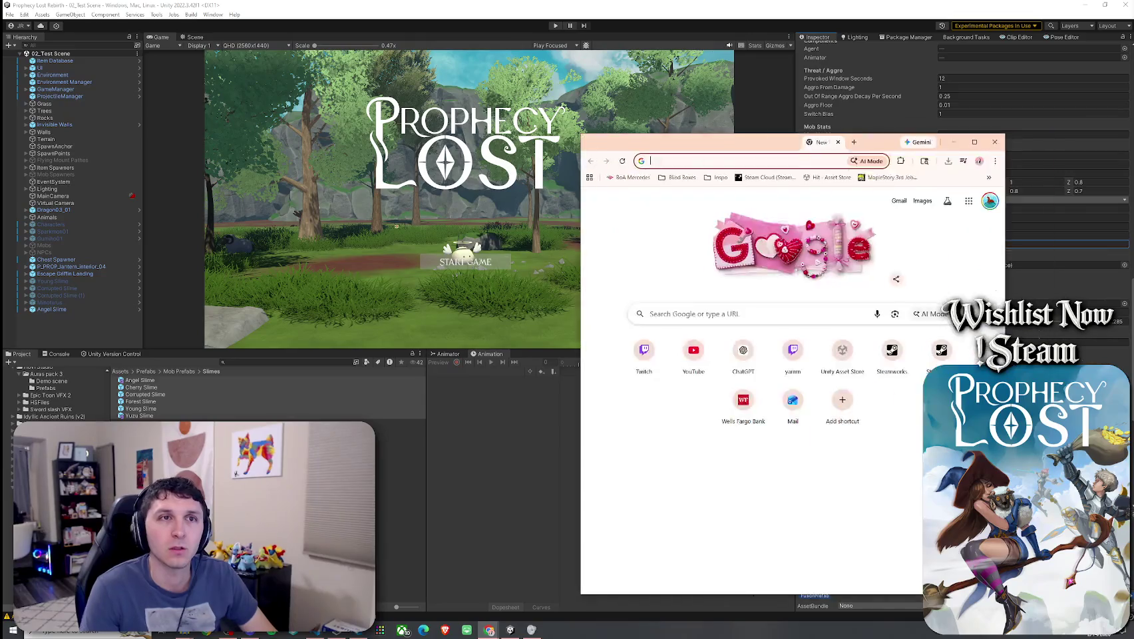
# - Return to Unity and start the game in play mode
pyautogui.click(489, 629)
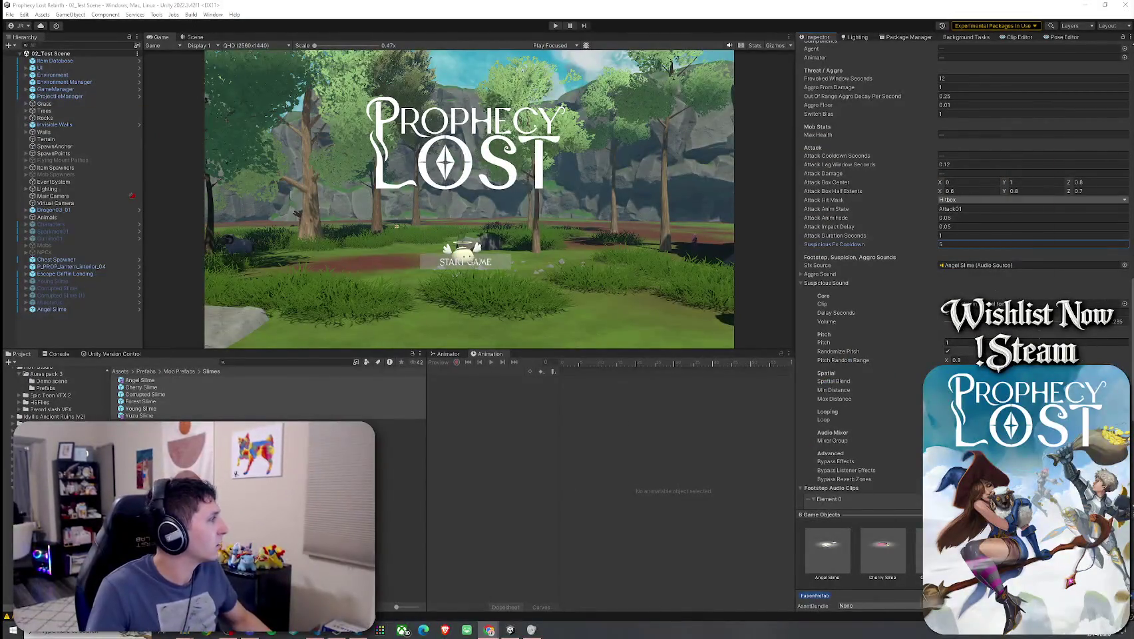
pyautogui.click(10, 14)
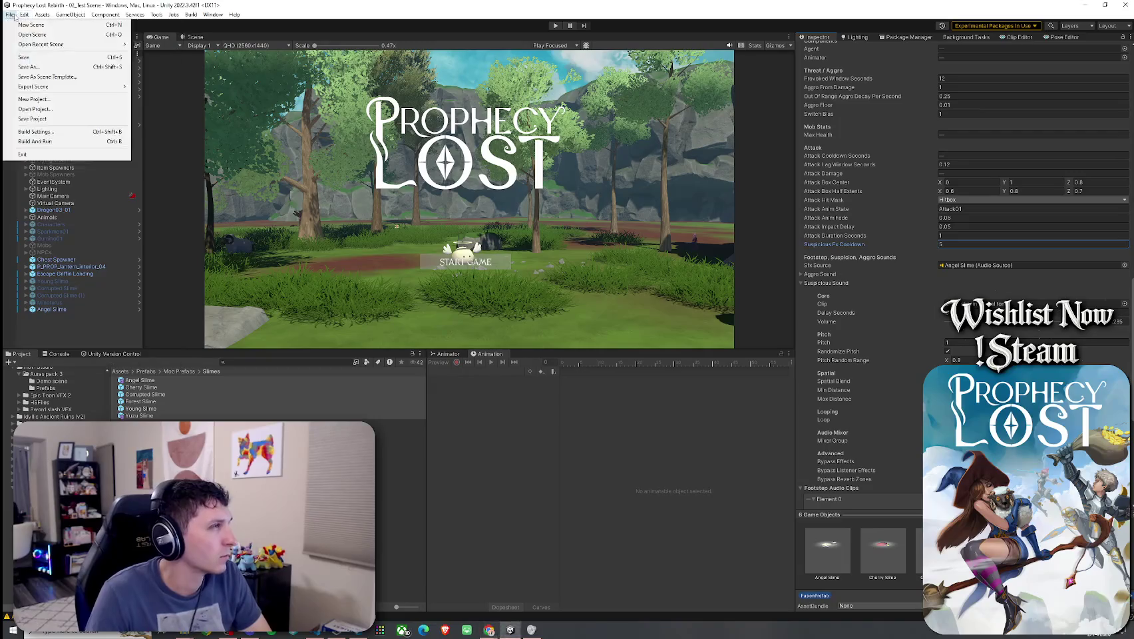
pyautogui.click(10, 14)
pyautogui.hotkey('ctrl', 'p')
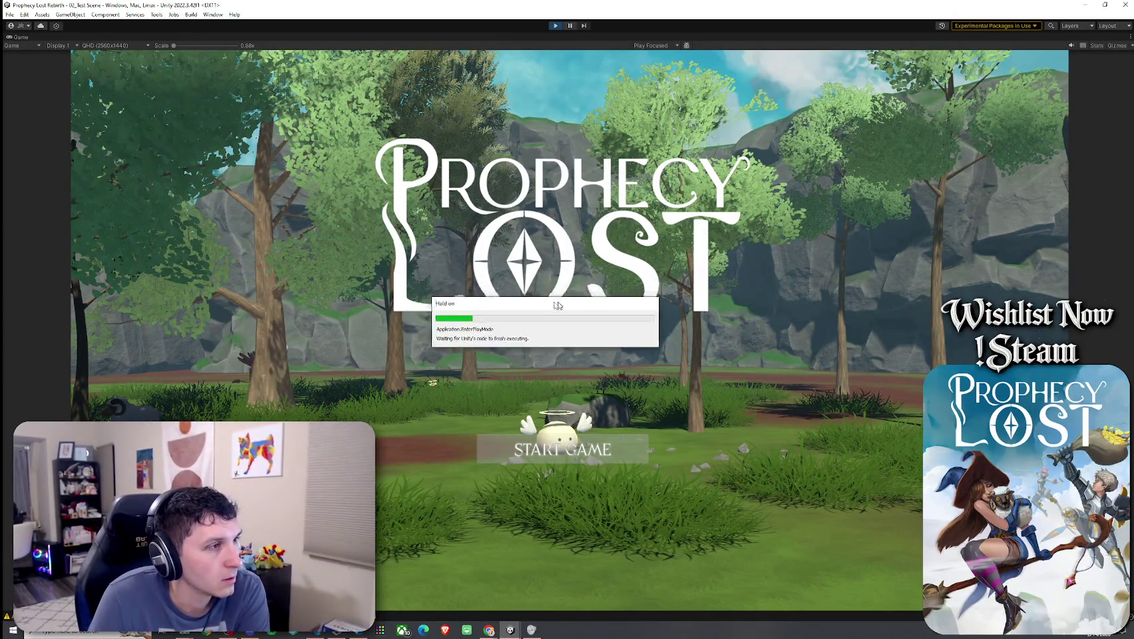
# - Run the hero to the rock cliff and open the glowing treasure chest
pyautogui.moveTo(558, 305)
pyautogui.mouseDown()
pyautogui.moveTo(602, 336)
pyautogui.moveTo(530, 320)
pyautogui.moveTo(597, 288)
pyautogui.moveTo(545, 313)
pyautogui.moveTo(724, 322)
pyautogui.moveTo(618, 336)
pyautogui.moveTo(661, 330)
pyautogui.moveTo(633, 317)
pyautogui.moveTo(631, 297)
pyautogui.mouseUp()
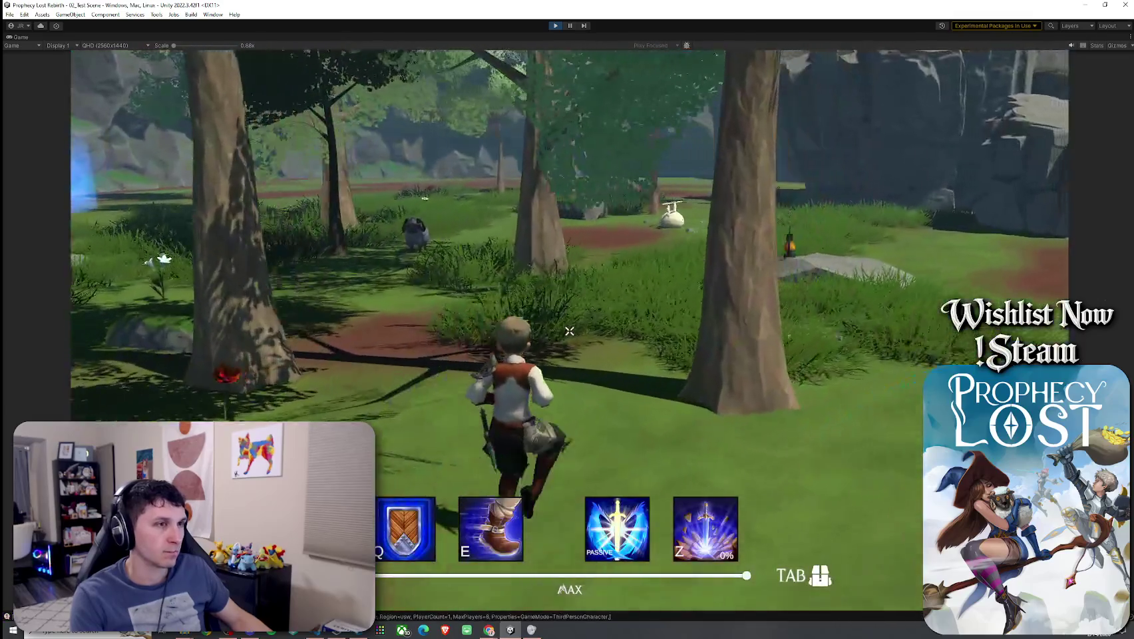
pyautogui.press('w')
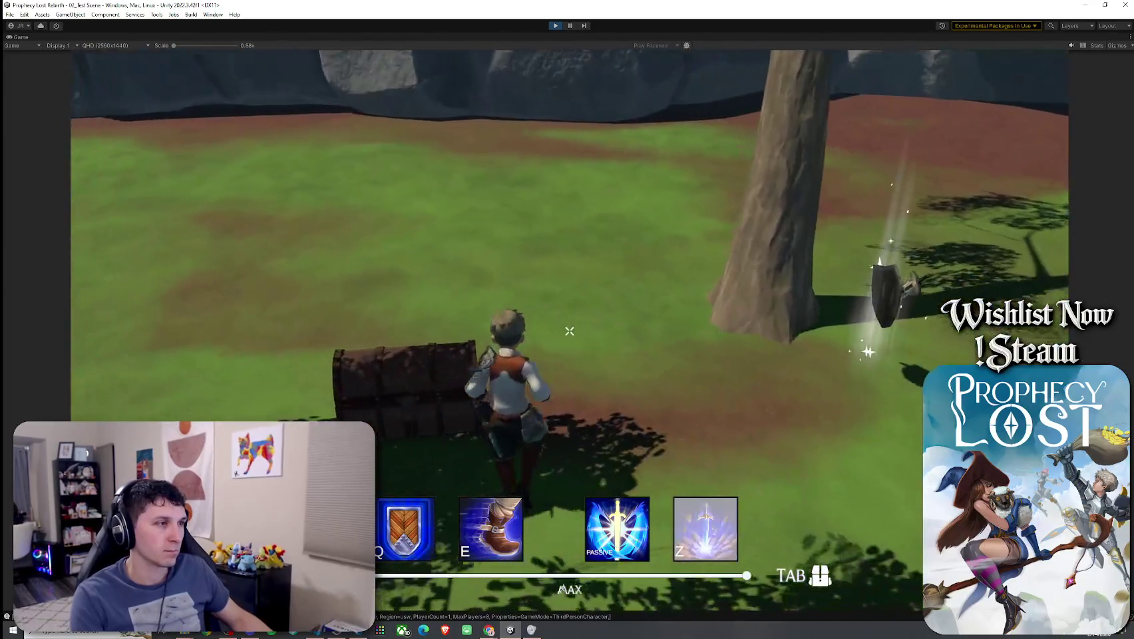
pyautogui.press('w')
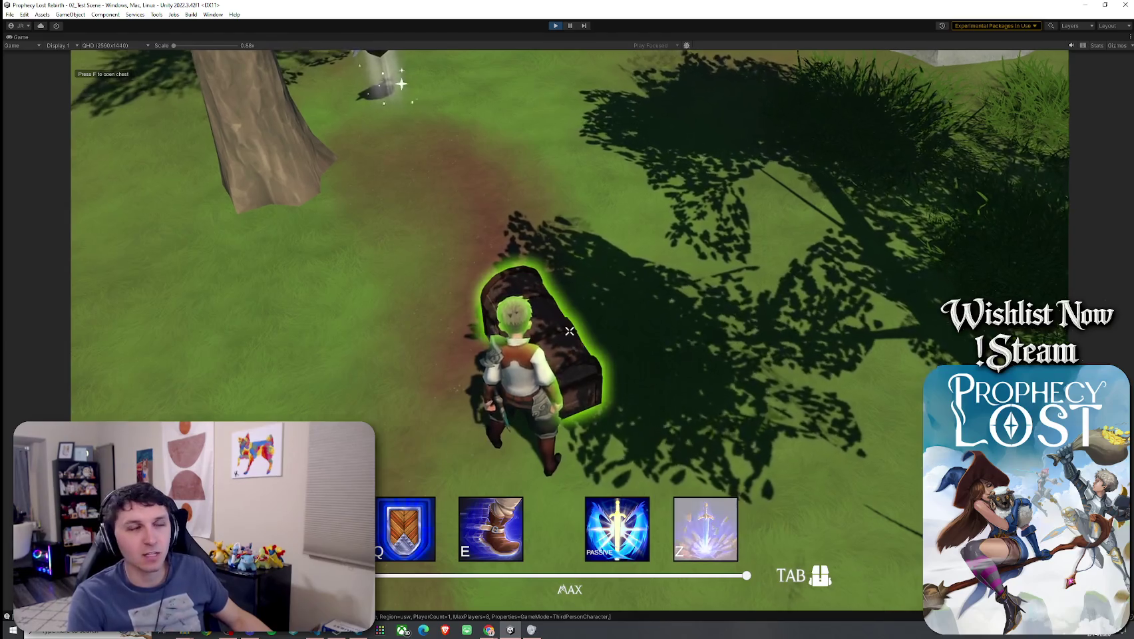
pyautogui.press('f')
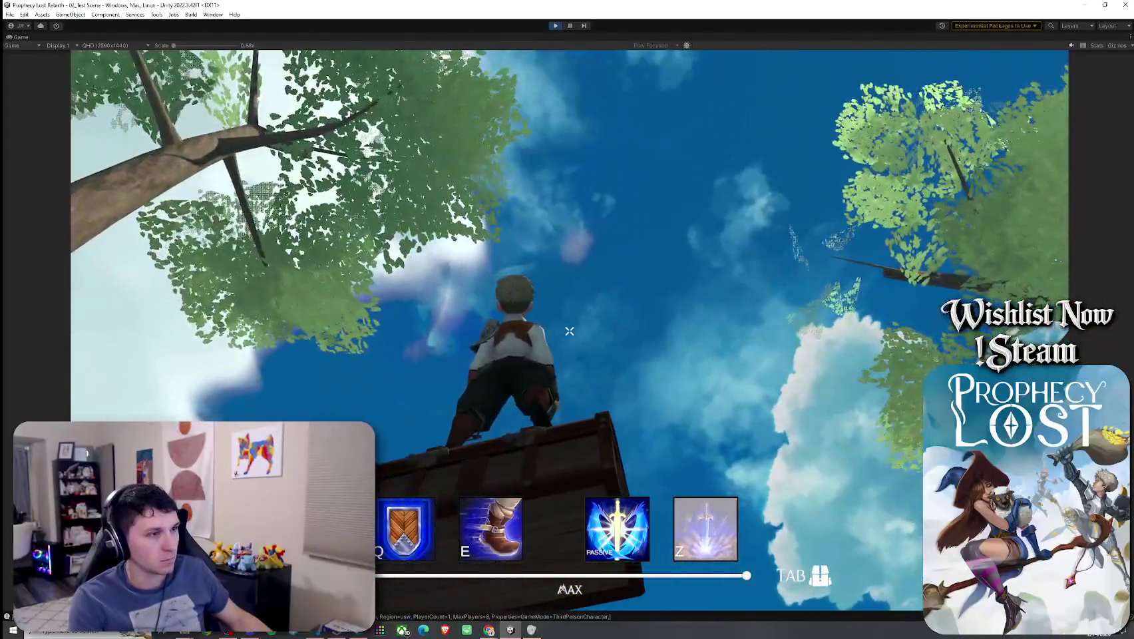
pyautogui.press('space')
pyautogui.press('space')
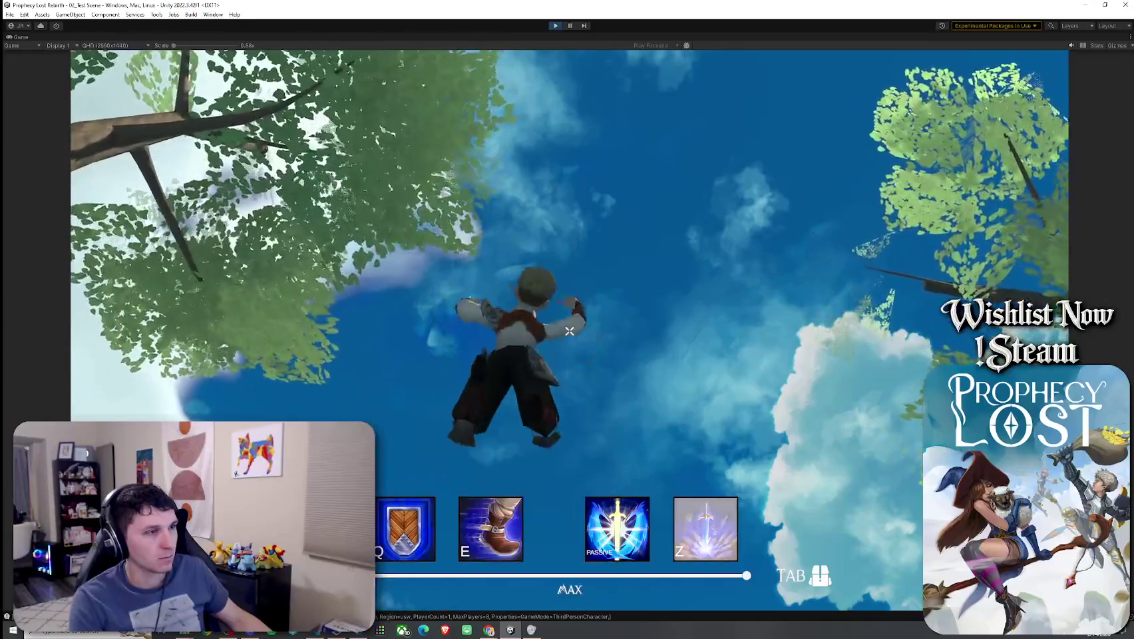
pyautogui.press('w')
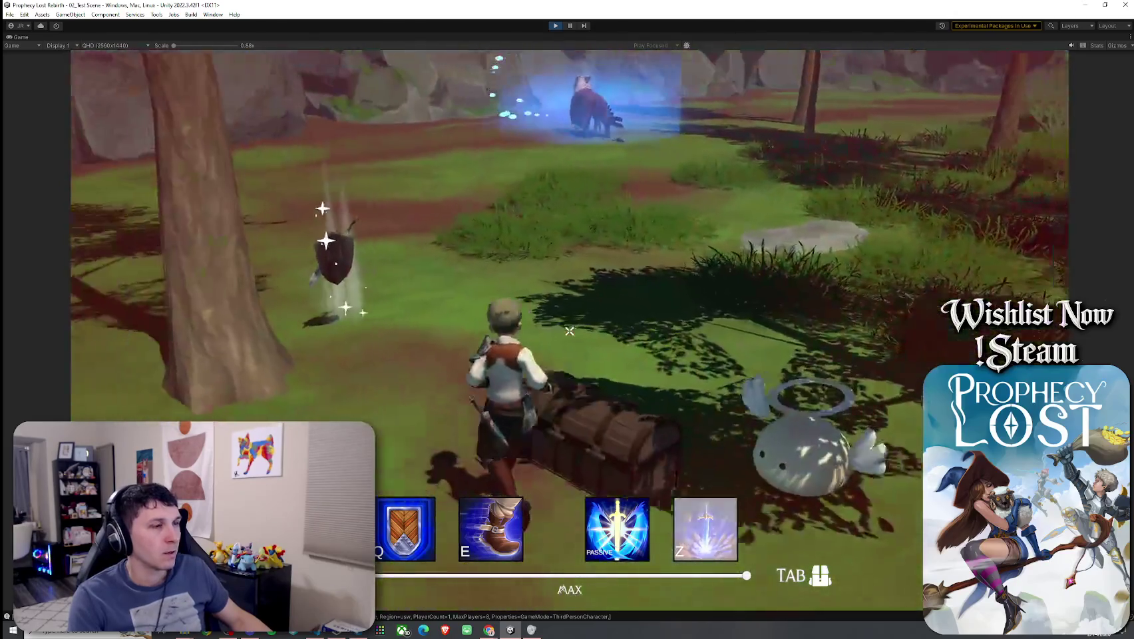
pyautogui.press('w')
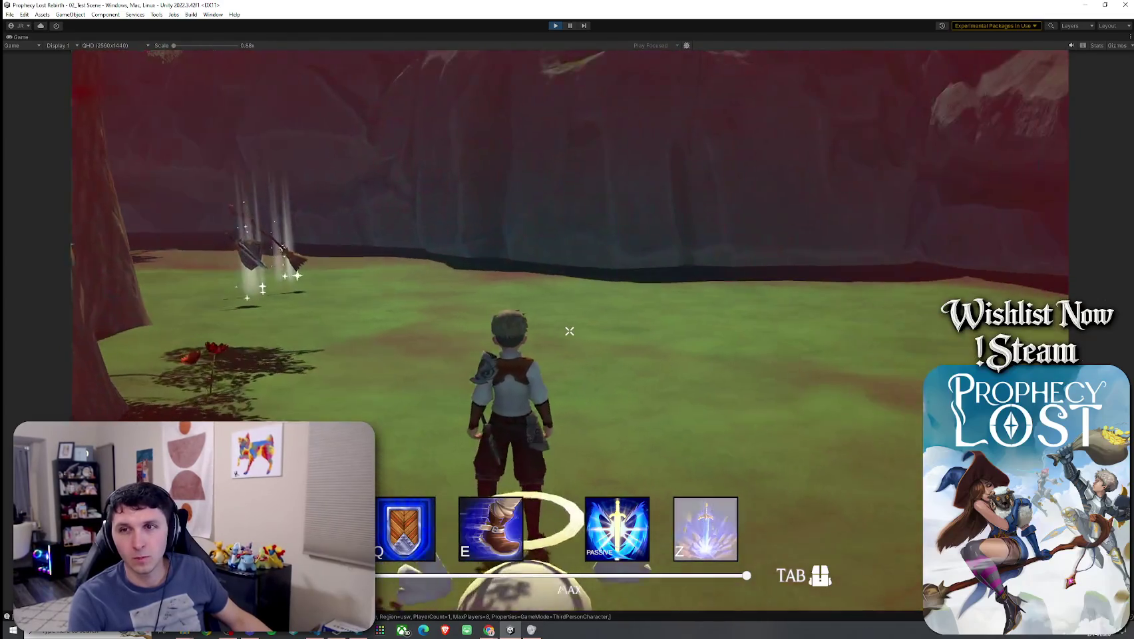
pyautogui.press('w')
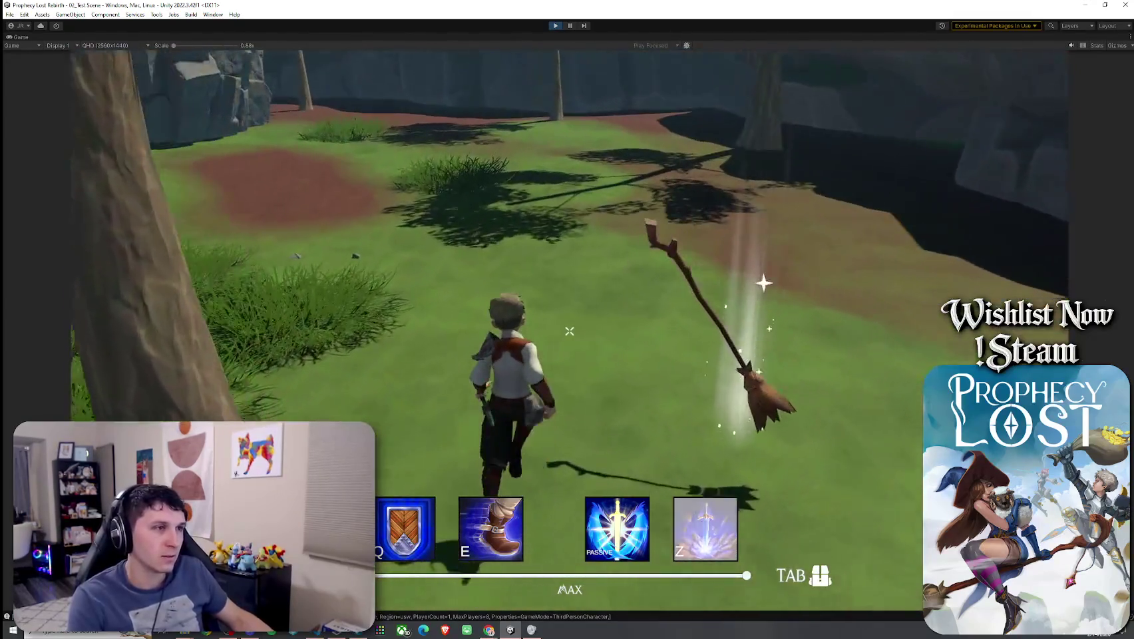
# - Hit the slime with three sword swings, then jump onto and off the rock ledge
pyautogui.press('Tab')
pyautogui.press('Tab')
pyautogui.click(569, 331)
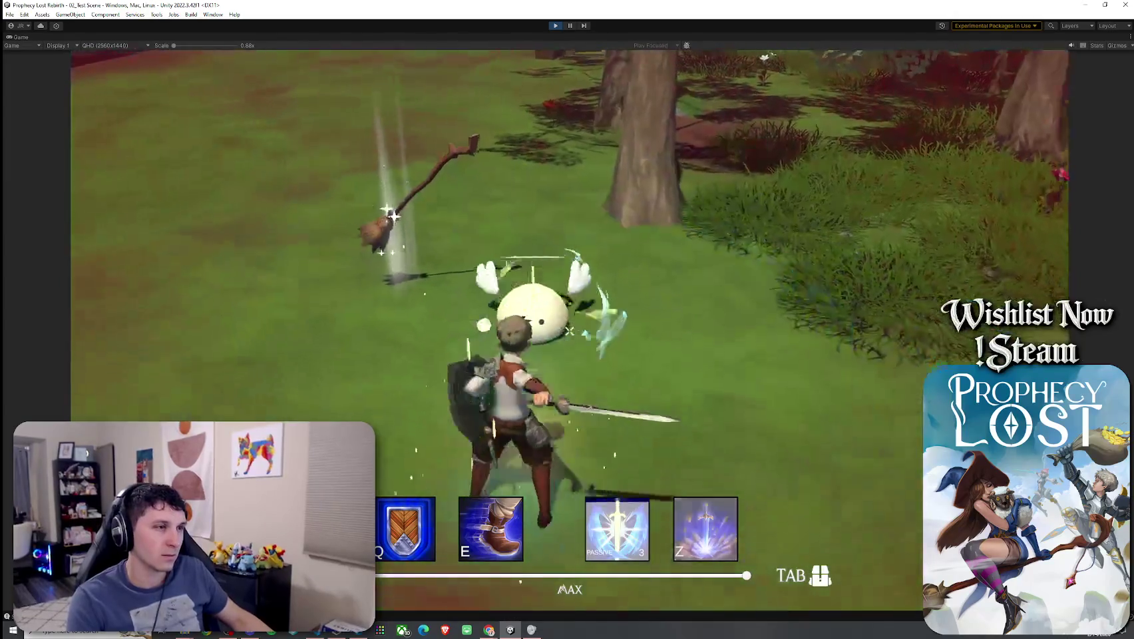
pyautogui.click(568, 330)
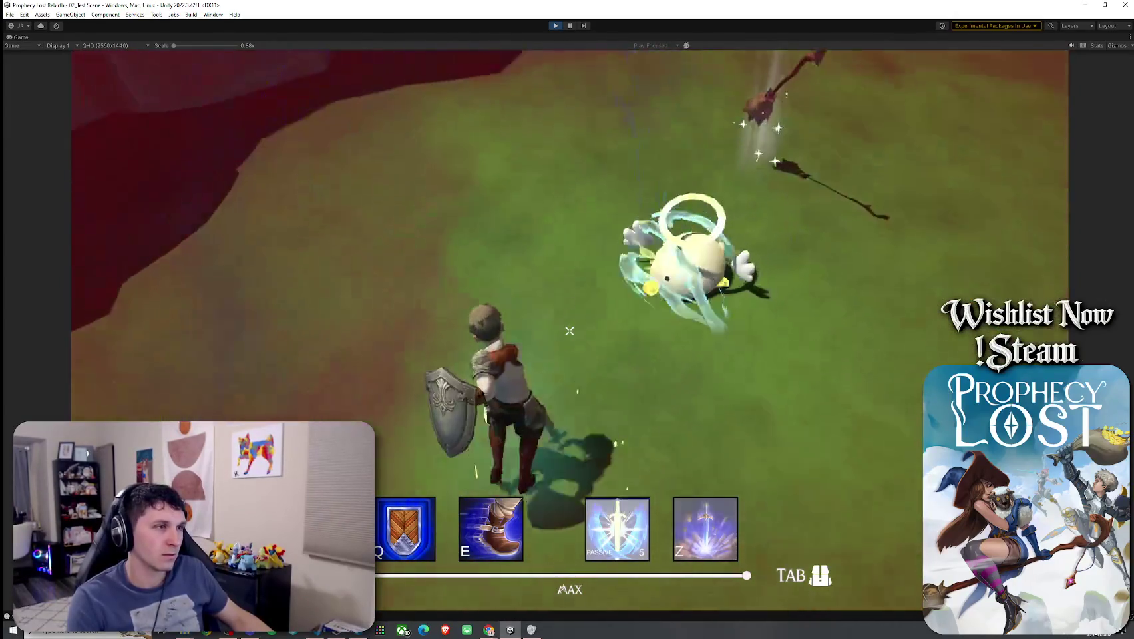
pyautogui.click(569, 330)
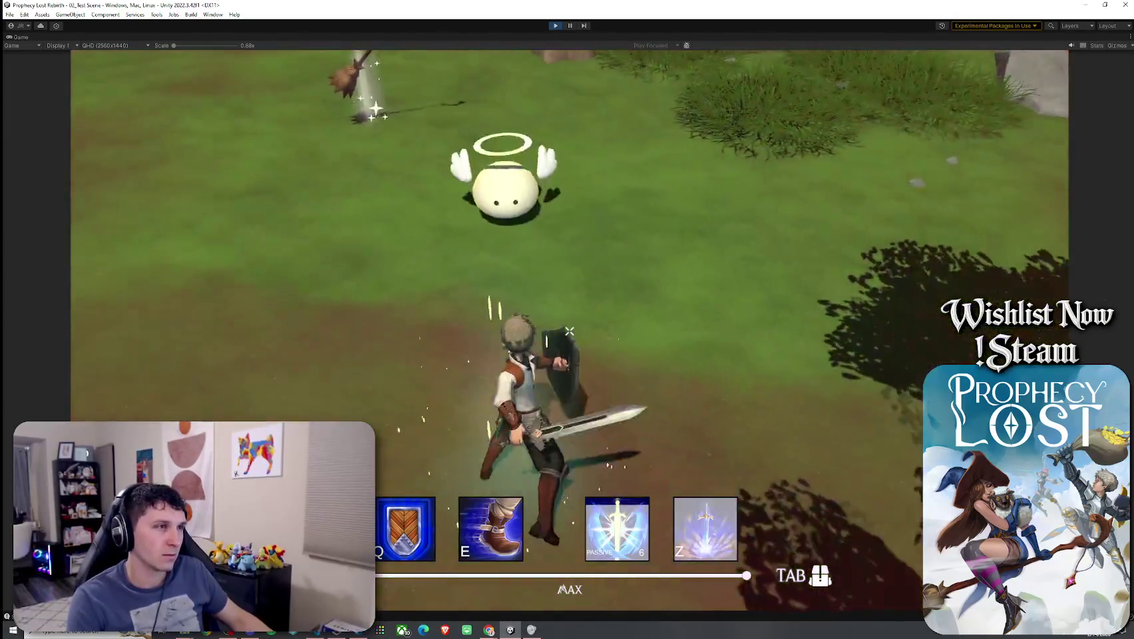
pyautogui.press('w')
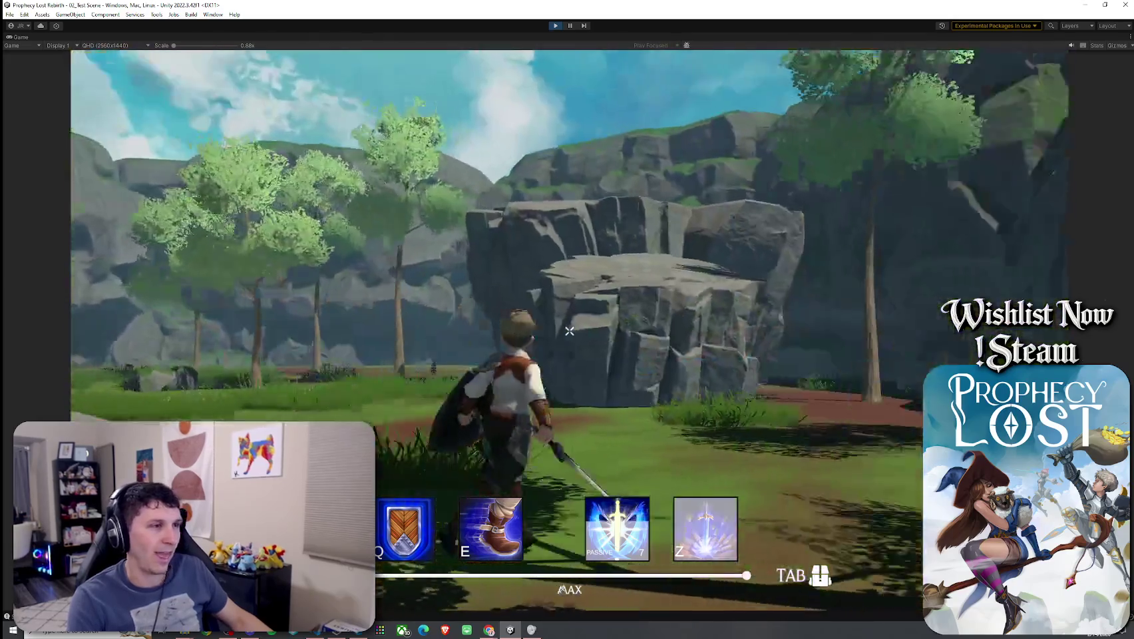
pyautogui.press('space')
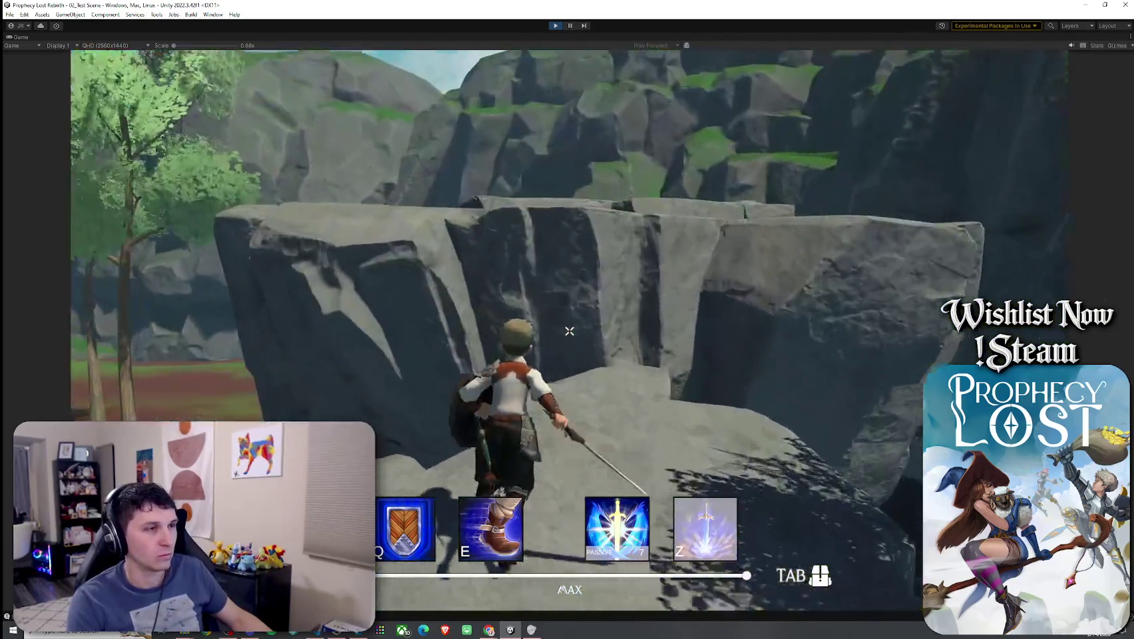
pyautogui.press('space')
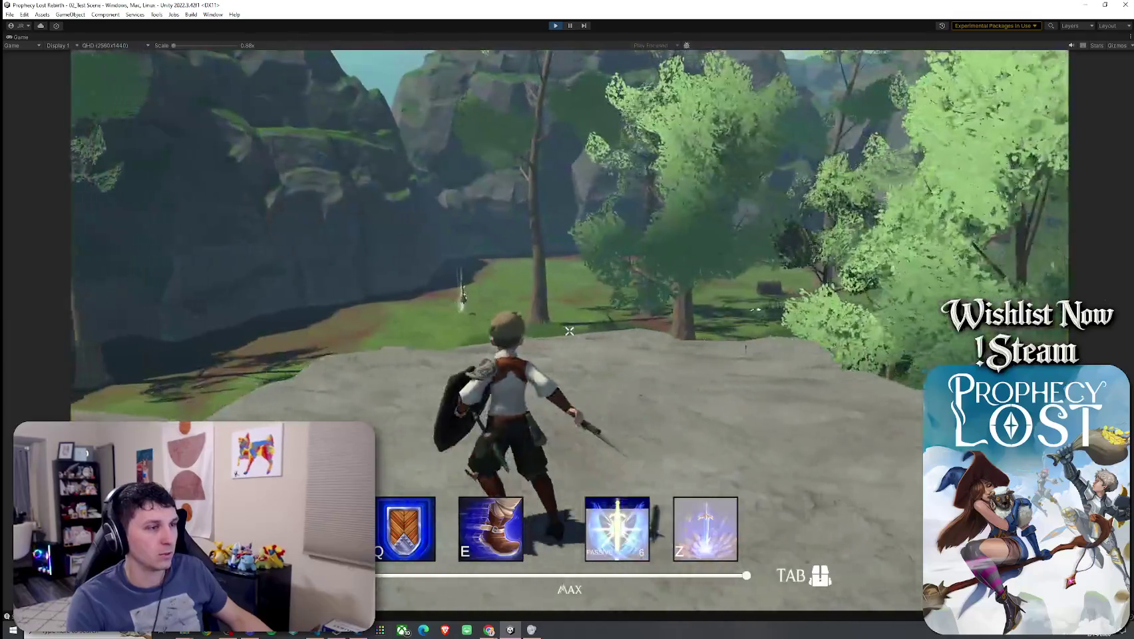
pyautogui.press('w')
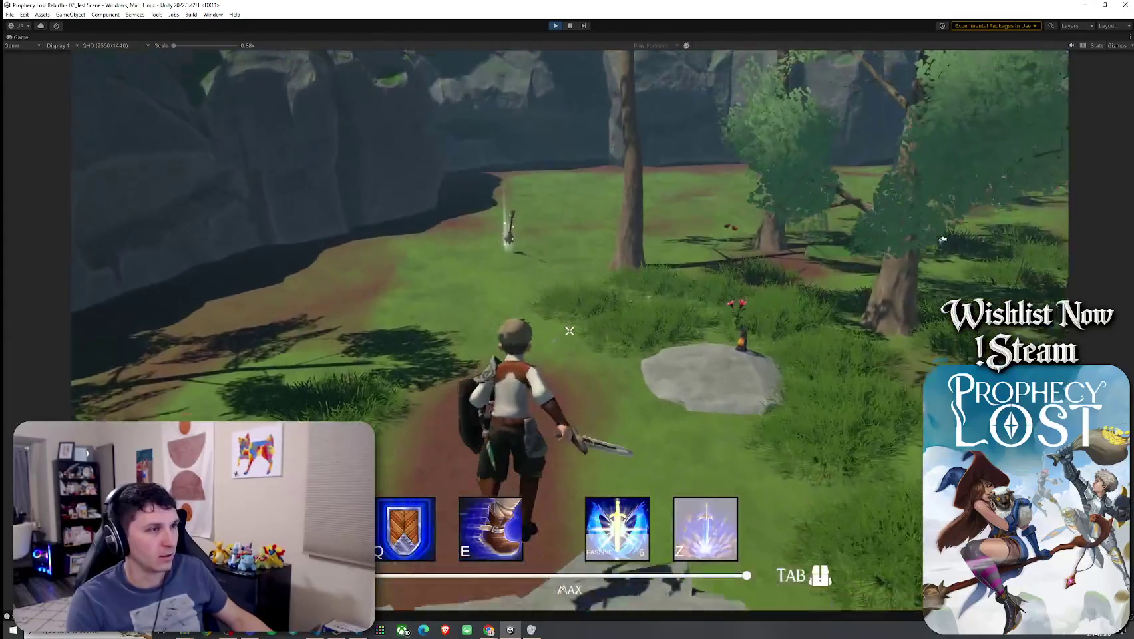
pyautogui.press('space')
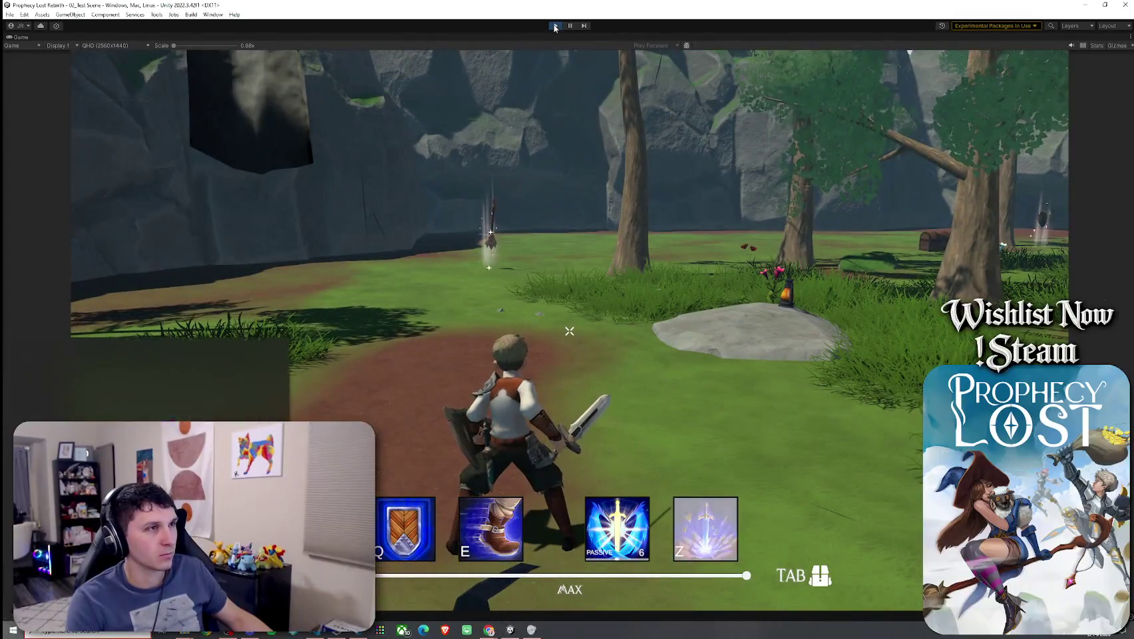
# - Stop play mode and save the scene
pyautogui.click(555, 26)
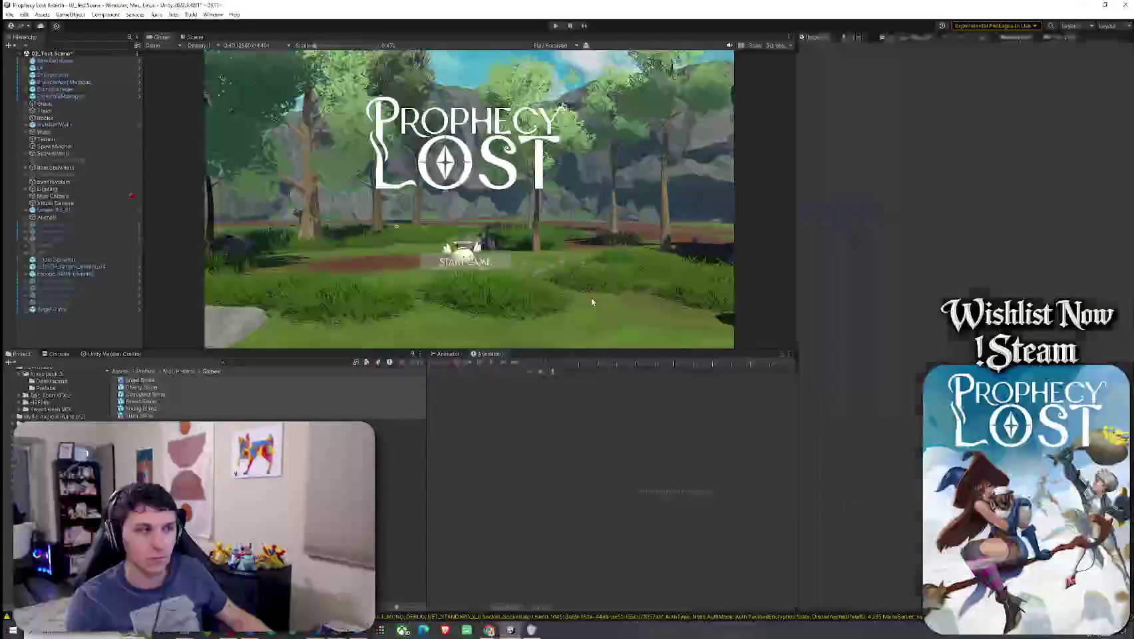
pyautogui.click(10, 14)
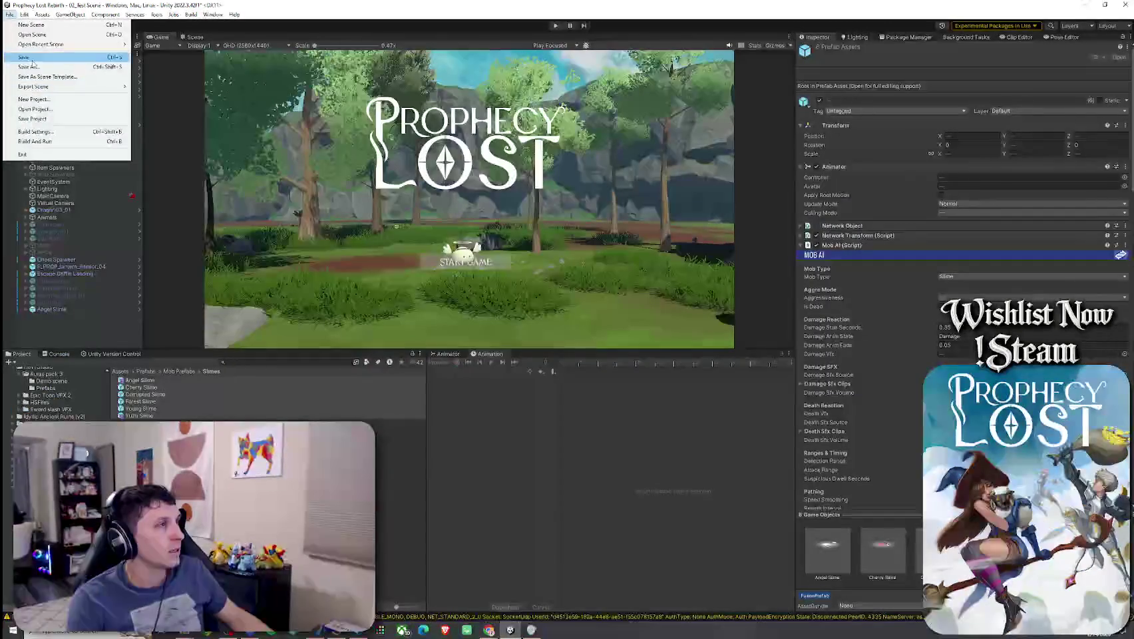
pyautogui.click(32, 59)
# - Ping the Sfx Source reference to locate the Angel Slime asset in the Project window
pyautogui.scroll(-5, 875, 320)
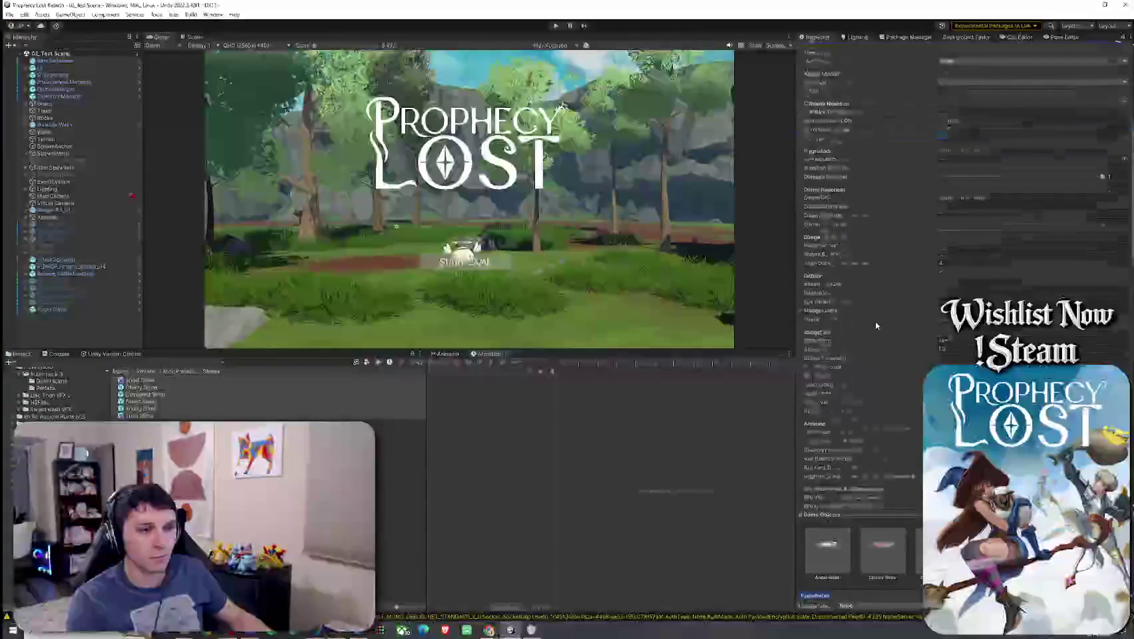
pyautogui.scroll(-10, 875, 324)
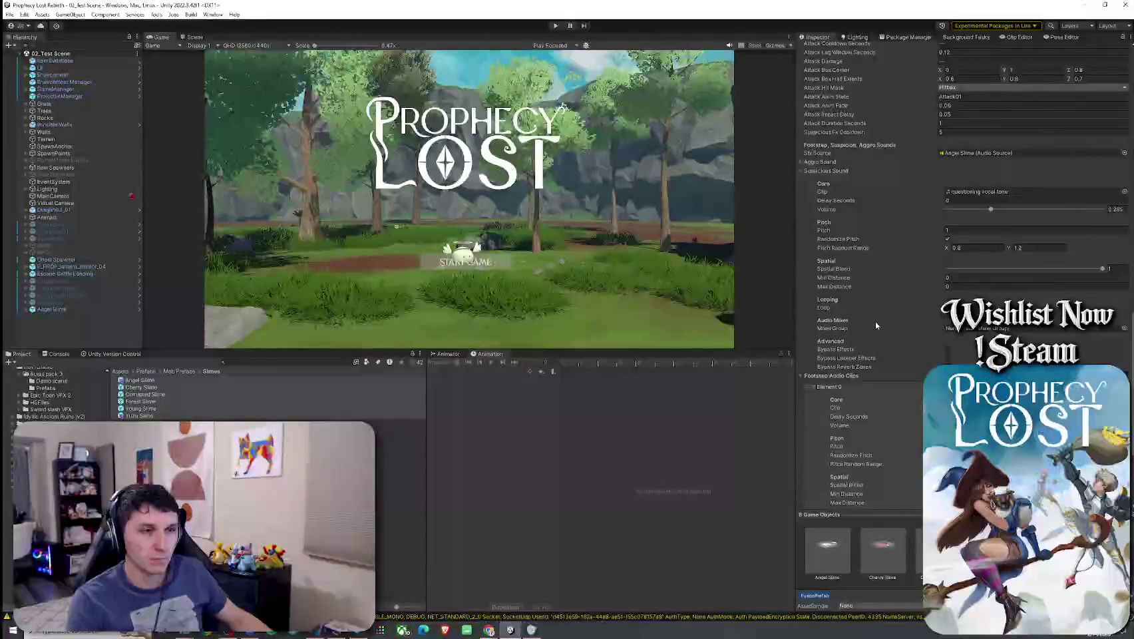
pyautogui.scroll(-5, 875, 321)
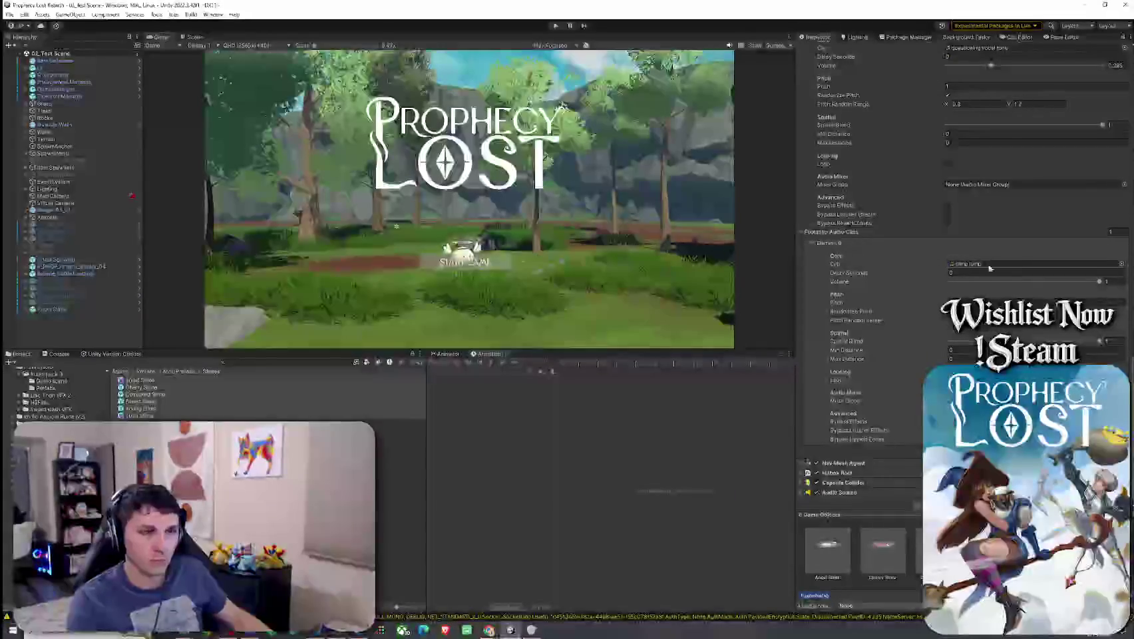
pyautogui.scroll(10, 876, 386)
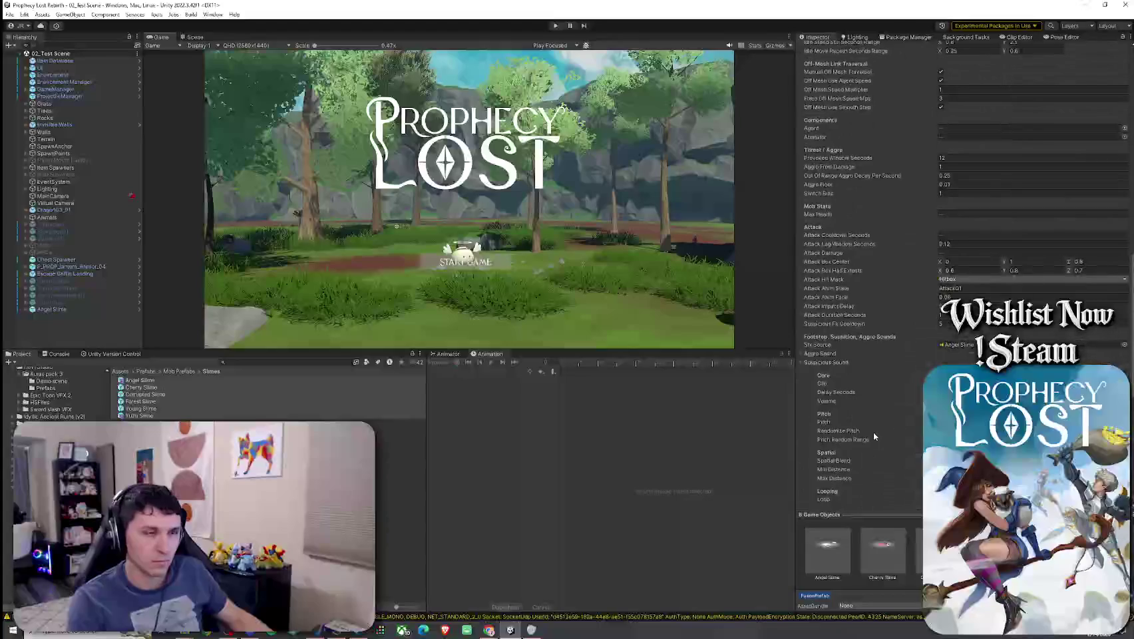
pyautogui.click(958, 344)
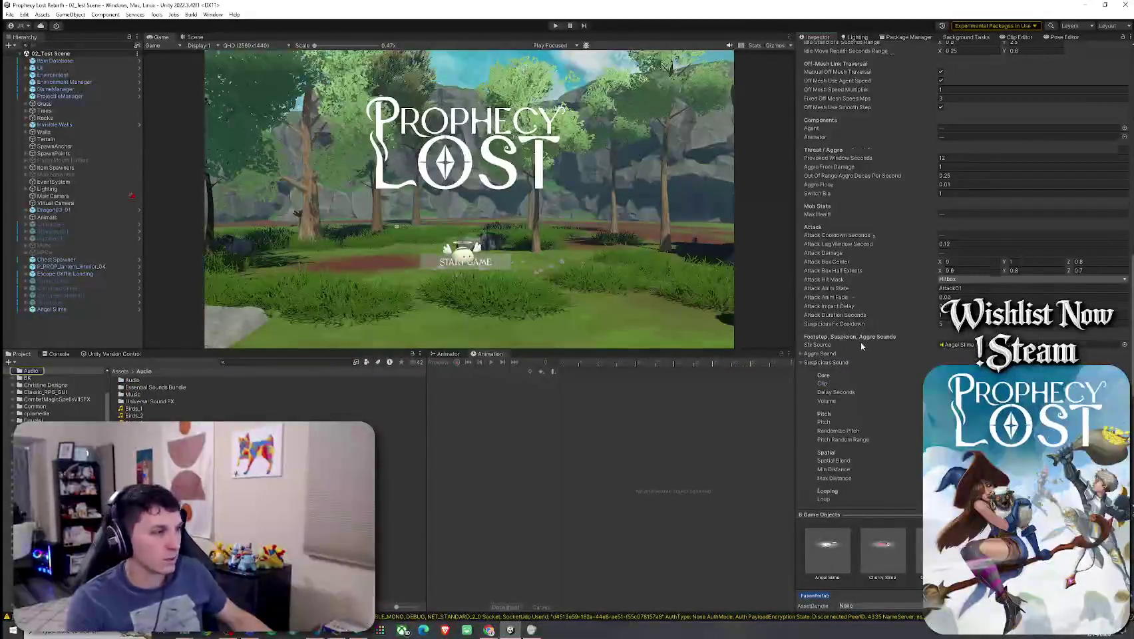
# - Bring up the Chu Chu sound-effect video in Chrome and place it beside the Game view
pyautogui.scroll(-3, 861, 341)
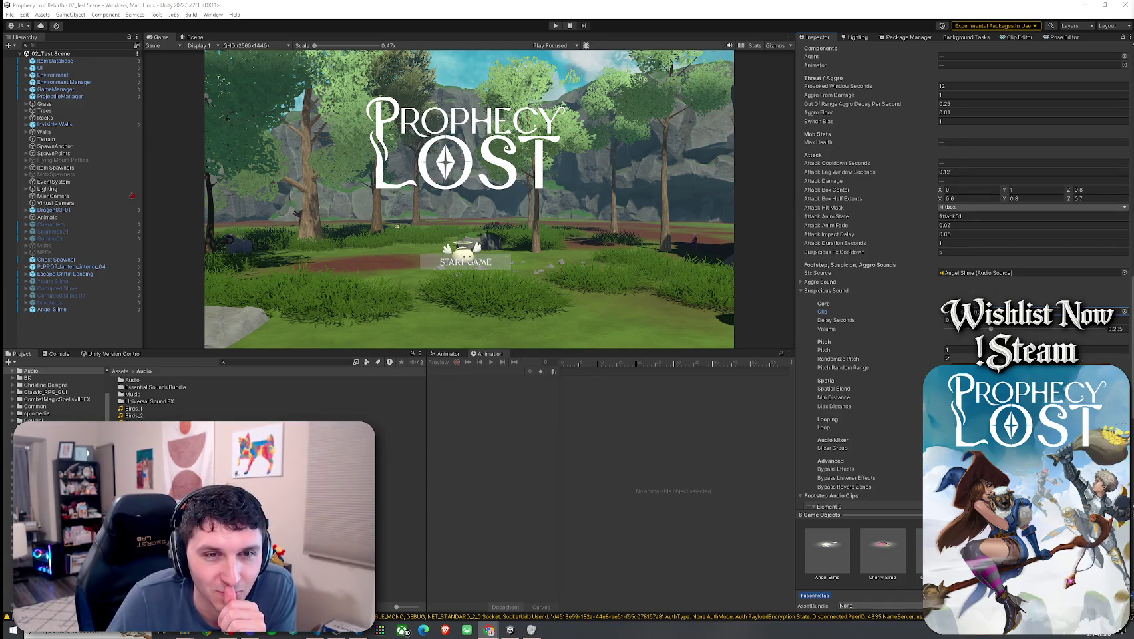
pyautogui.hotkey('alt', 'Tab')
pyautogui.moveTo(731, 69); pyautogui.dragTo(673, 69)
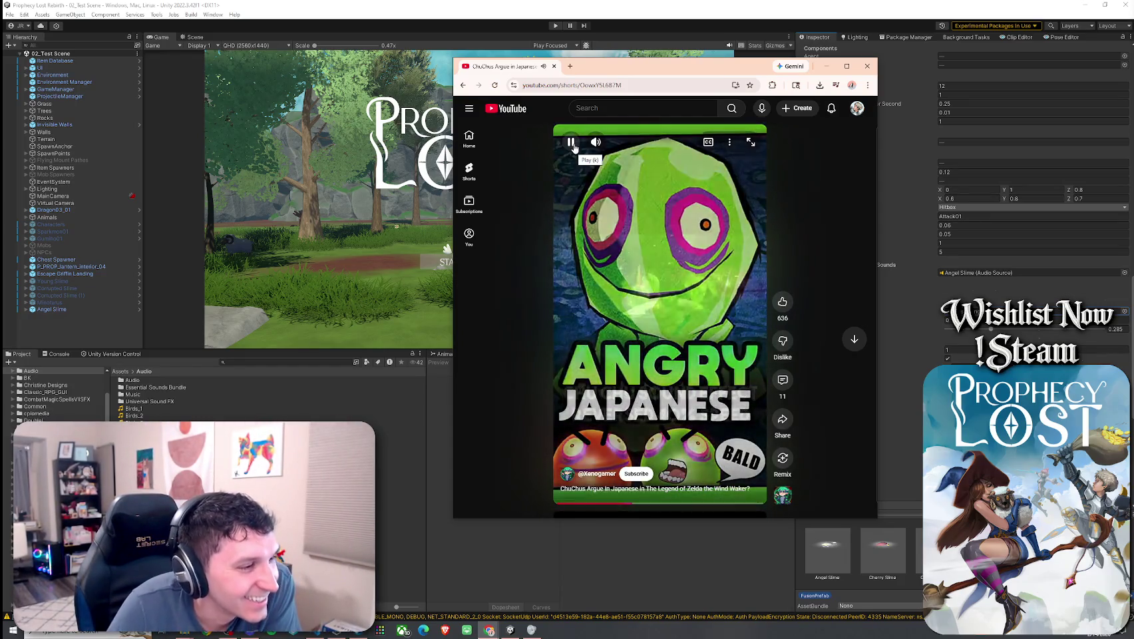
# - Play and pause the Chu Chu reference video, then close the browser window
pyautogui.click(571, 142)
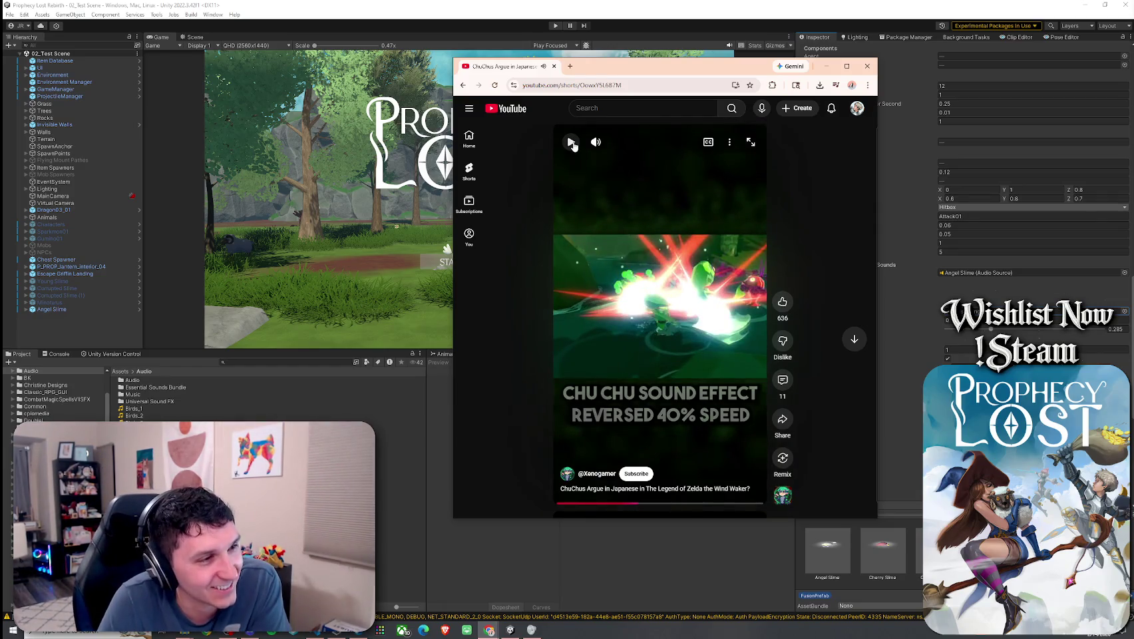
pyautogui.click(572, 142)
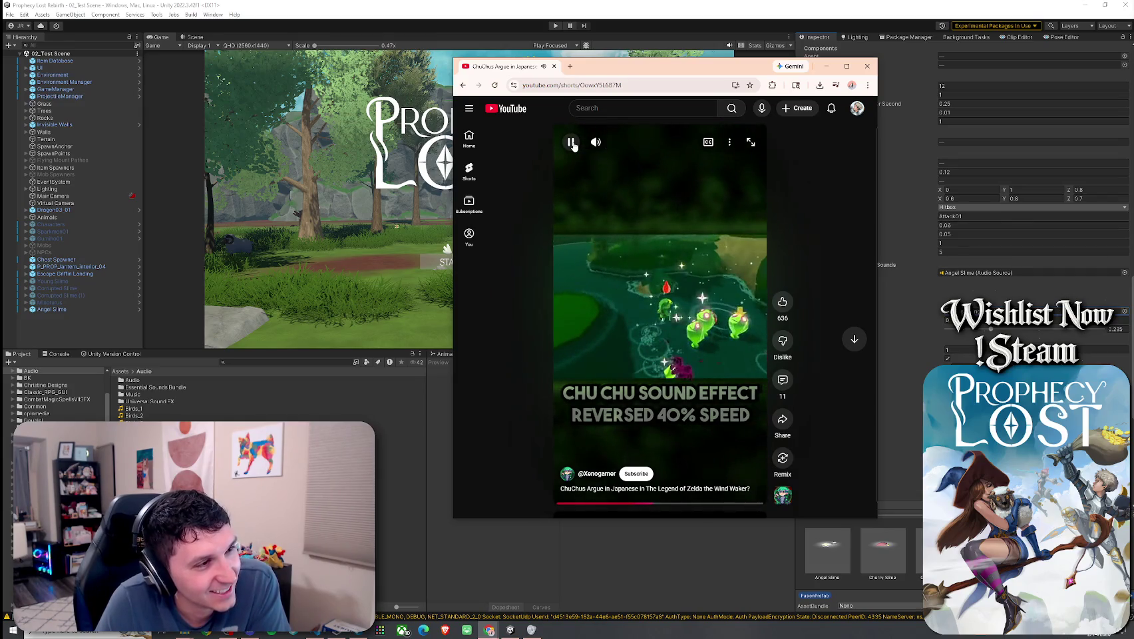
pyautogui.click(571, 143)
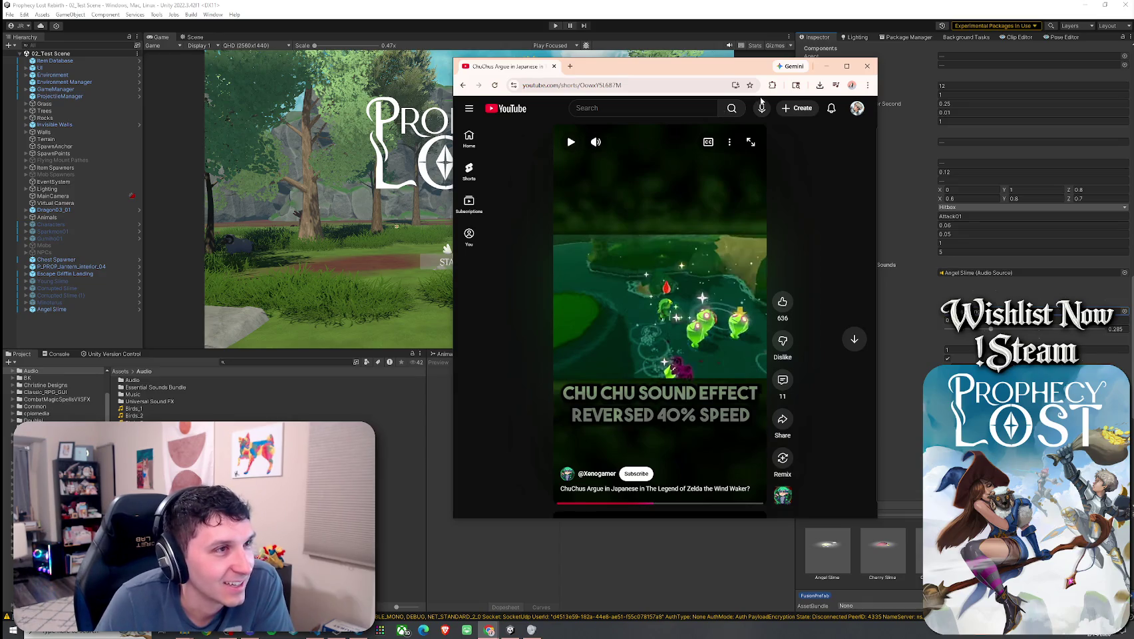
pyautogui.click(868, 68)
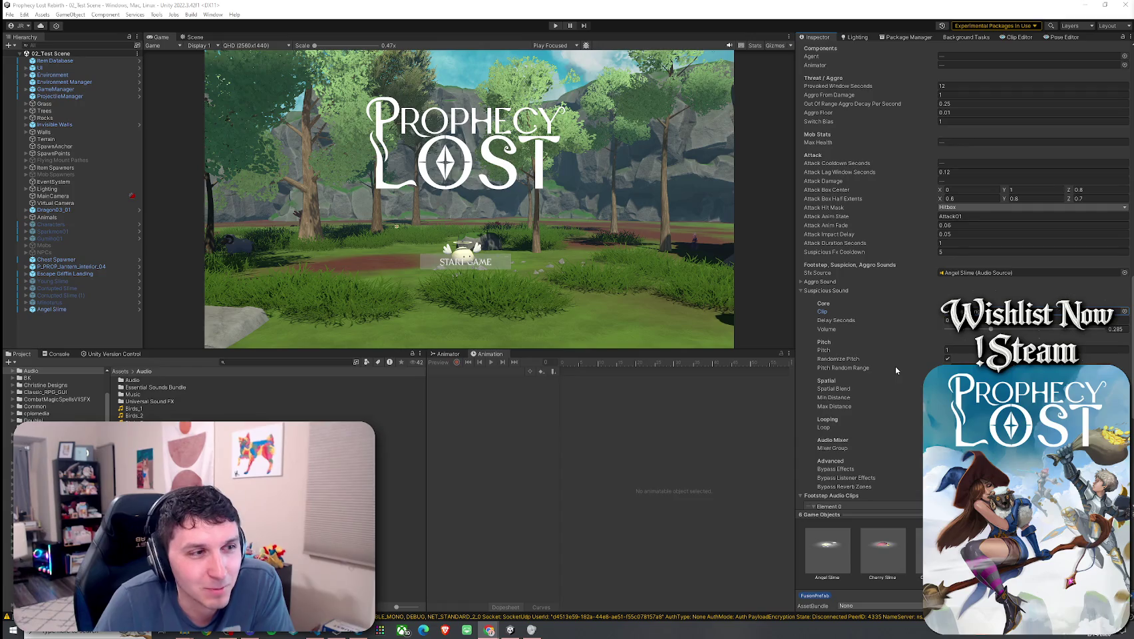
# - Select the Suspicious Sound pitch field and widen the Inspector to show all sound settings
pyautogui.click(828, 350)
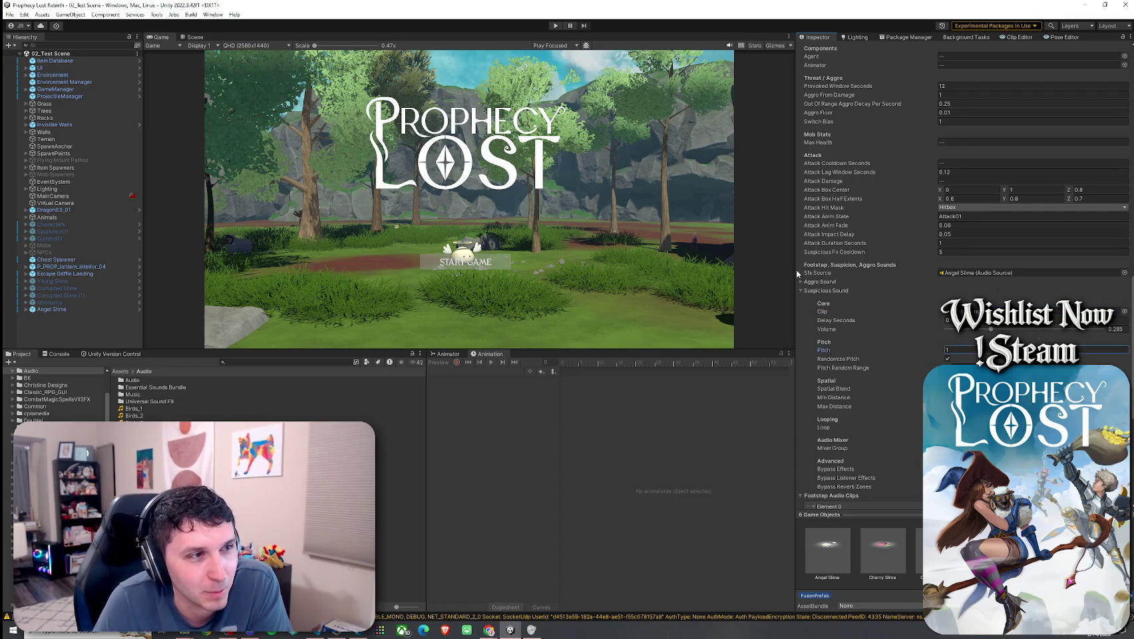
pyautogui.moveTo(794, 274); pyautogui.dragTo(639, 288)
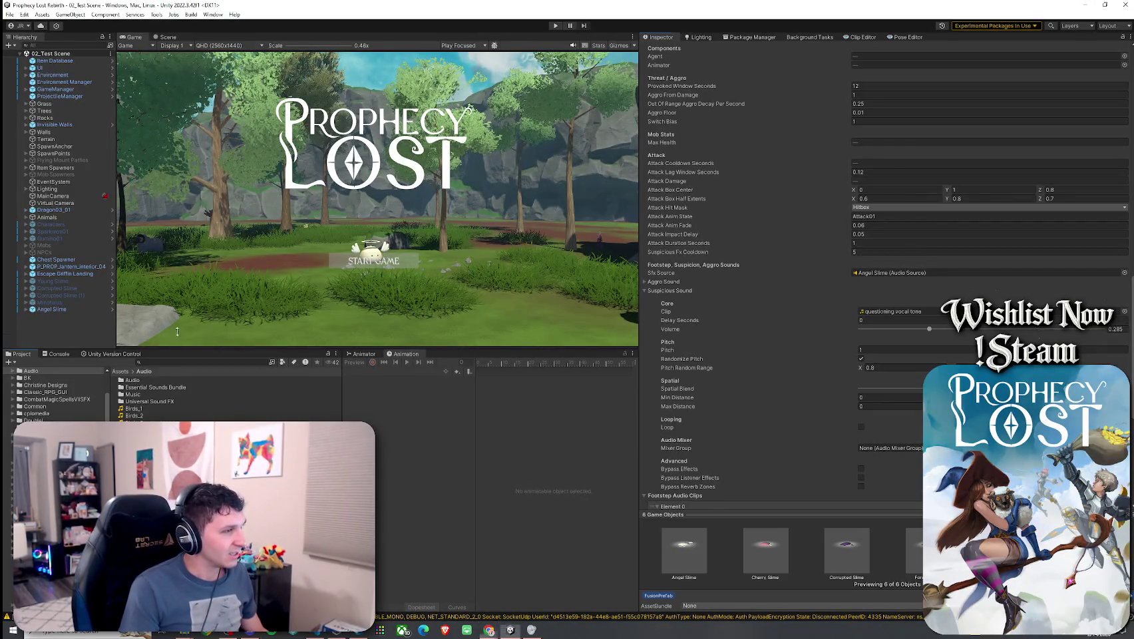
# - Enlarge the Project panel to give the asset browser more room
pyautogui.moveTo(171, 348); pyautogui.dragTo(178, 308)
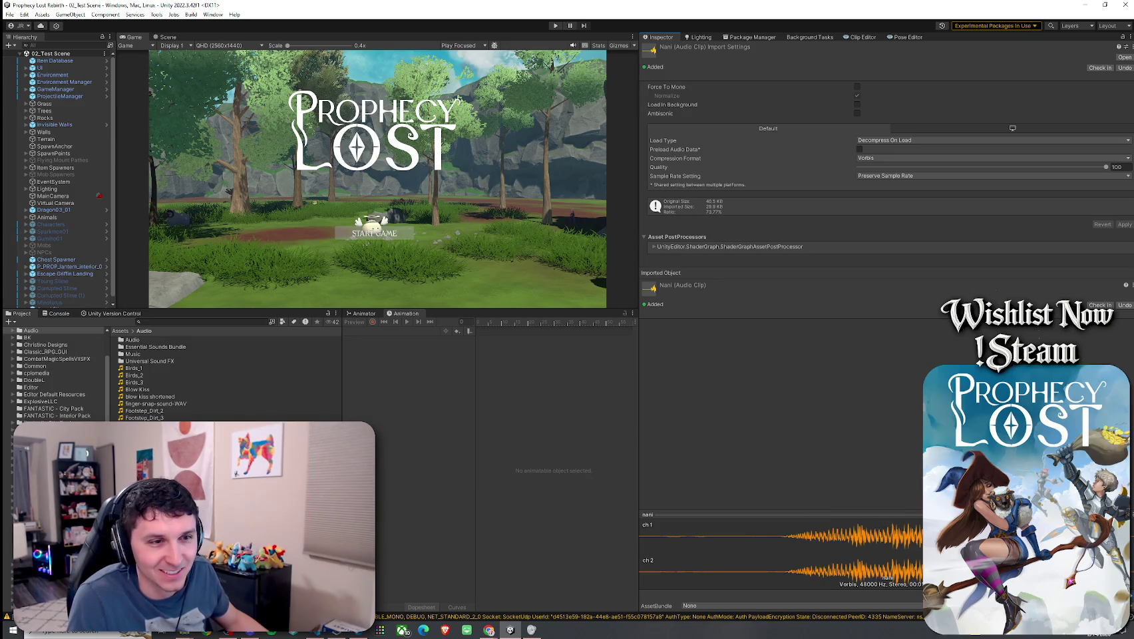
# - Select the Angel Slime and assign the nani clip as its Suspicious Sound Clip
pyautogui.moveTo(666, 514); pyautogui.dragTo(571, 458)
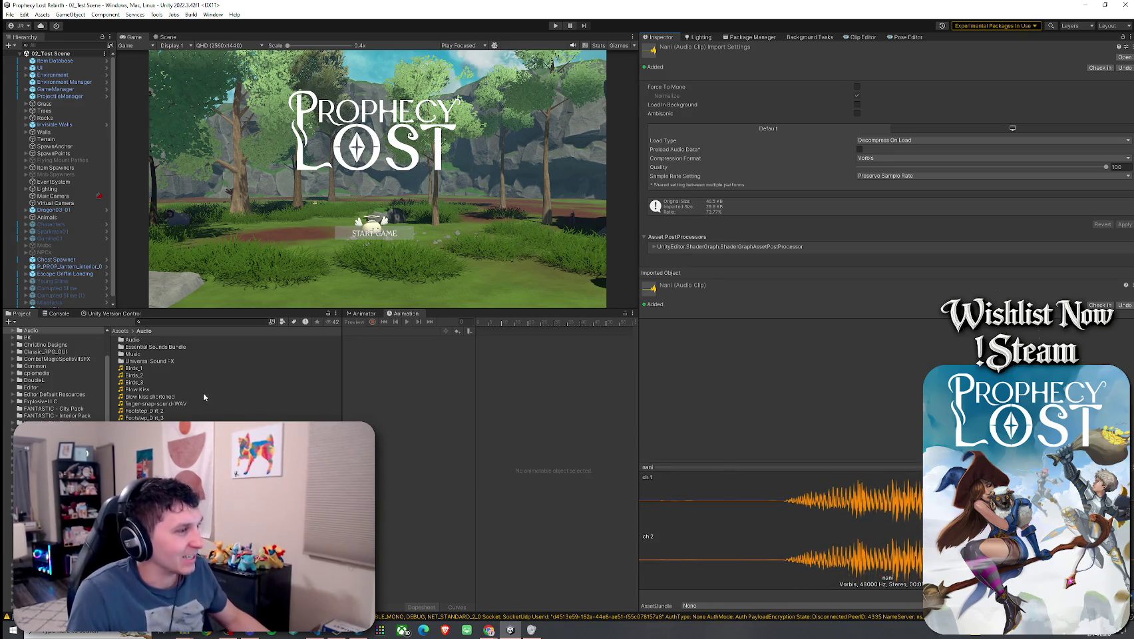
pyautogui.scroll(-1, 79, 289)
pyautogui.click(67, 304)
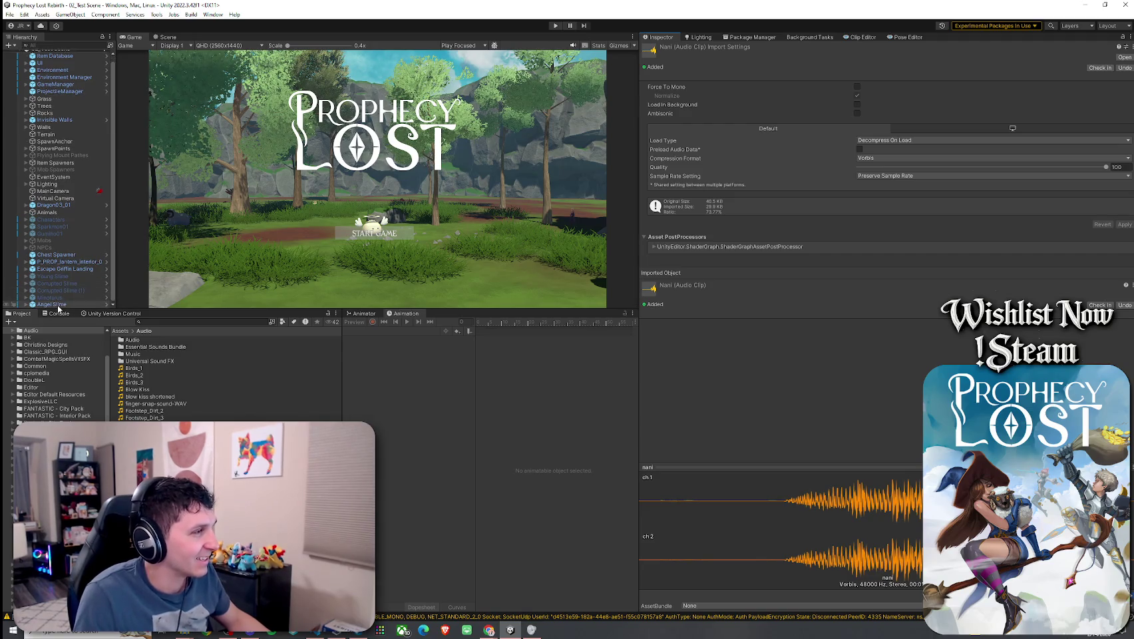
pyautogui.scroll(-15, 716, 415)
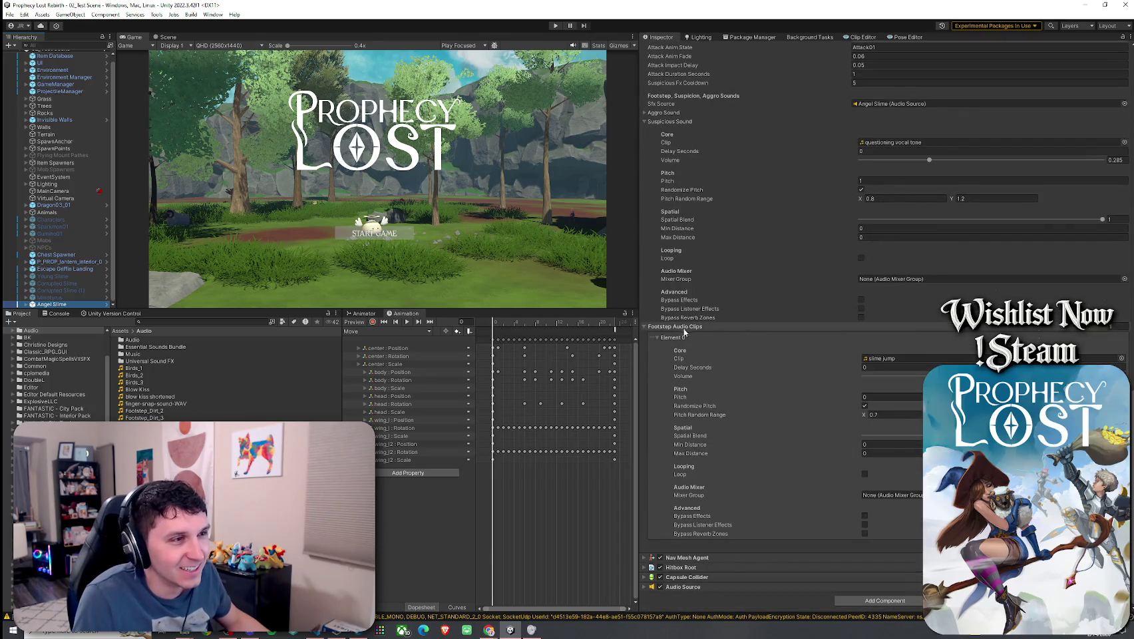
pyautogui.scroll(3, 688, 311)
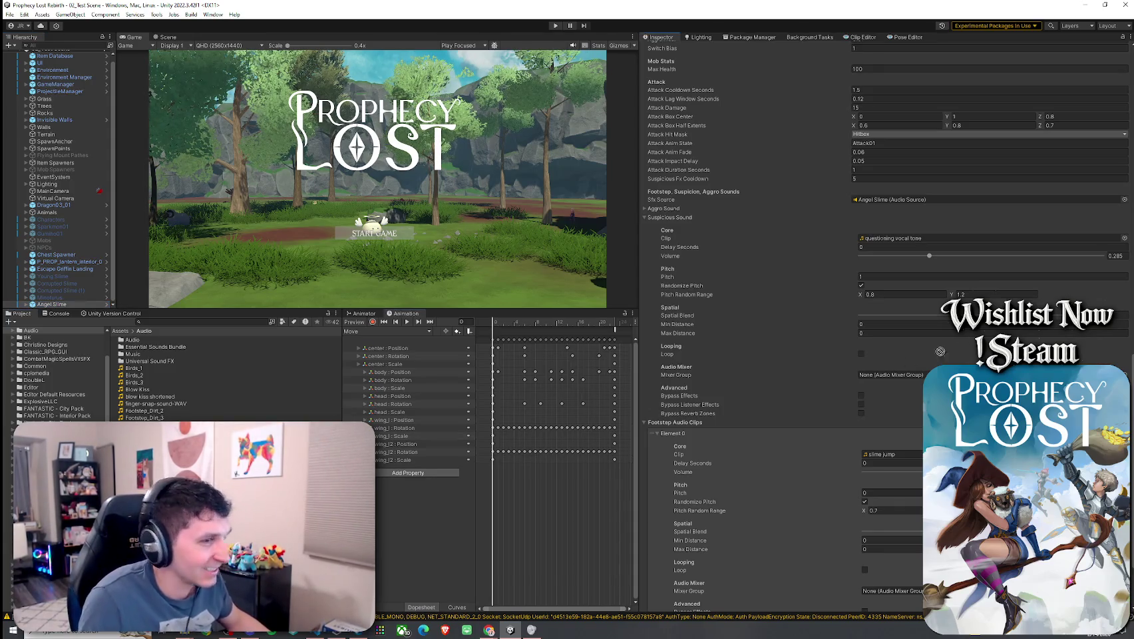
pyautogui.moveTo(936, 271); pyautogui.dragTo(901, 247)
# - Set the suspicious sound pitch to 10 with a random range of 10.5 to 11
pyautogui.click(930, 276)
pyautogui.click(931, 276)
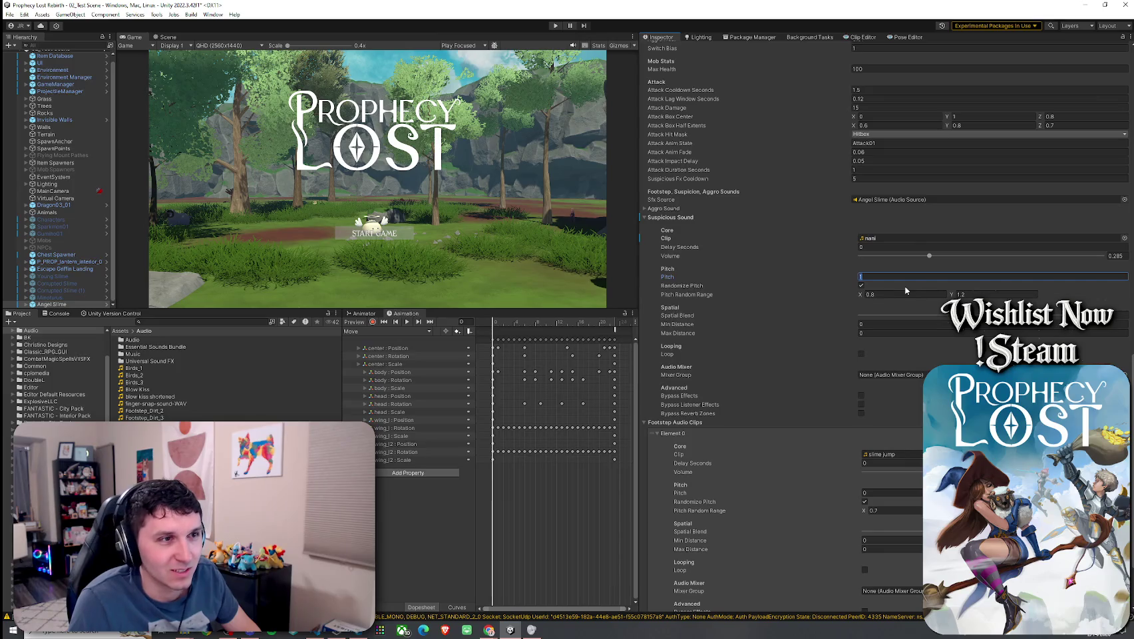
pyautogui.write('10')
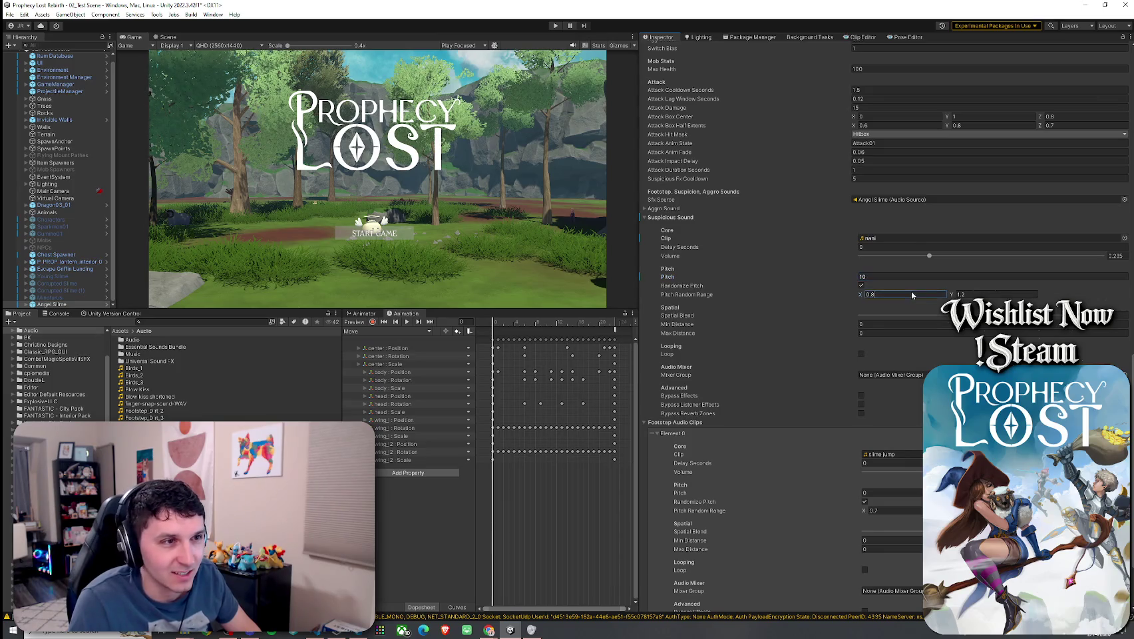
pyautogui.click(916, 294)
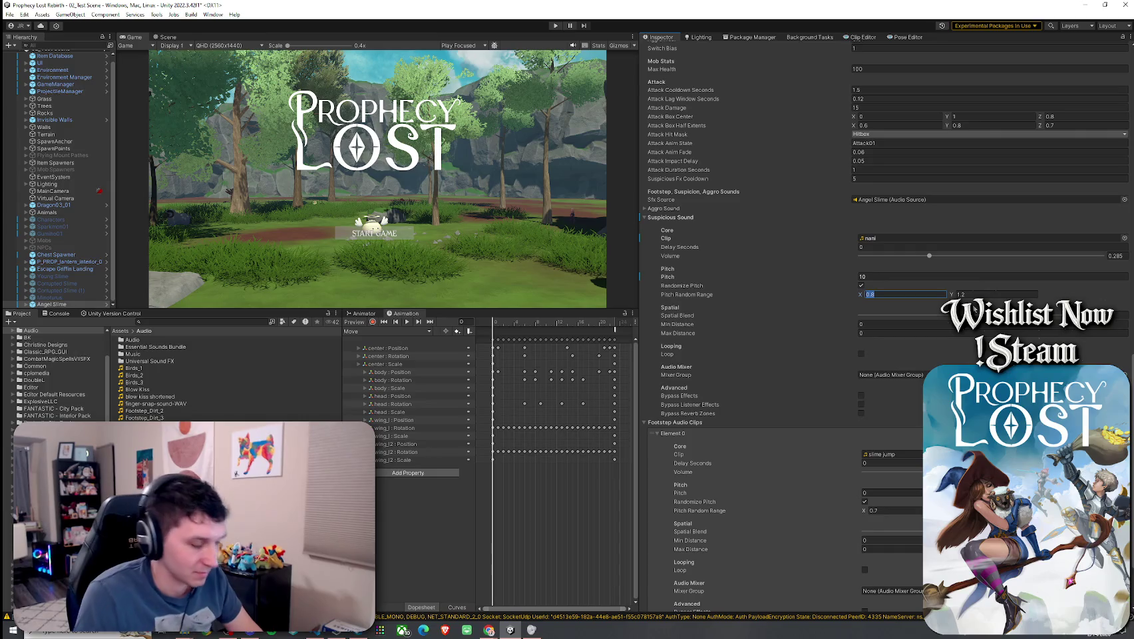
pyautogui.write('10.')
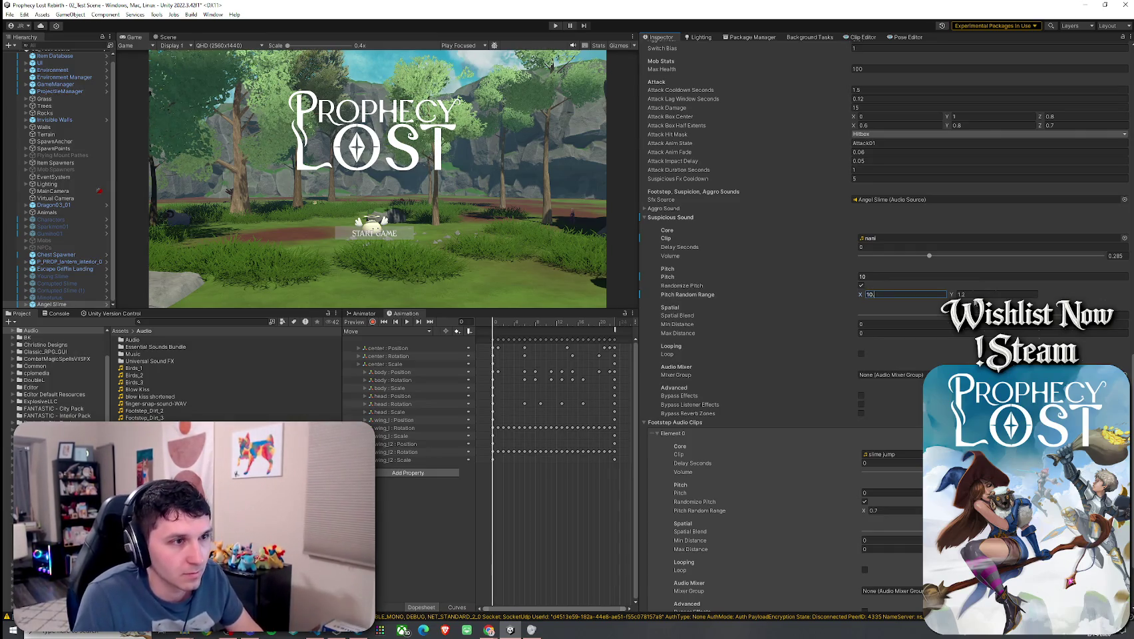
pyautogui.write('5')
pyautogui.press('Tab')
pyautogui.write('11')
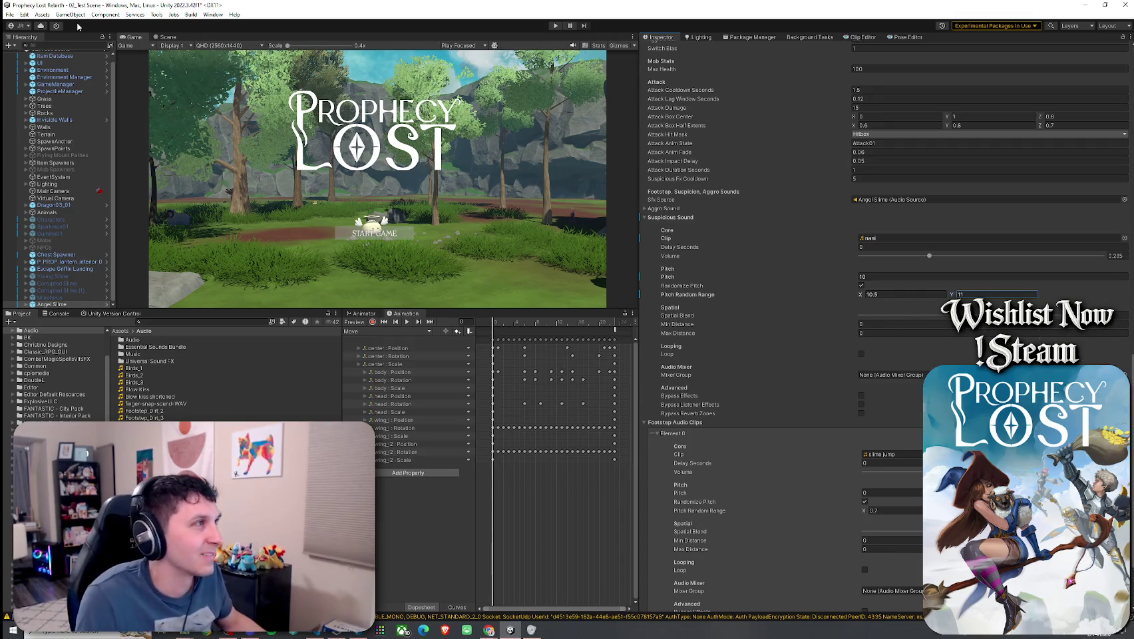
# - Save the scene through the File menu and start play mode
pyautogui.click(10, 14)
pyautogui.click(30, 56)
pyautogui.hotkey('ctrl', 'p')
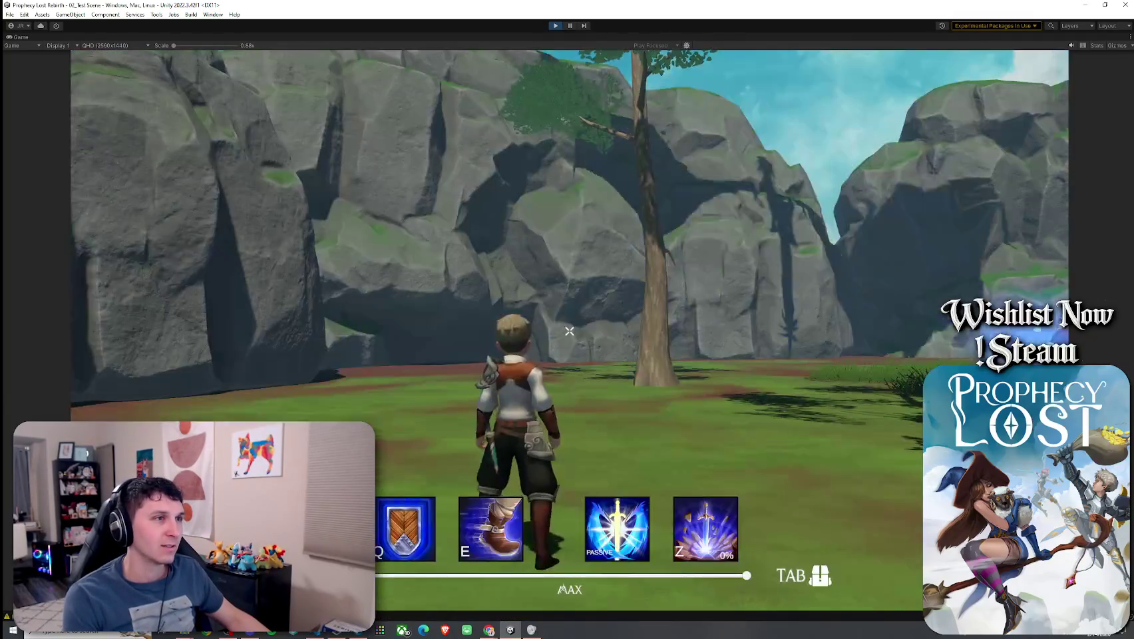
# - Run the hero forward through the forest until reaching the Angel Slime
pyautogui.press('w')
pyautogui.press('w')
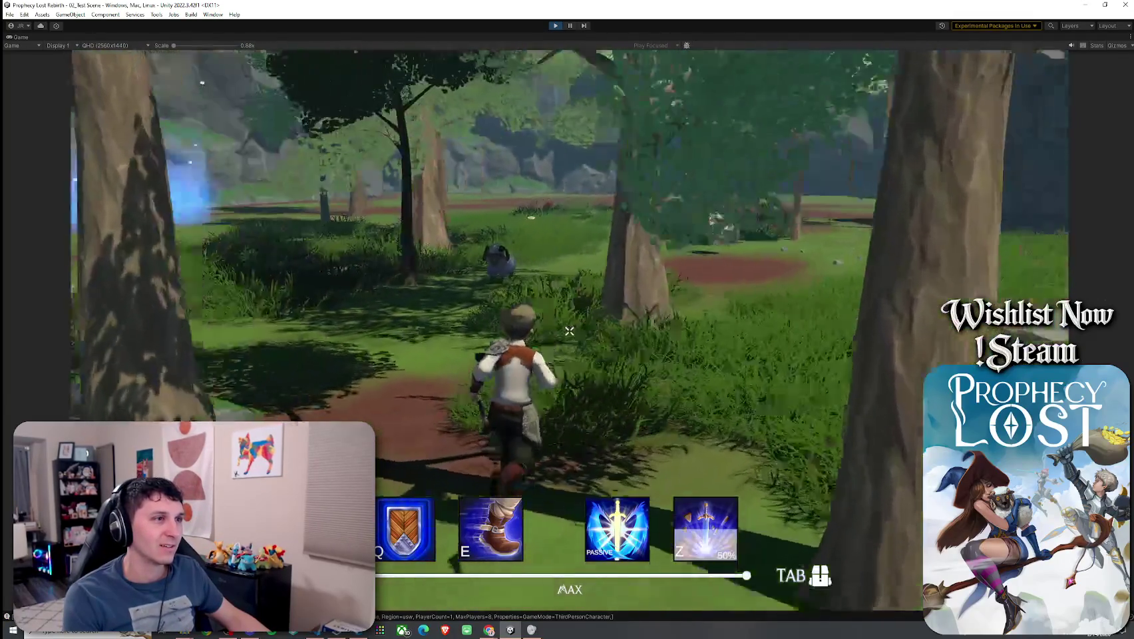
pyautogui.press('w')
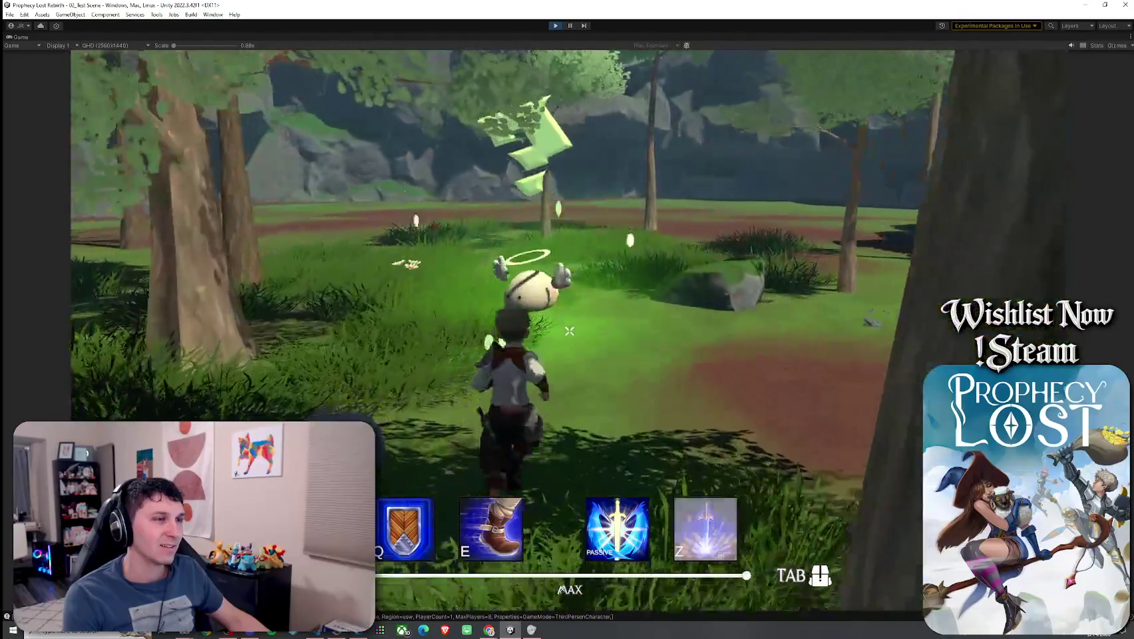
pyautogui.press('w')
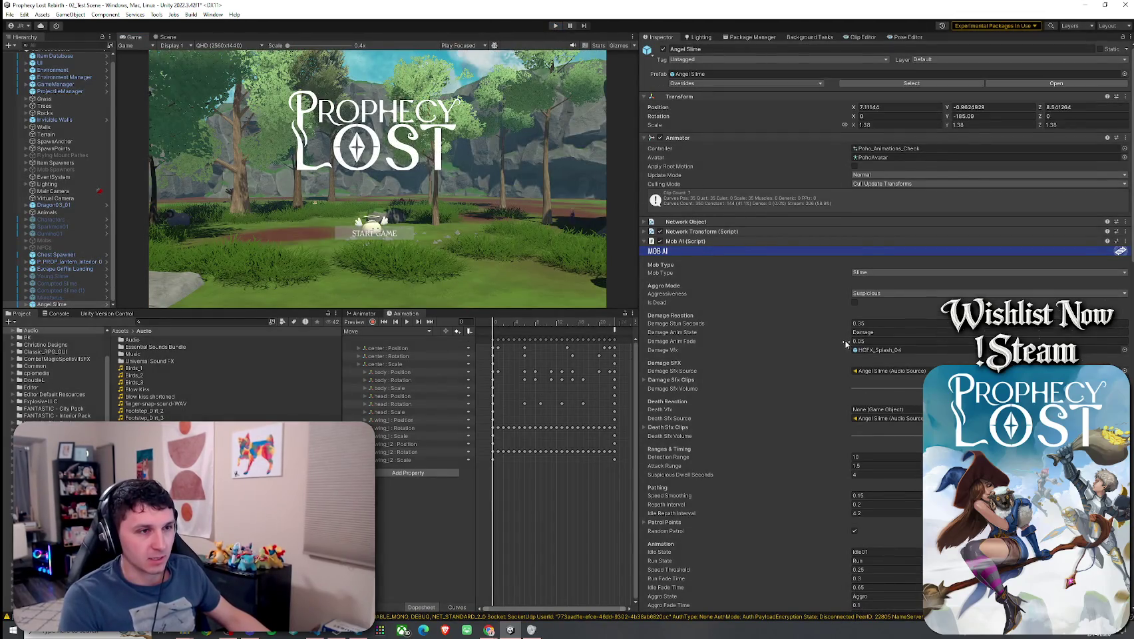
# - Find the Angel Slime's Mob AI component header and open MobAI.cs with Edit Script
pyautogui.scroll(-15, 742, 356)
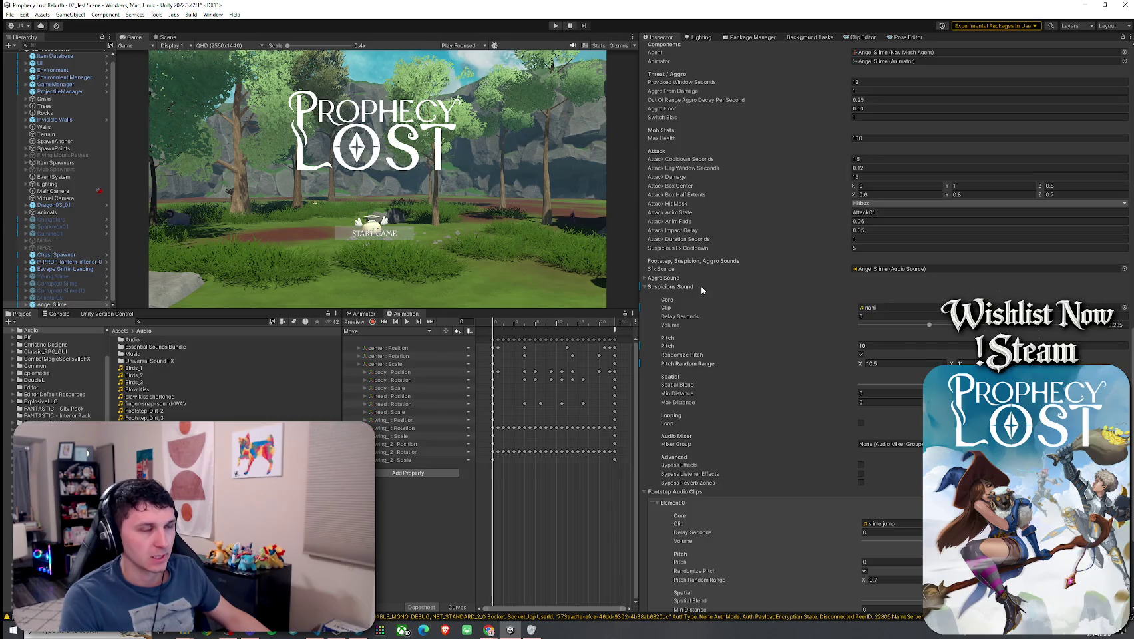
pyautogui.scroll(7, 762, 397)
pyautogui.scroll(18, 762, 394)
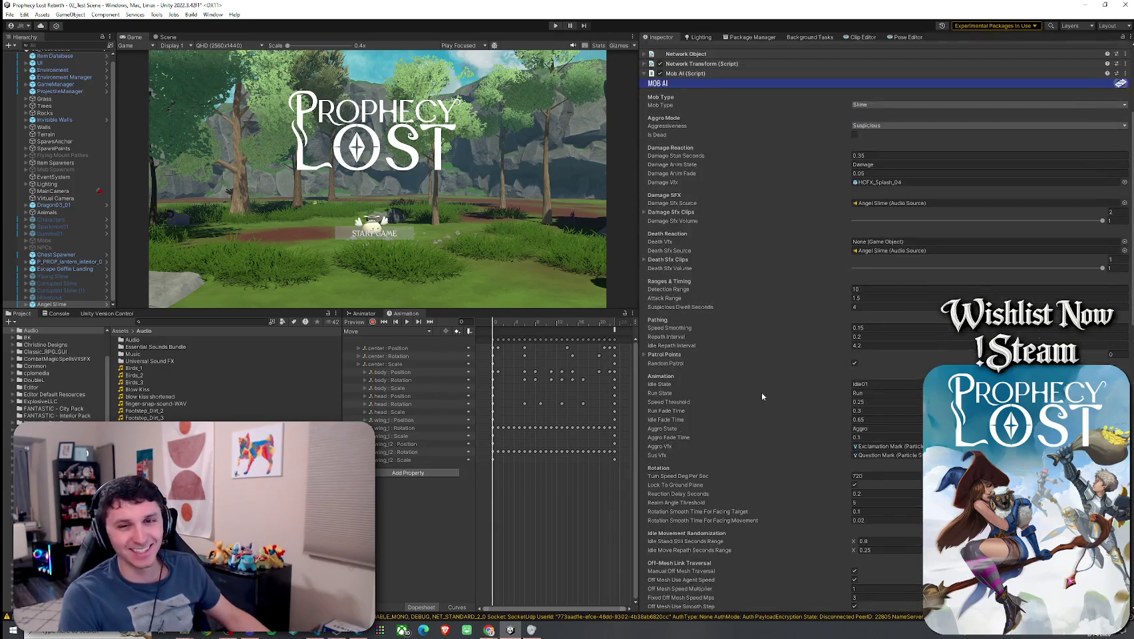
pyautogui.rightClick(693, 179)
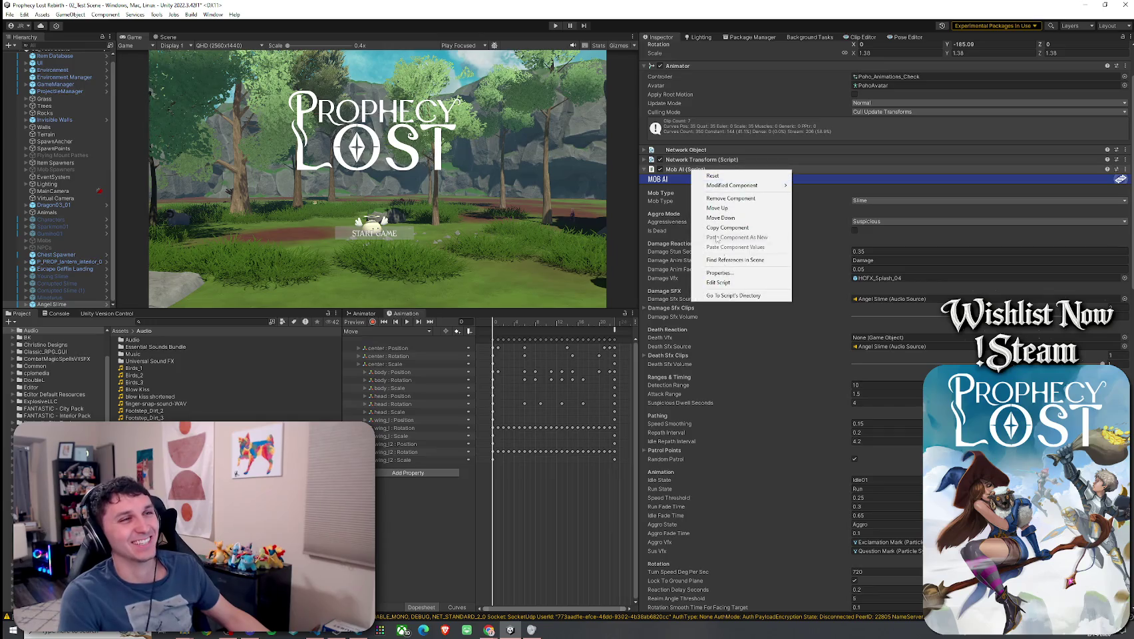
pyautogui.click(732, 283)
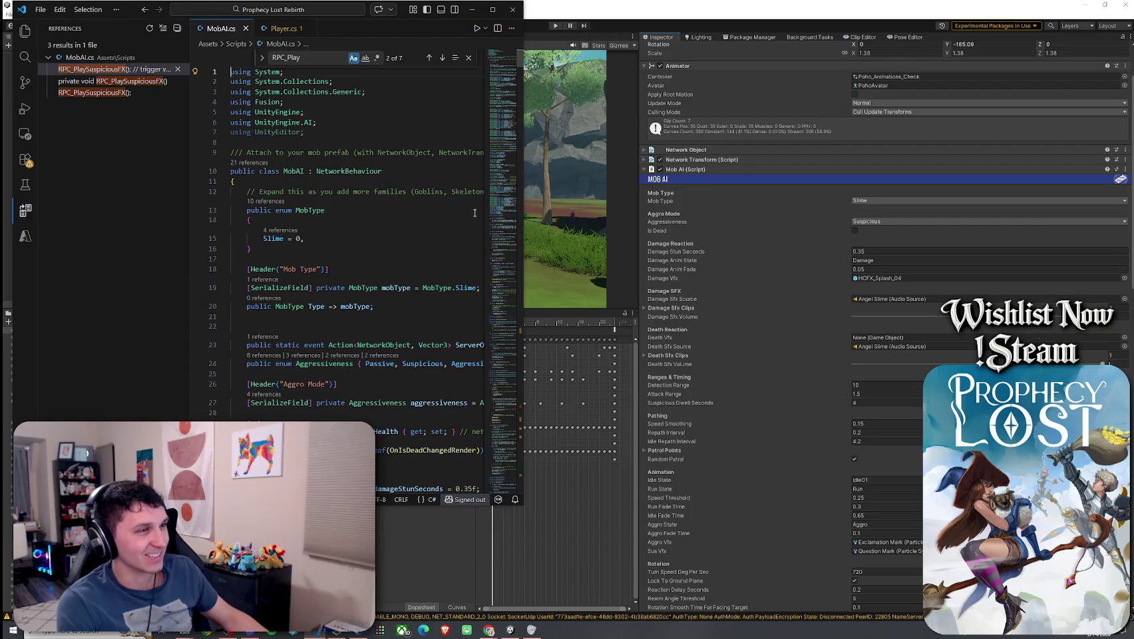
# - Widen the VS Code window and hide the file explorer to show longer code lines
pyautogui.moveTo(523, 61); pyautogui.dragTo(617, 62)
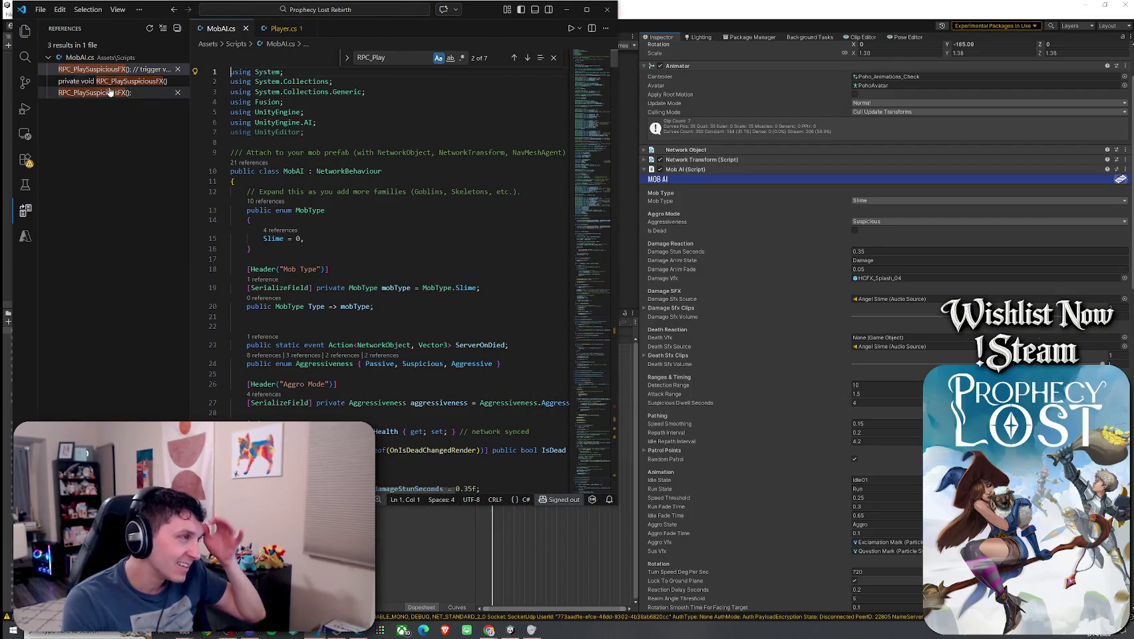
pyautogui.click(26, 41)
pyautogui.click(25, 40)
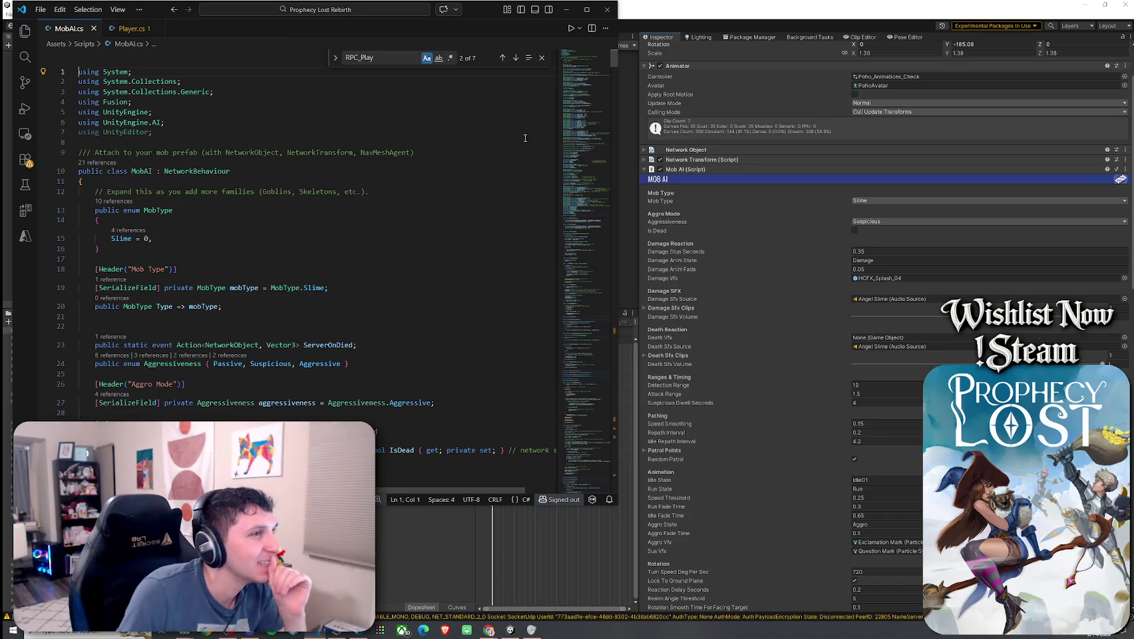
pyautogui.click(616, 108)
pyautogui.moveTo(617, 108); pyautogui.dragTo(643, 429)
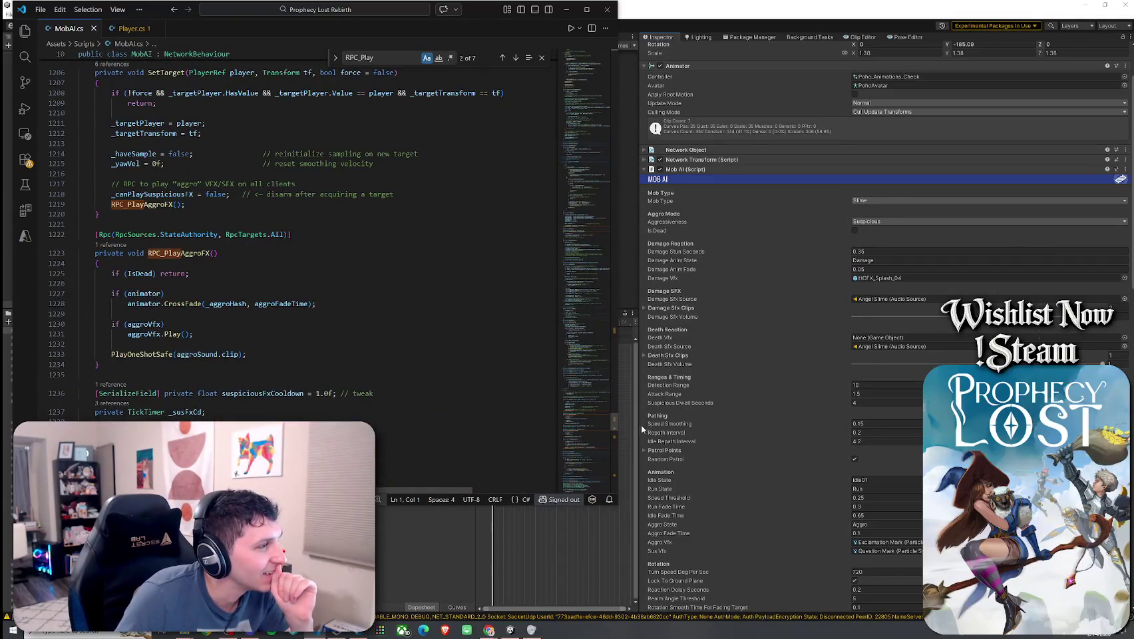
pyautogui.scroll(-1, 244, 332)
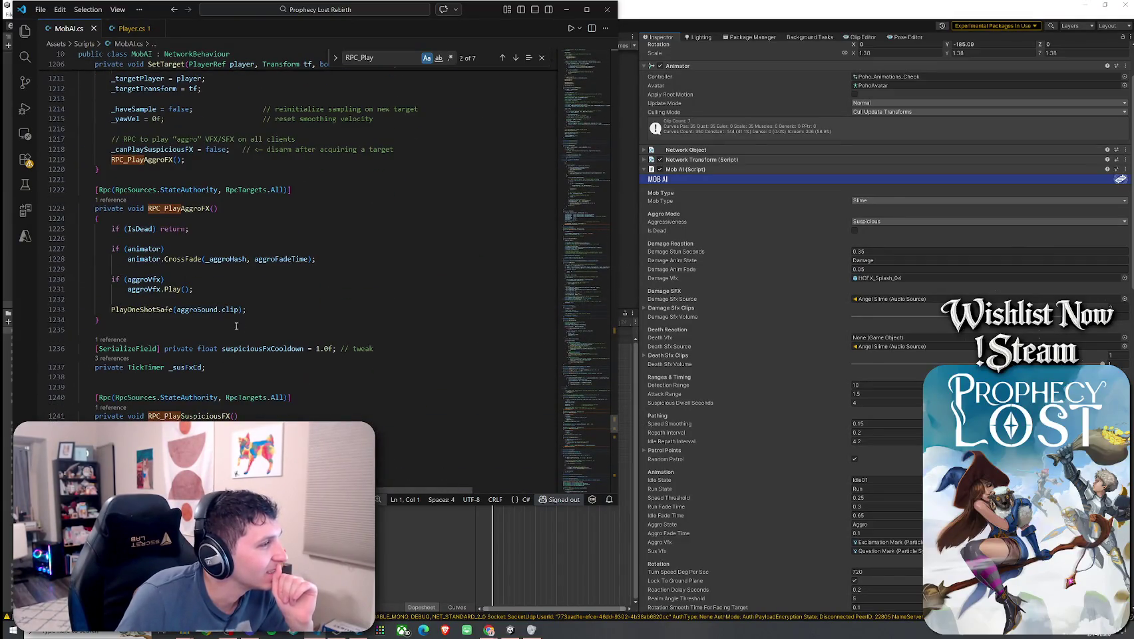
# - Follow RPC_PlaySuspiciousFX's PlayOneShotSafe call to its definition and select lines 454–461
pyautogui.click(128, 288)
pyautogui.scroll(-2, 196, 322)
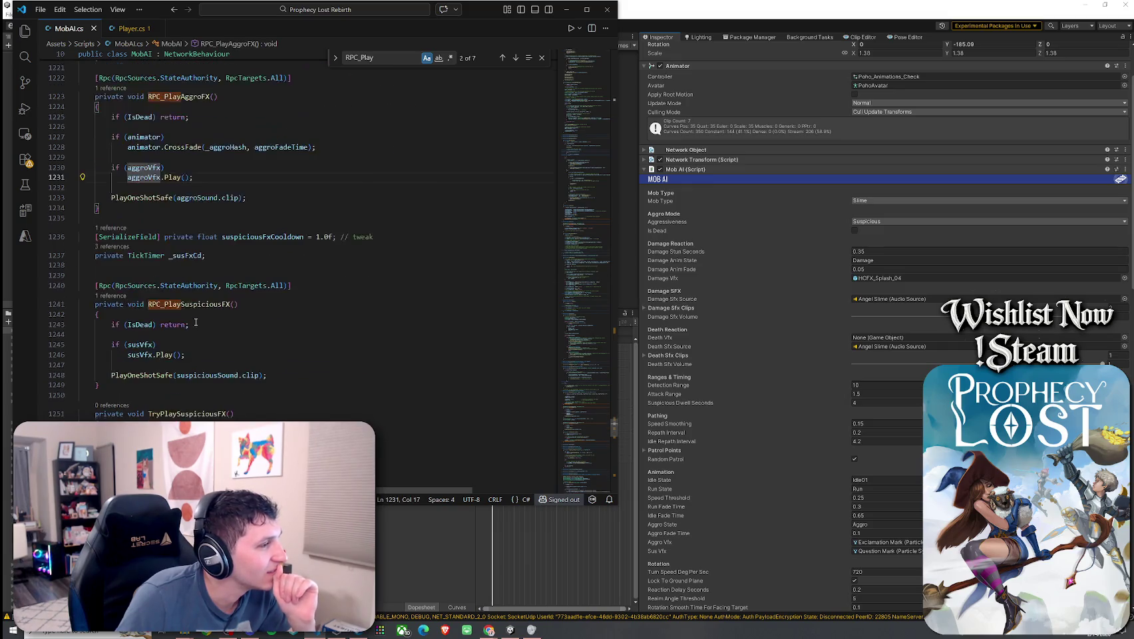
pyautogui.click(189, 304)
pyautogui.click(151, 372)
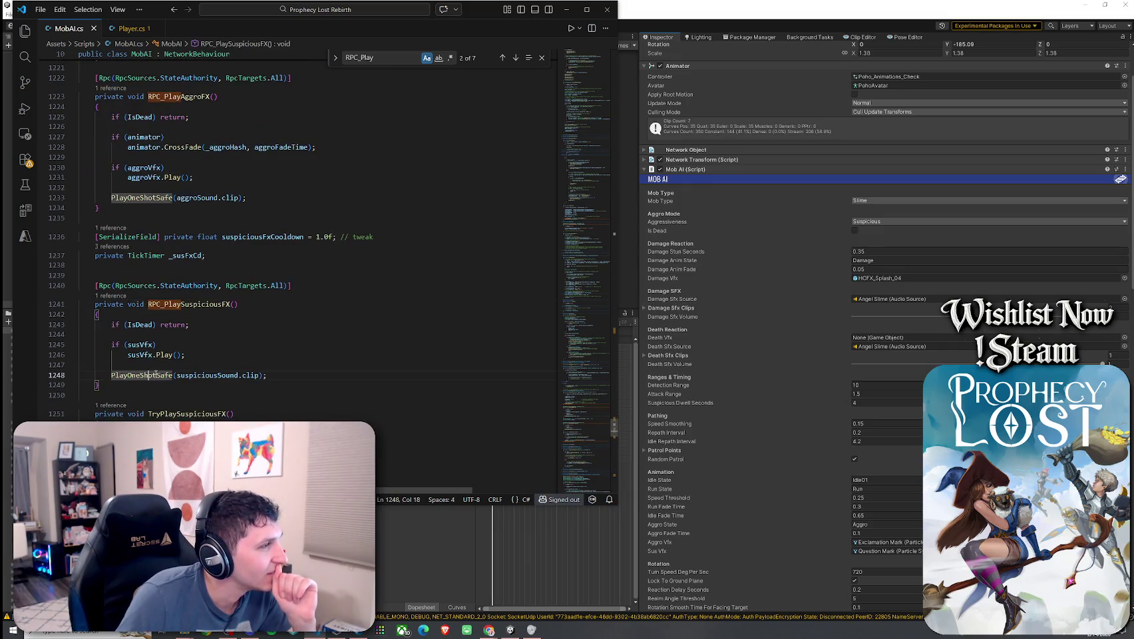
pyautogui.rightClick(156, 372)
pyautogui.click(200, 35)
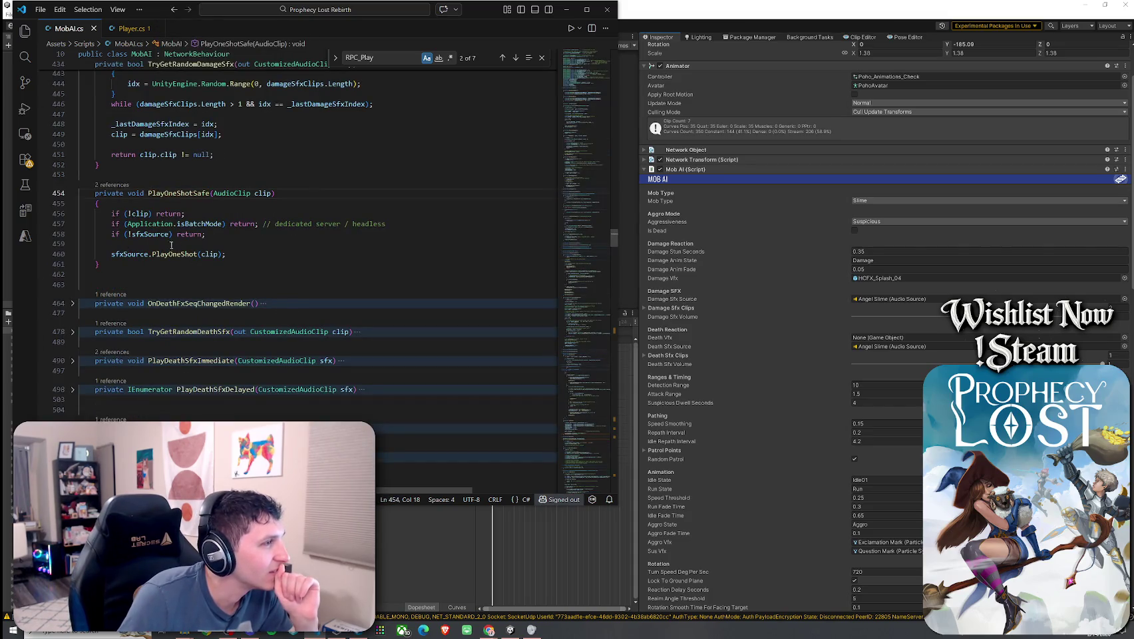
pyautogui.moveTo(99, 264); pyautogui.dragTo(59, 190)
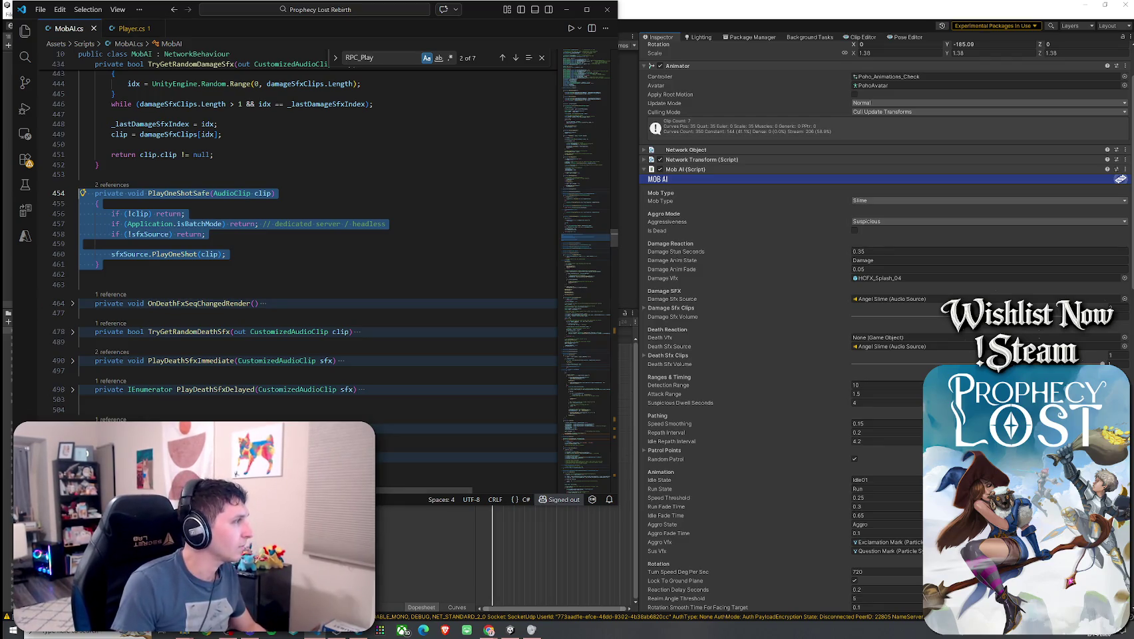
pyautogui.hotkey('alt', 'Tab')
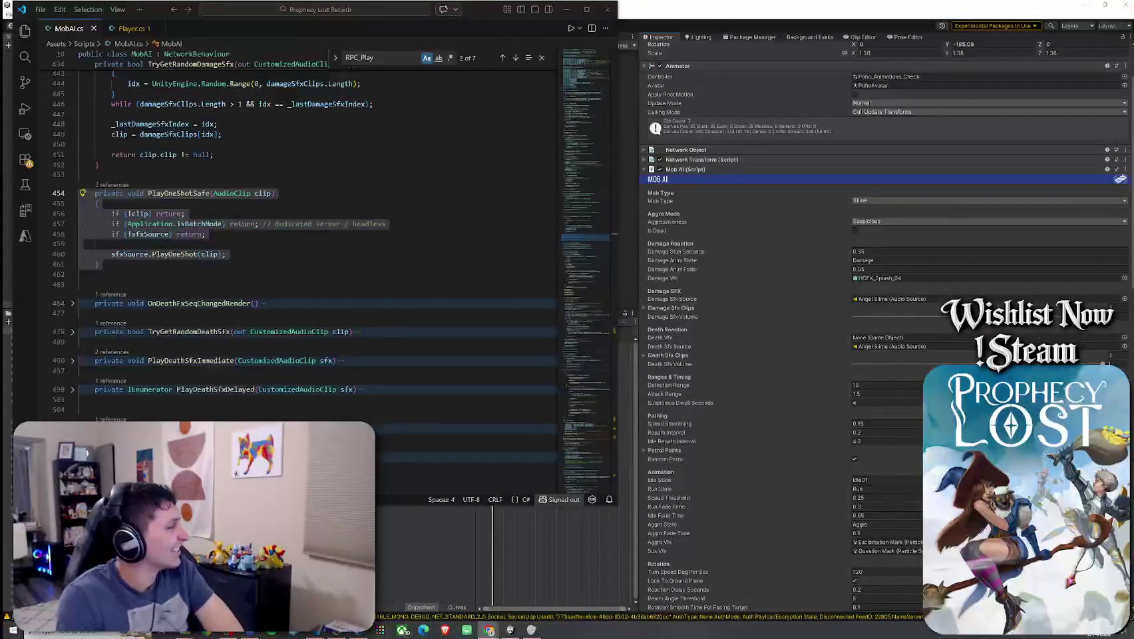
pyautogui.rightClick(148, 131)
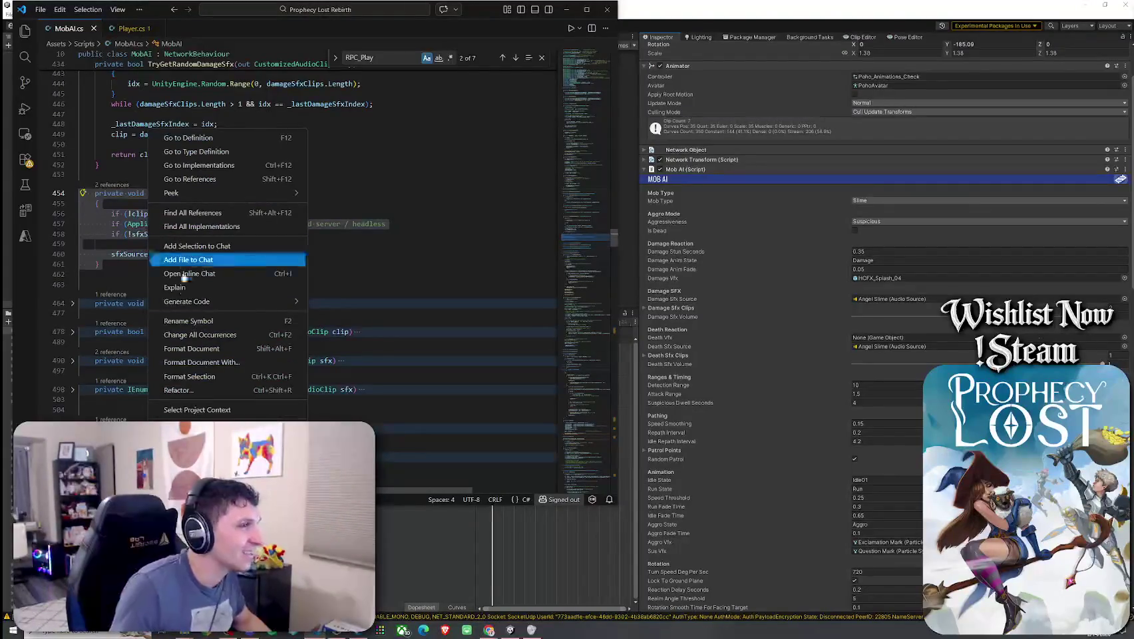
pyautogui.press('Escape')
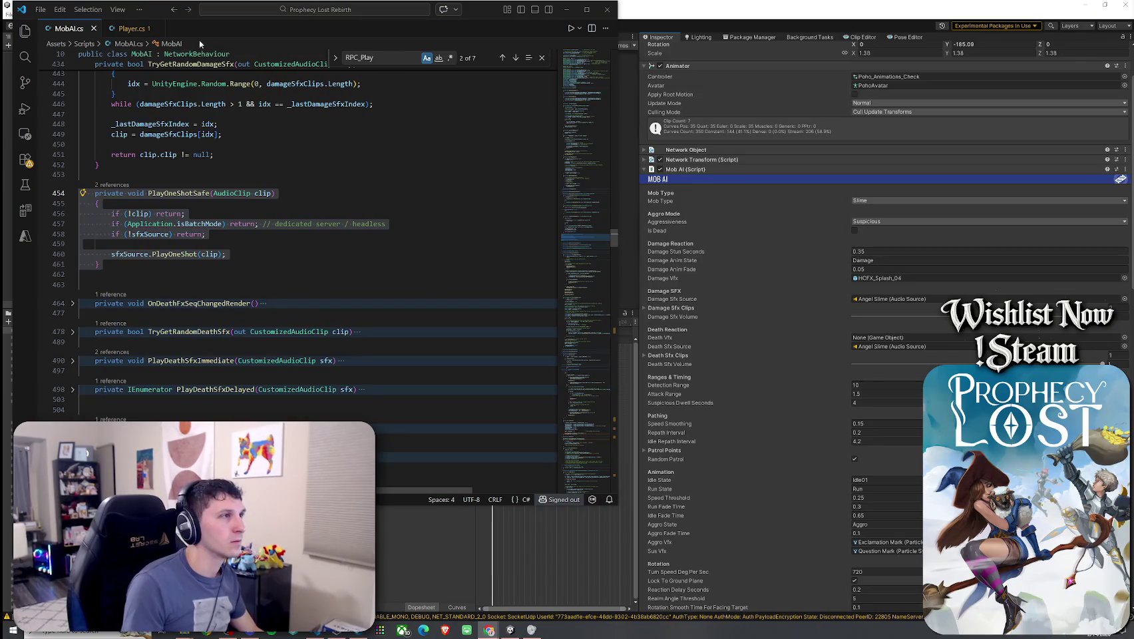
# - Search Player.cs for 'Customized'
pyautogui.click(139, 33)
pyautogui.hotkey('ctrl', 'f')
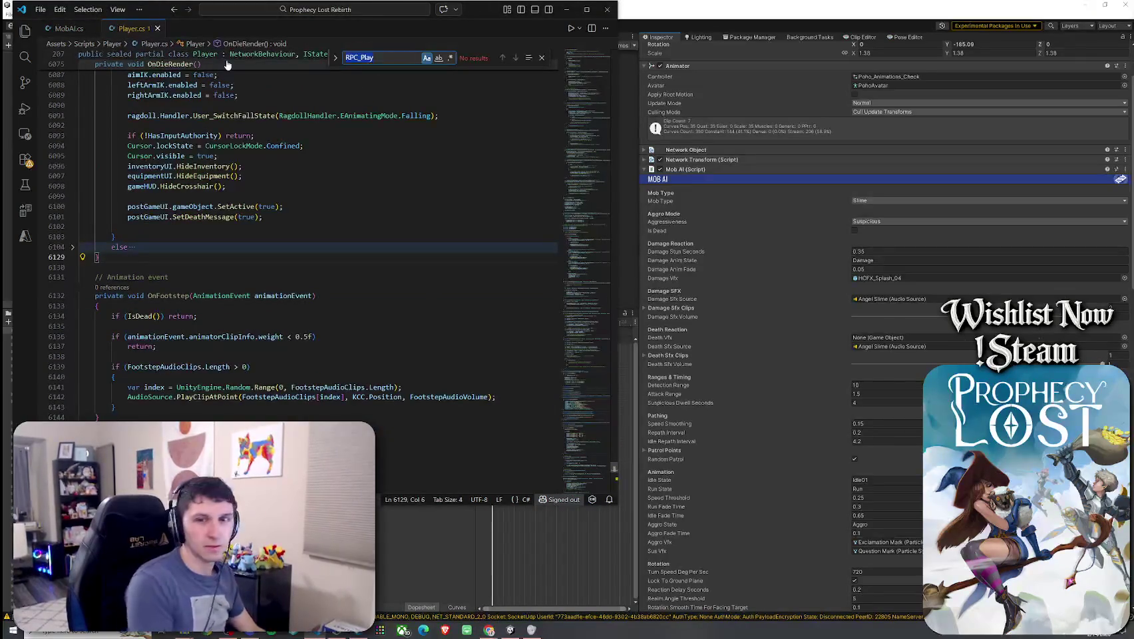
pyautogui.write('Custom')
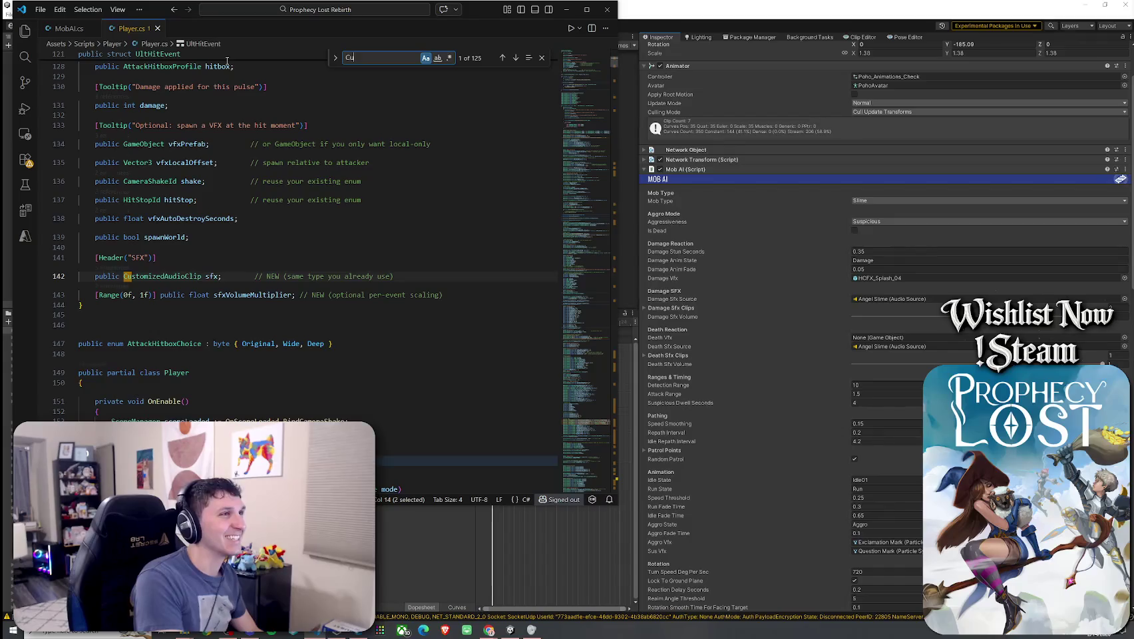
pyautogui.write('iz')
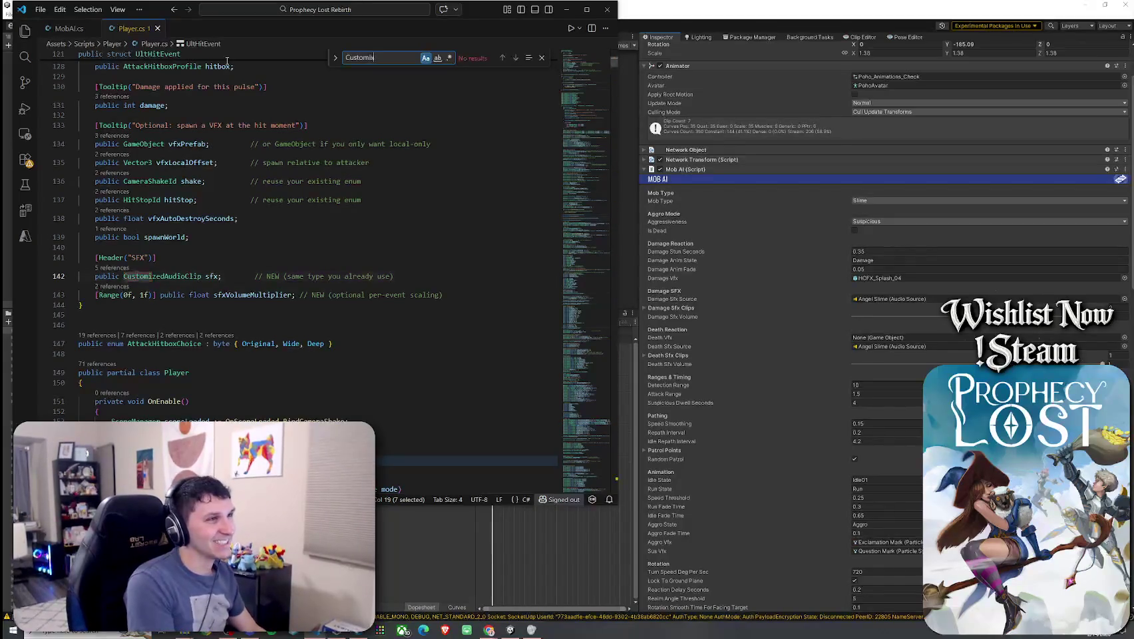
pyautogui.write('ed')
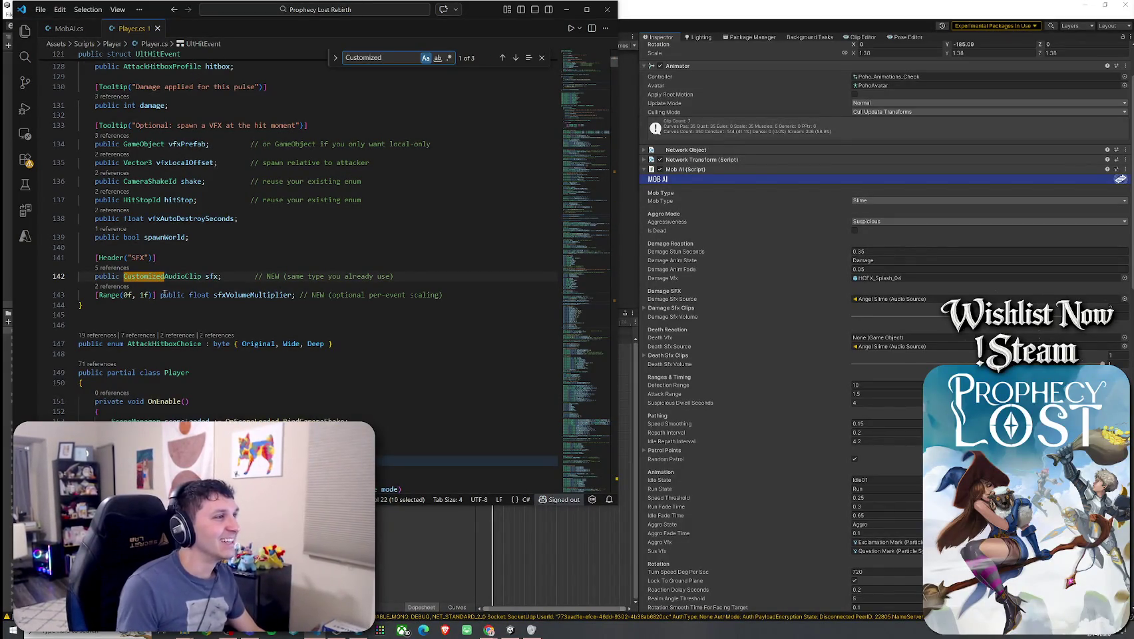
# - Open the CustomizedAudioClip struct in EquipItemSO.cs, copy it, and return to MobAI.cs
pyautogui.rightClick(178, 280)
pyautogui.click(200, 172)
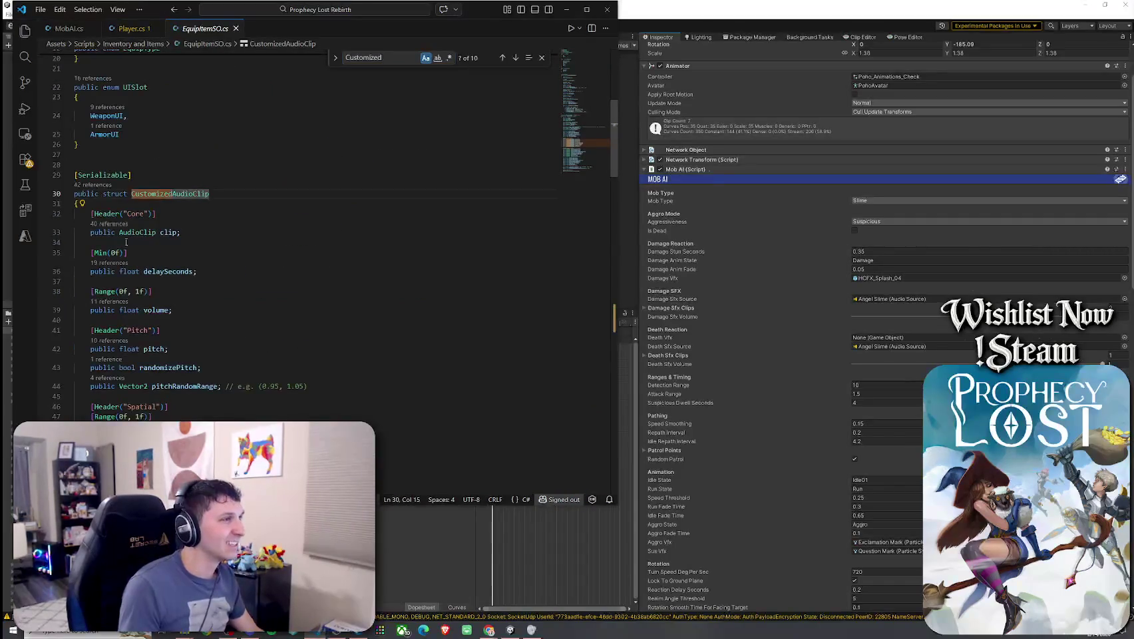
pyautogui.moveTo(80, 163)
pyautogui.mouseDown()
pyautogui.moveTo(125, 235)
pyautogui.moveTo(130, 341)
pyautogui.moveTo(133, 286)
pyautogui.mouseUp()
pyautogui.scroll(-5, 125, 235)
pyautogui.scroll(-2, 130, 340)
pyautogui.hotkey('alt', 'Tab')
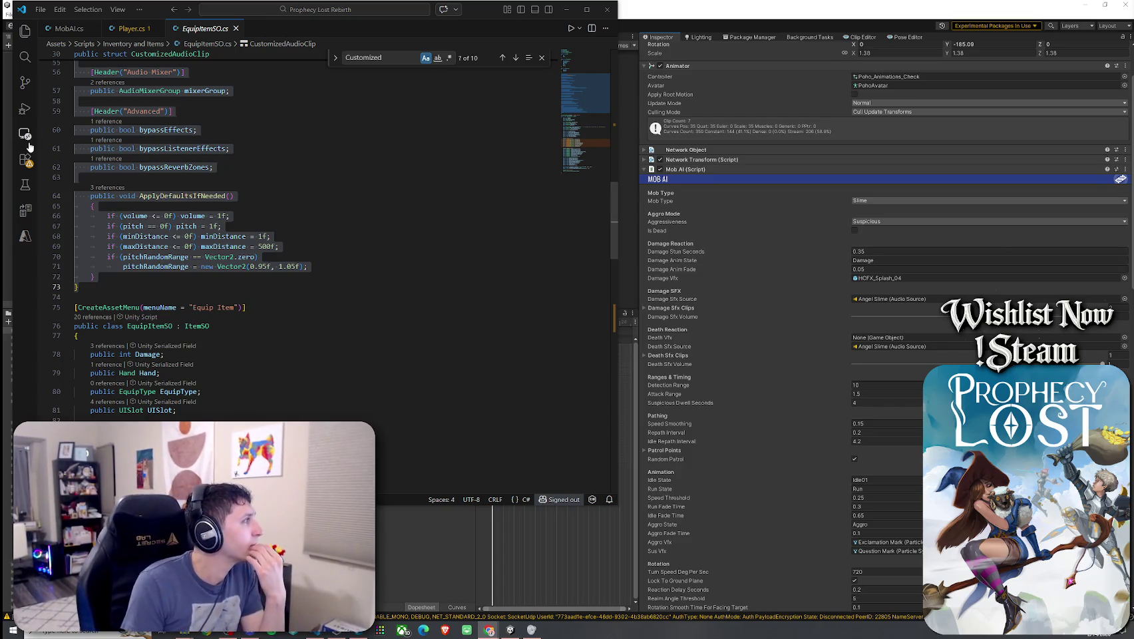
pyautogui.moveTo(122, 109)
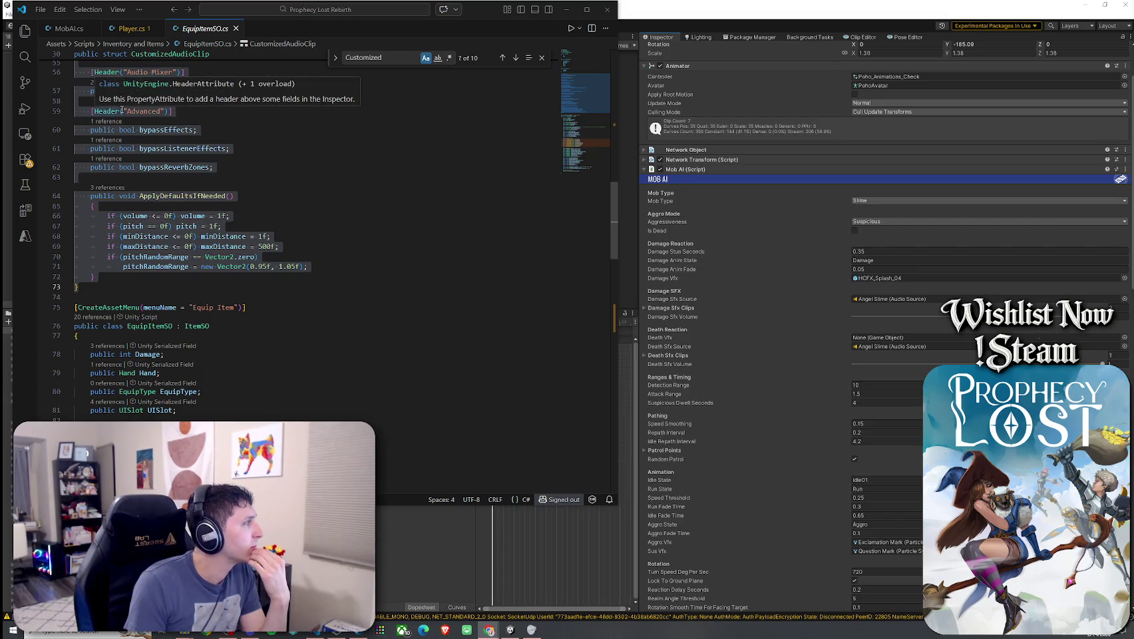
pyautogui.click(68, 28)
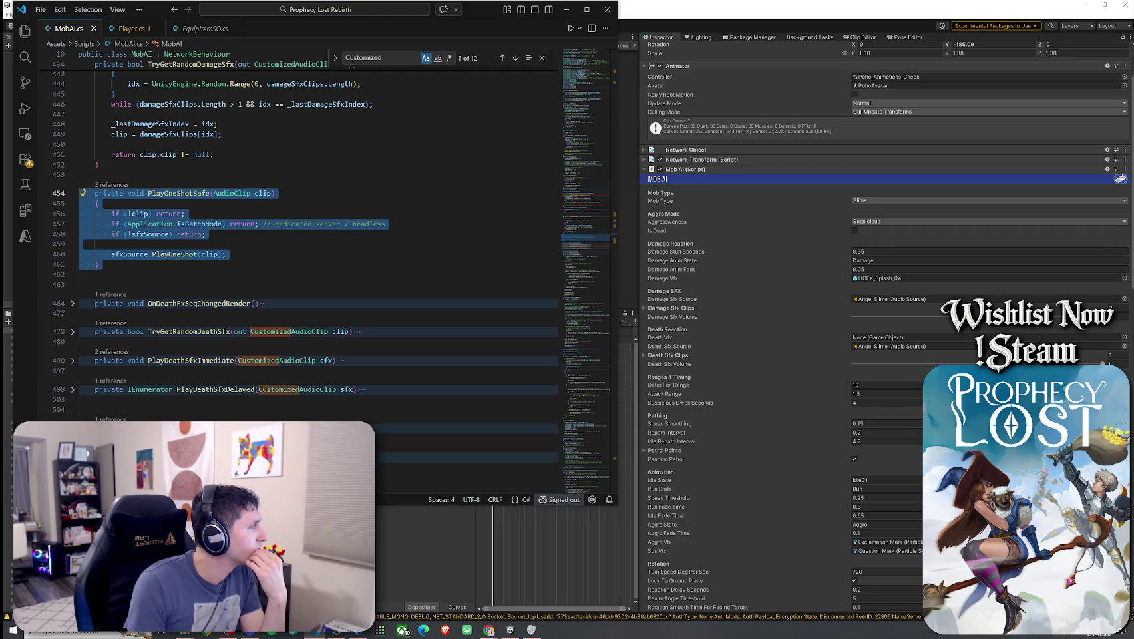
# - Replace PlayOneShotSafe with the pasted CustomizedAudioClip version and _audioRoutine field, indenting both
pyautogui.hotkey('alt', 'Tab')
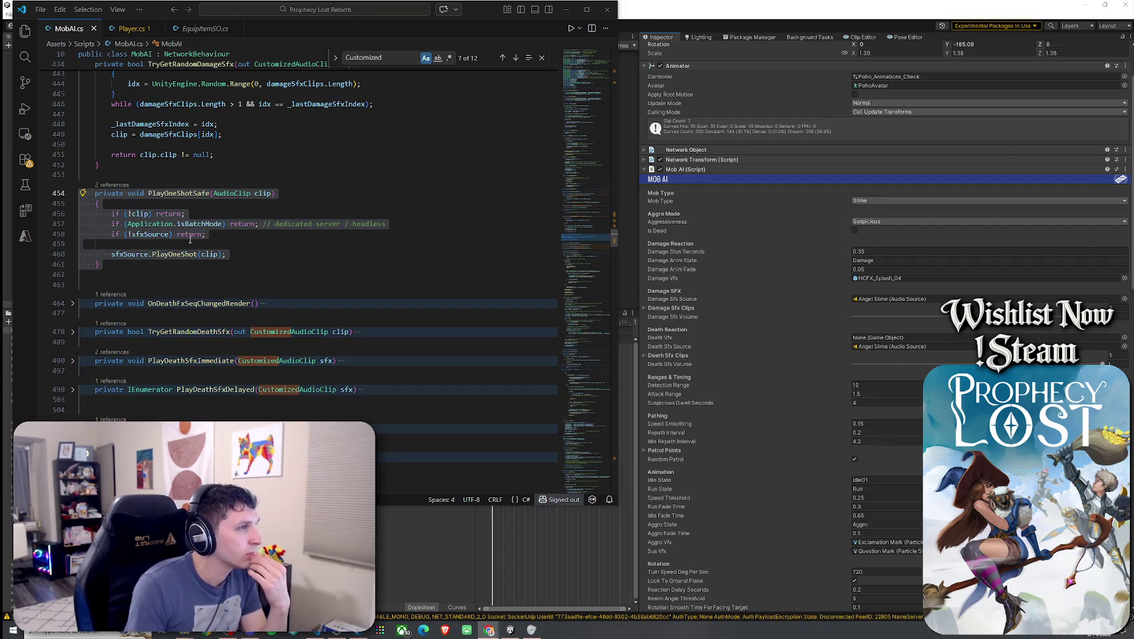
pyautogui.moveTo(100, 265); pyautogui.dragTo(81, 192)
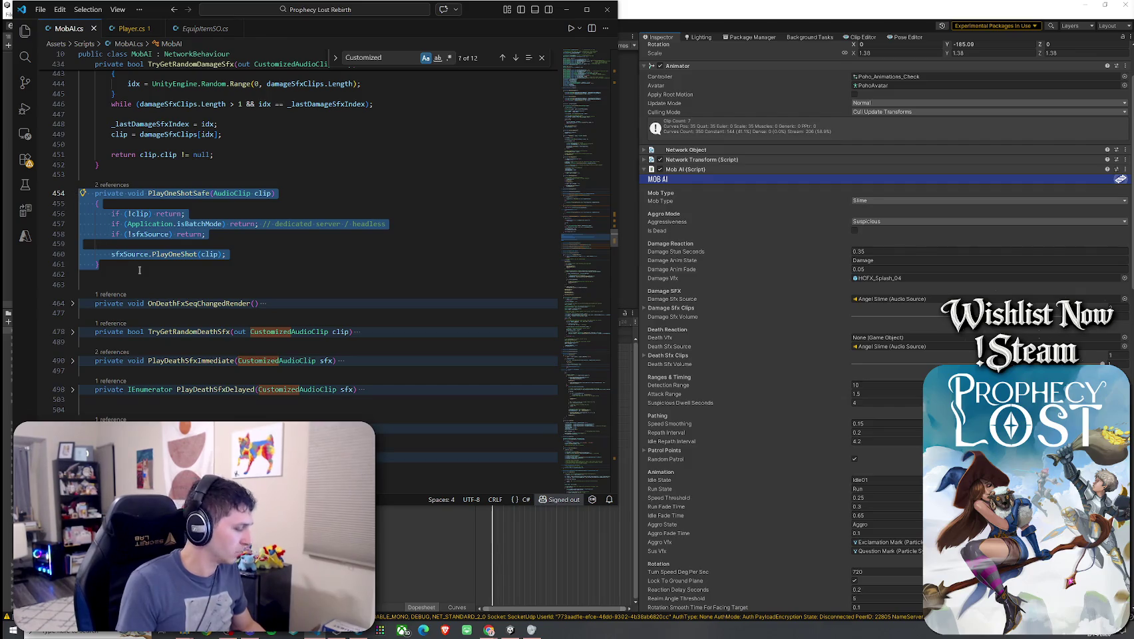
pyautogui.write('private Coroutine _audioRoutine;  private void PlayOneShotSafe(CustomizedAudioClip cfg) {     if (Application.isBatchMode) return; // dedicated server     if (!cfg.clip) return;     if (!sfxSource) return;      cfg.ApplyDefaultsIfNeeded();      // handle delay     if (cfg.delaySeconds > 0f)     {         if (_audioRoutine != null)             StopCoroutine(_audioRoutine);          _audioRoutine = StartCoroutine(Co_PlayCustomized(cfg));     }     else     {         ApplyAudioSettingsAndPlay(cfg);     } }')
pyautogui.moveTo(114, 412); pyautogui.dragTo(80, 220)
pyautogui.press('Tab')
pyautogui.click(80, 193)
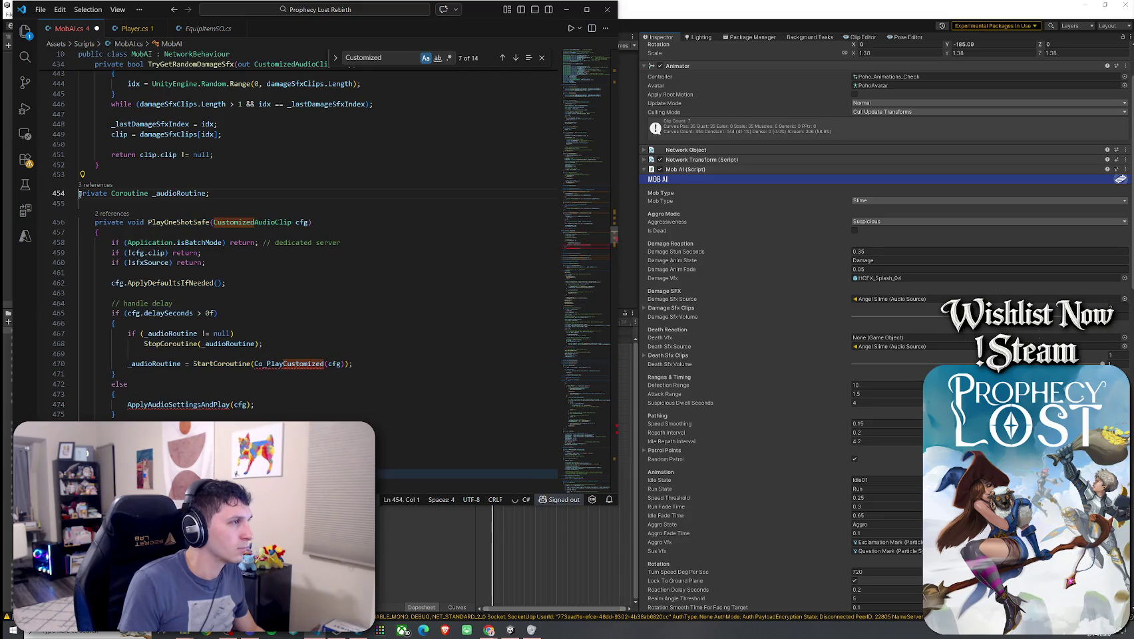
pyautogui.press('Tab')
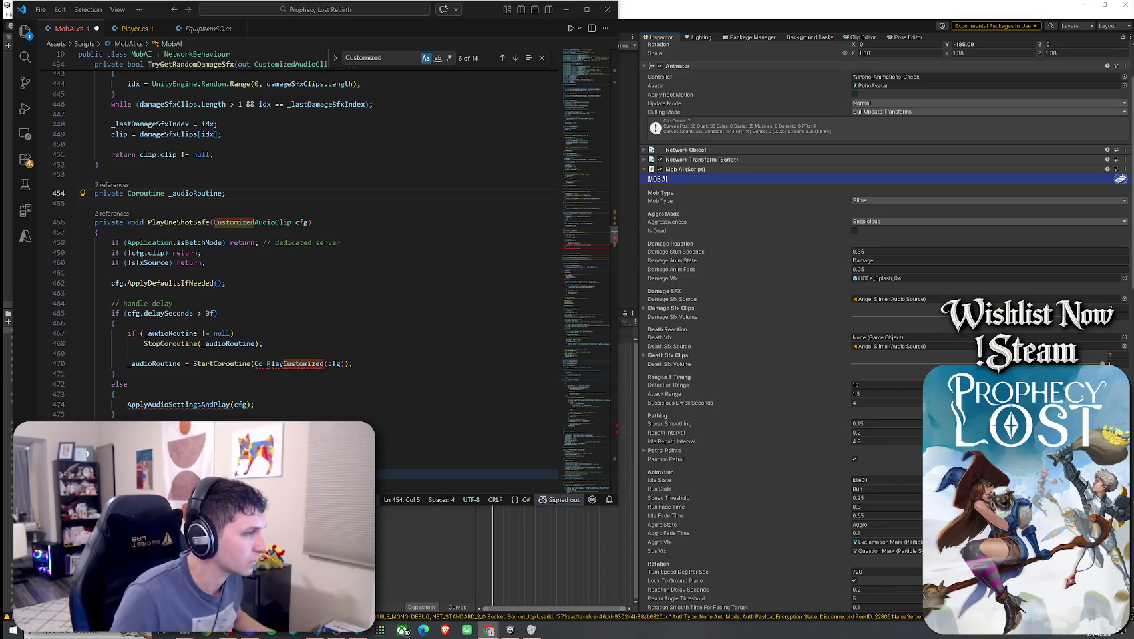
# - Paste the Co_PlayCustomized coroutine and ApplyAudioSettingsAndPlay method below PlayOneShotSafe, indented
pyautogui.click(160, 433)
pyautogui.hotkey('ctrl', 'v')
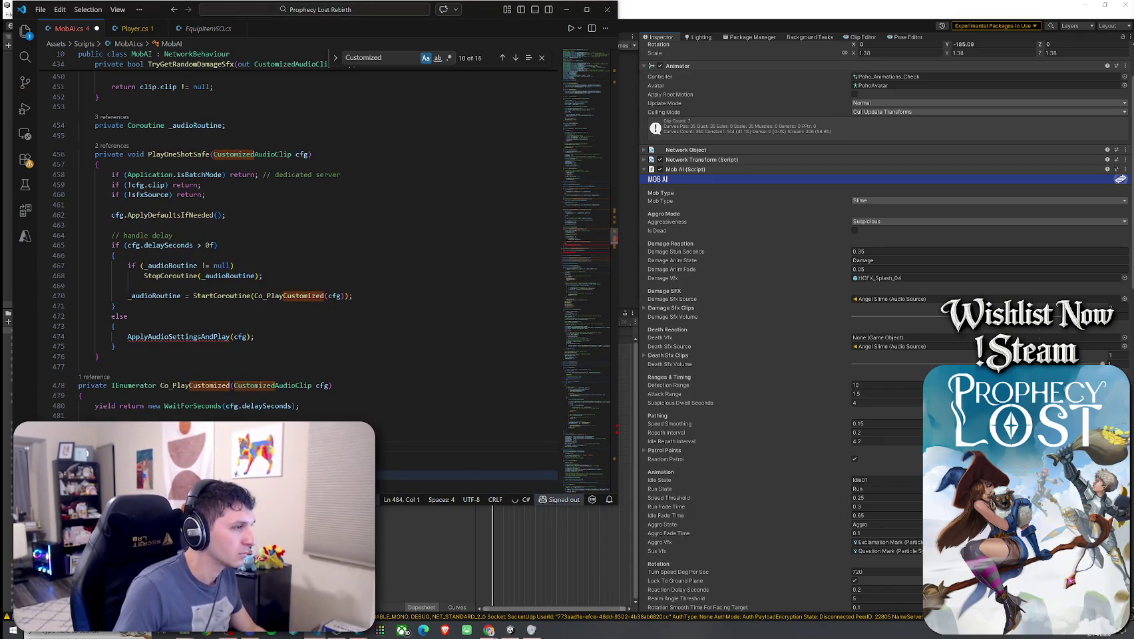
pyautogui.hotkey('shift', 'Up')
pyautogui.hotkey('shift', 'Up')
pyautogui.hotkey('shift', 'Up')
pyautogui.press('Tab')
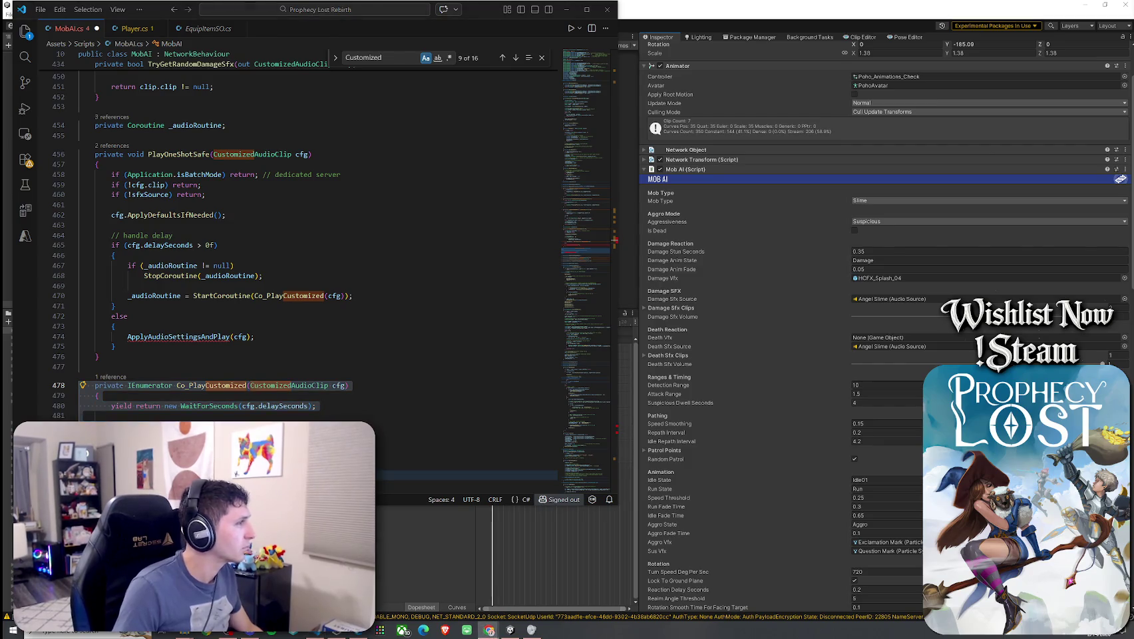
pyautogui.scroll(-3, 112, 345)
pyautogui.click(112, 345)
pyautogui.hotkey('ctrl', 'v')
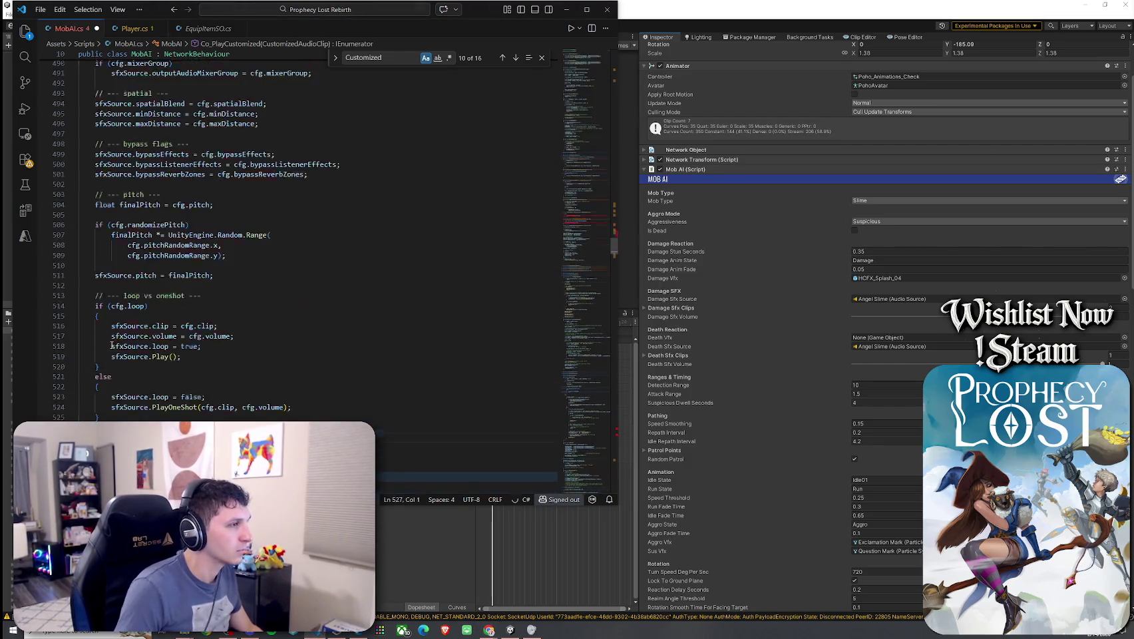
# - Change suspiciousSound.clip to suspiciousSound in the suspicious FX call
pyautogui.scroll(10, 144, 397)
pyautogui.scroll(-14, 144, 397)
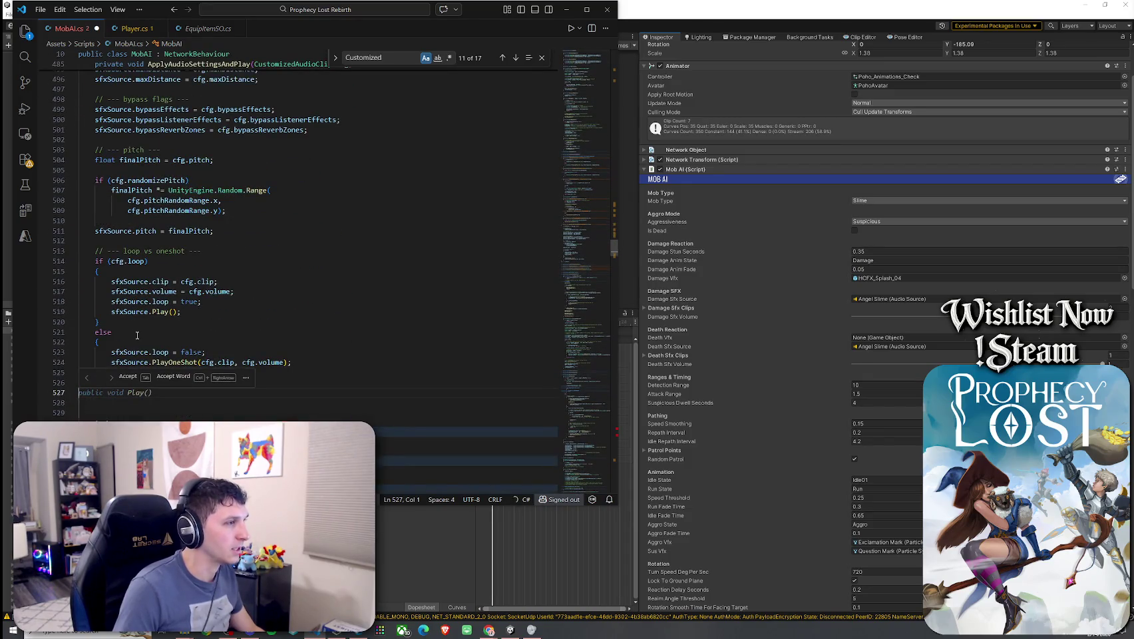
pyautogui.moveTo(86, 382)
pyautogui.mouseDown()
pyautogui.moveTo(100, 353)
pyautogui.moveTo(100, 241)
pyautogui.moveTo(79, 224)
pyautogui.mouseUp()
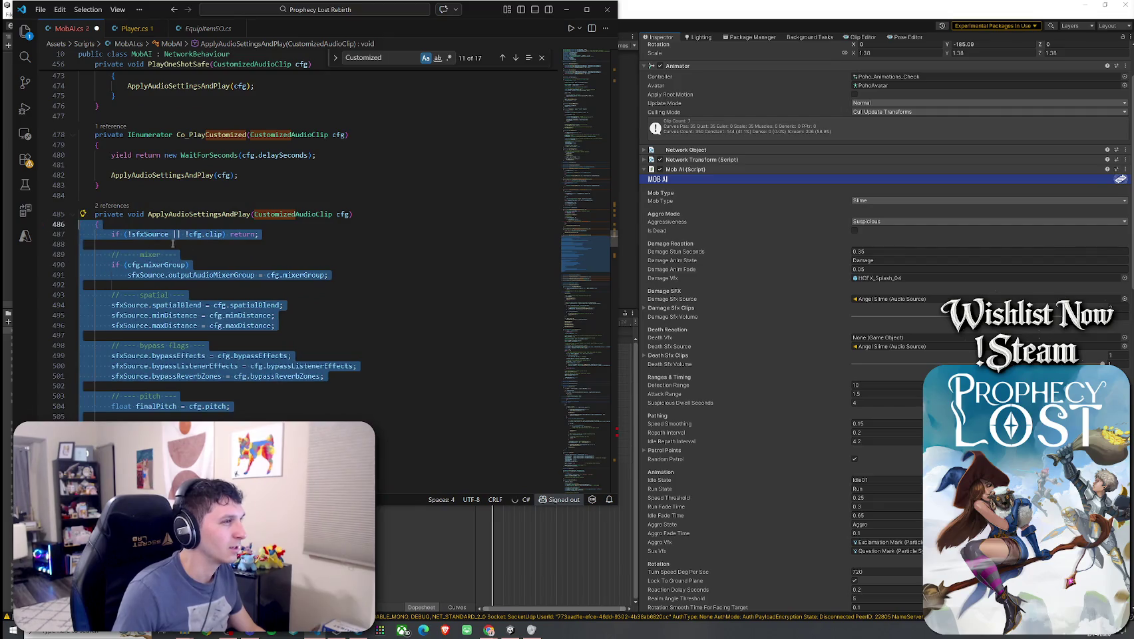
pyautogui.click(172, 244)
pyautogui.scroll(8, 171, 260)
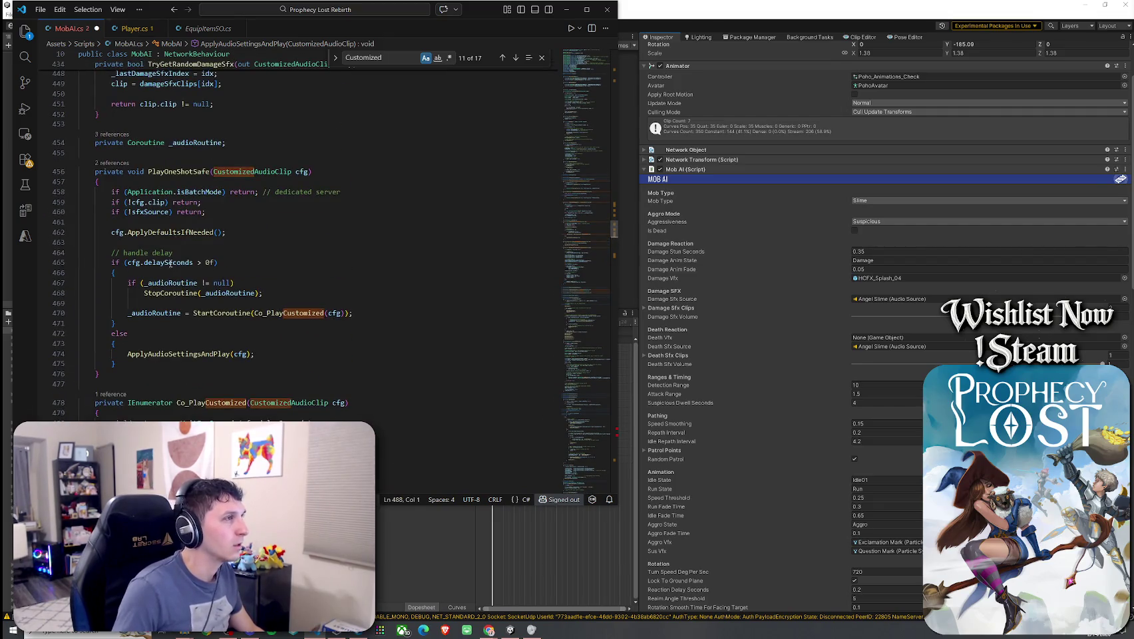
pyautogui.click(613, 437)
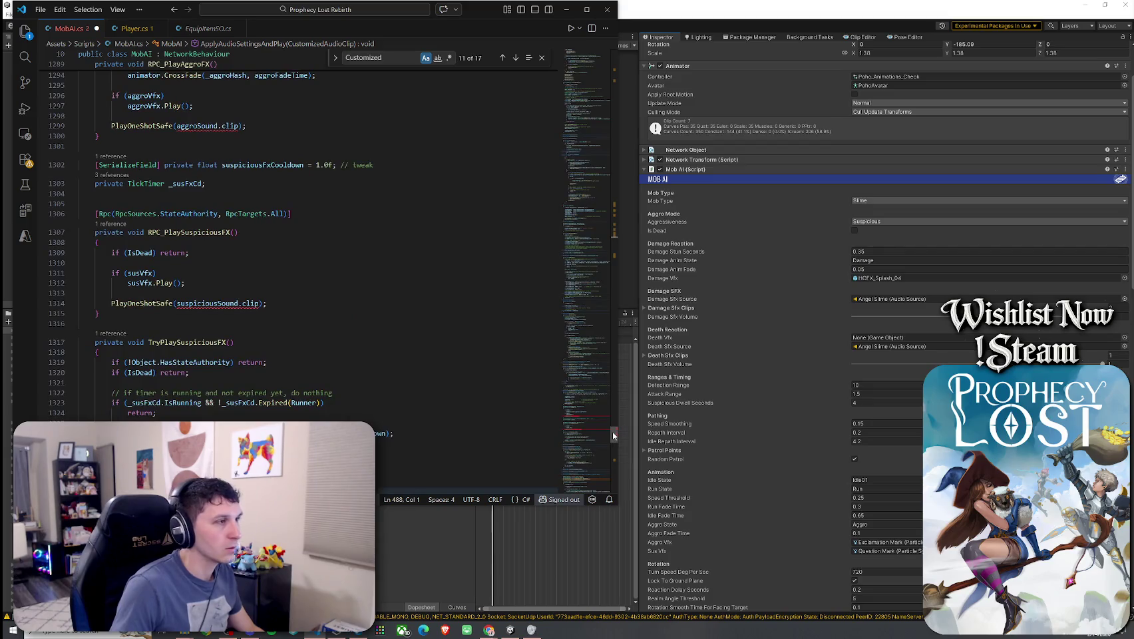
pyautogui.moveTo(225, 304)
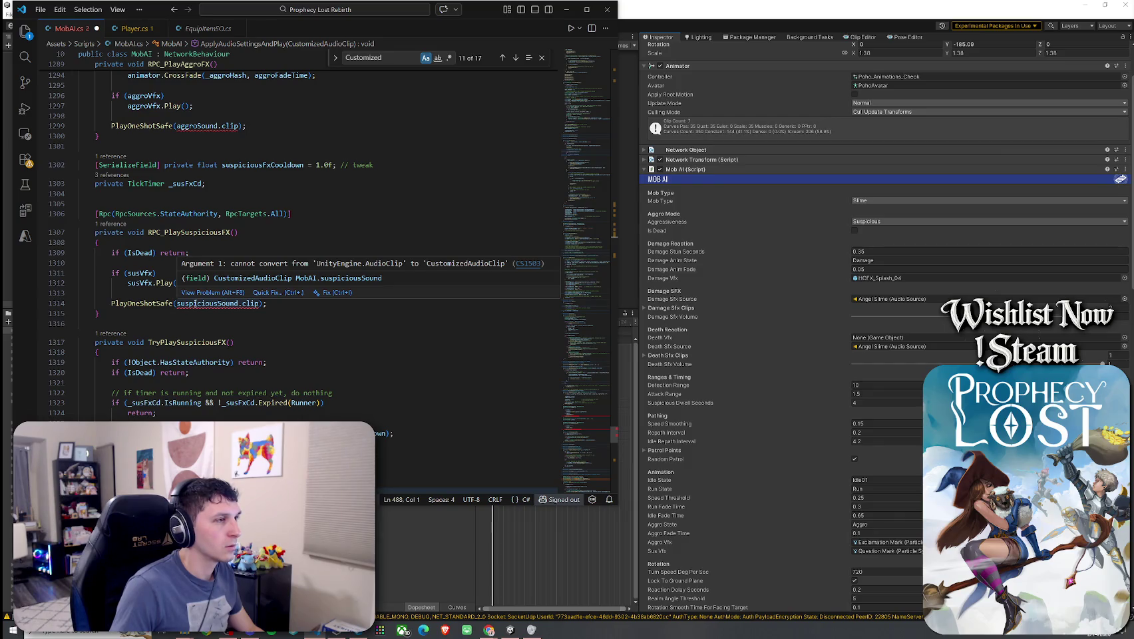
pyautogui.doubleClick(243, 303)
pyautogui.press('BackSpace')
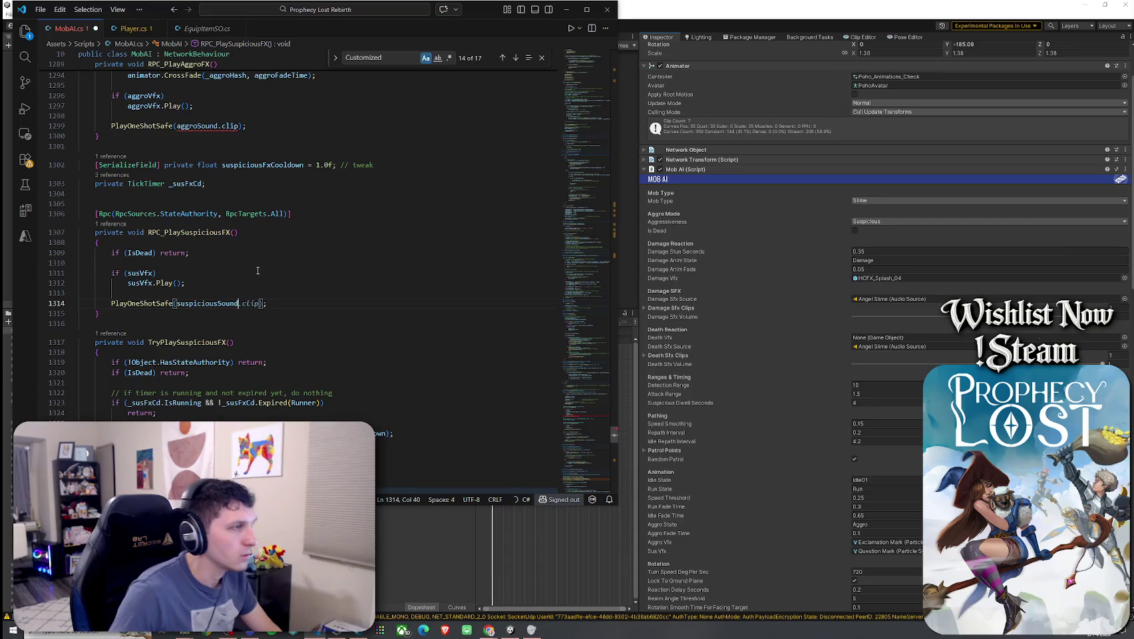
pyautogui.press('BackSpace')
pyautogui.click(239, 126)
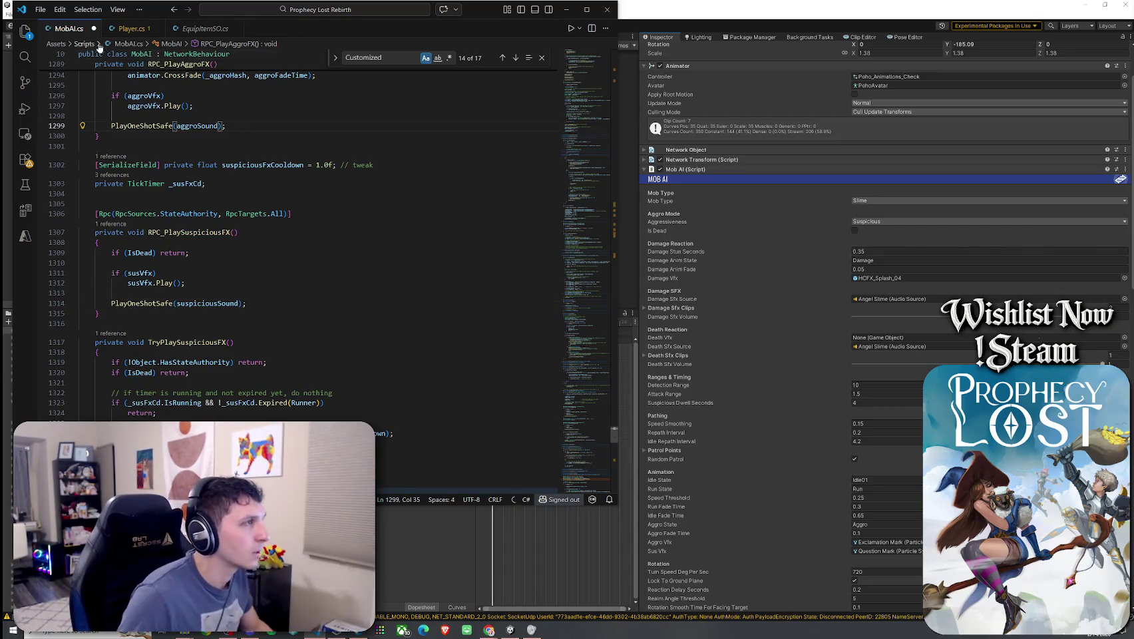
# - Save all modified scripts with File > Save All and return to Unity
pyautogui.click(40, 9)
pyautogui.click(55, 222)
pyautogui.click(824, 213)
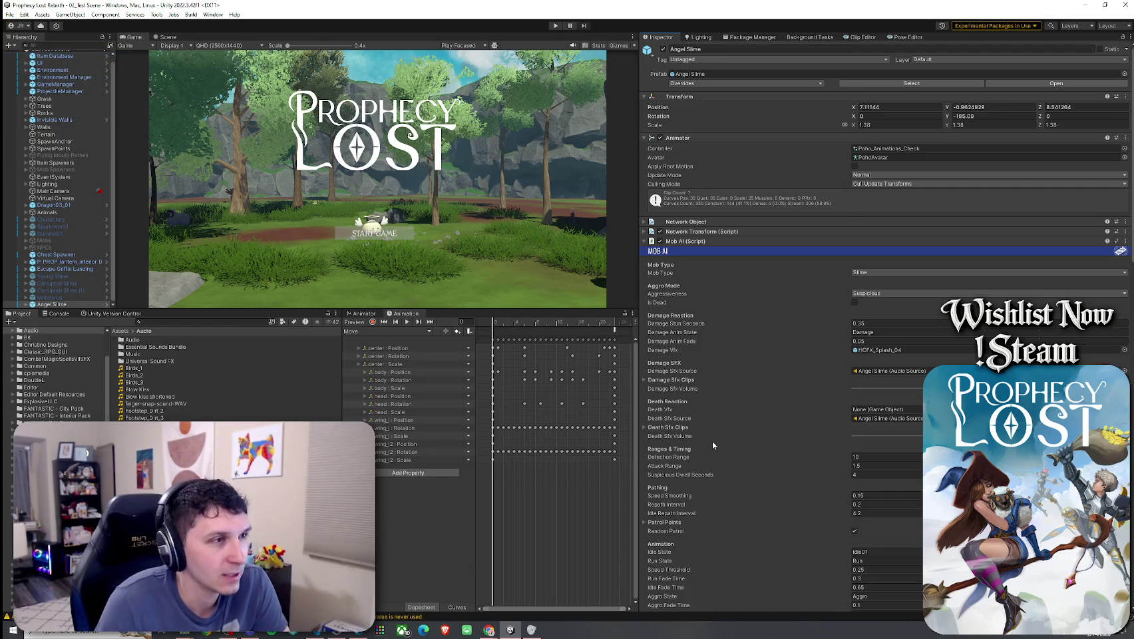
# - Scroll the Inspector to Suspicious Sound and locate the nani clip in the project
pyautogui.scroll(-5, 725, 386)
pyautogui.scroll(-20, 725, 386)
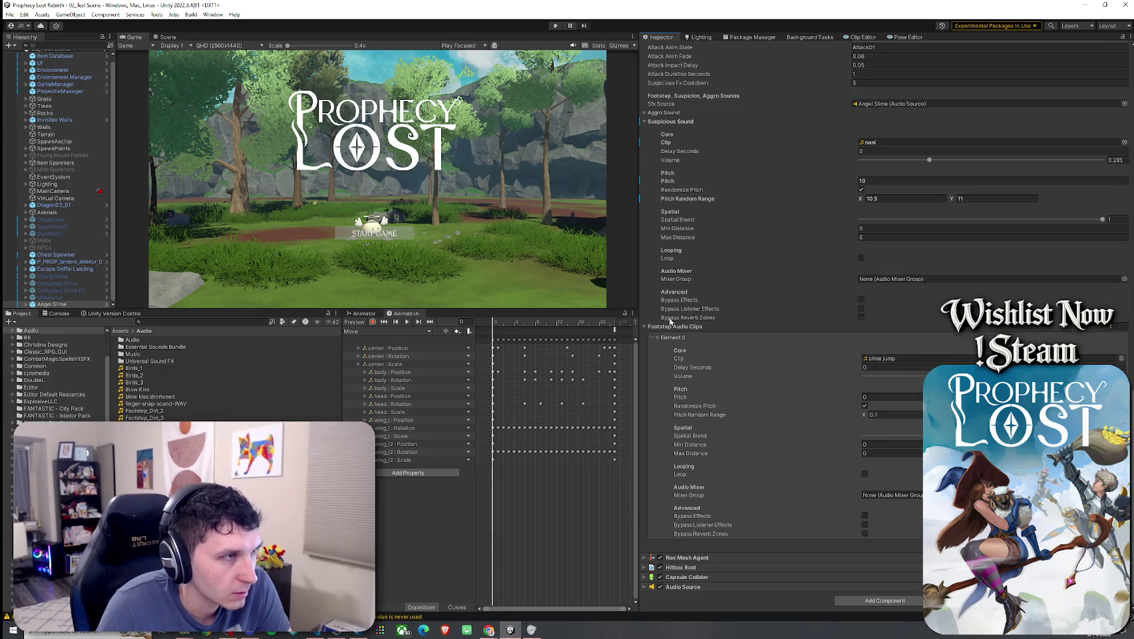
pyautogui.scroll(5, 670, 321)
pyautogui.click(866, 287)
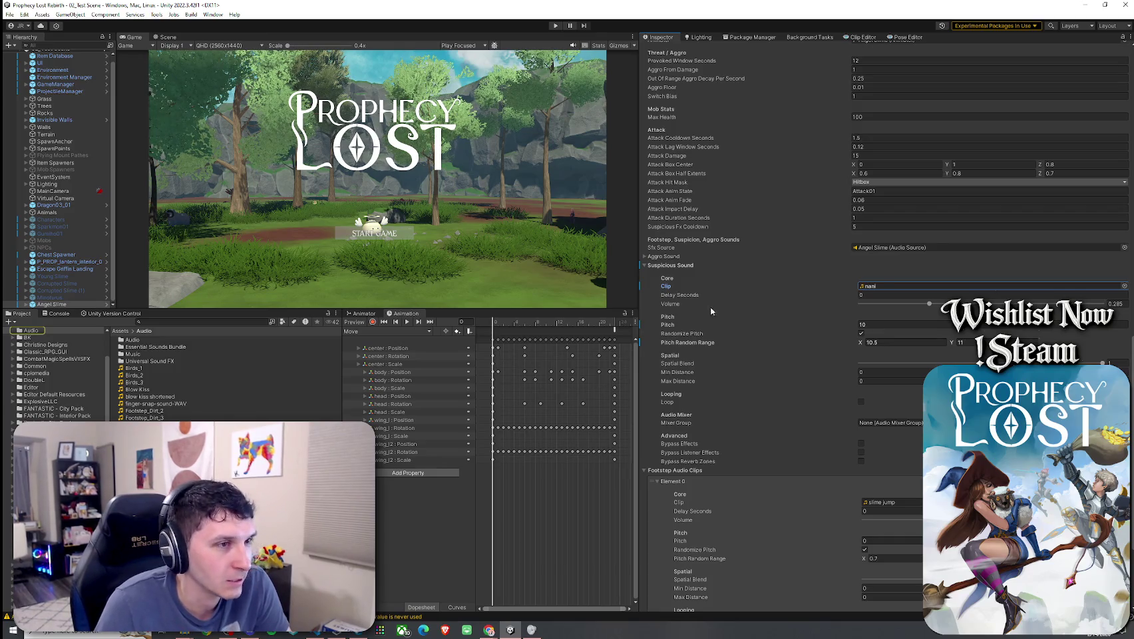
# - Maximize the Game view with Shift+Space and start play mode
pyautogui.click(20, 15)
pyautogui.press('Escape')
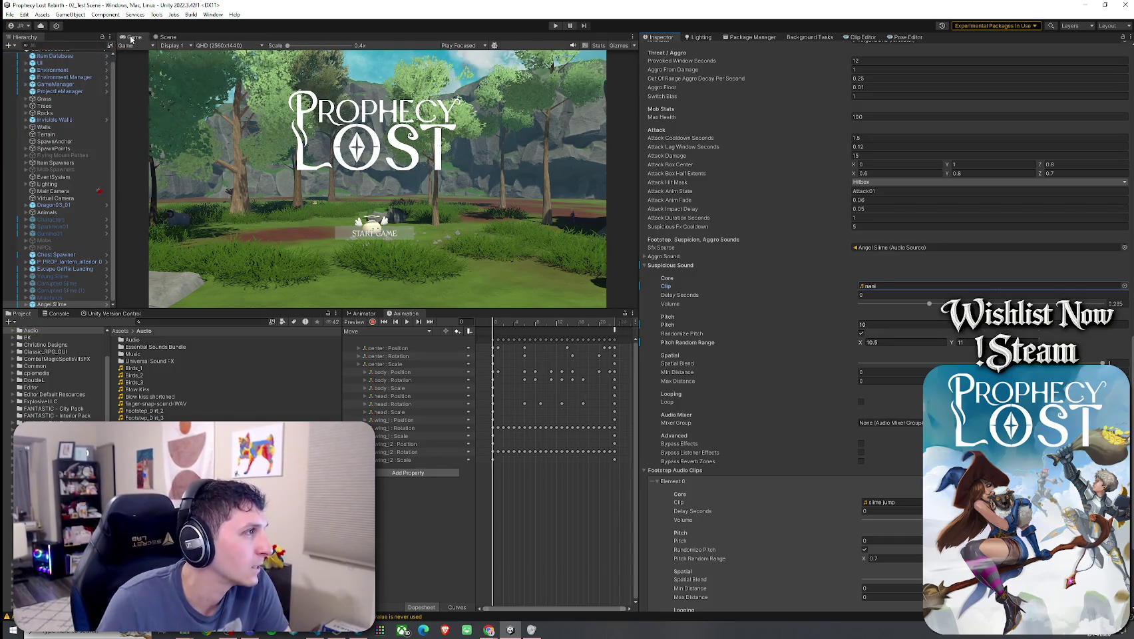
pyautogui.hotkey('shift', 'space')
pyautogui.hotkey('ctrl', 'p')
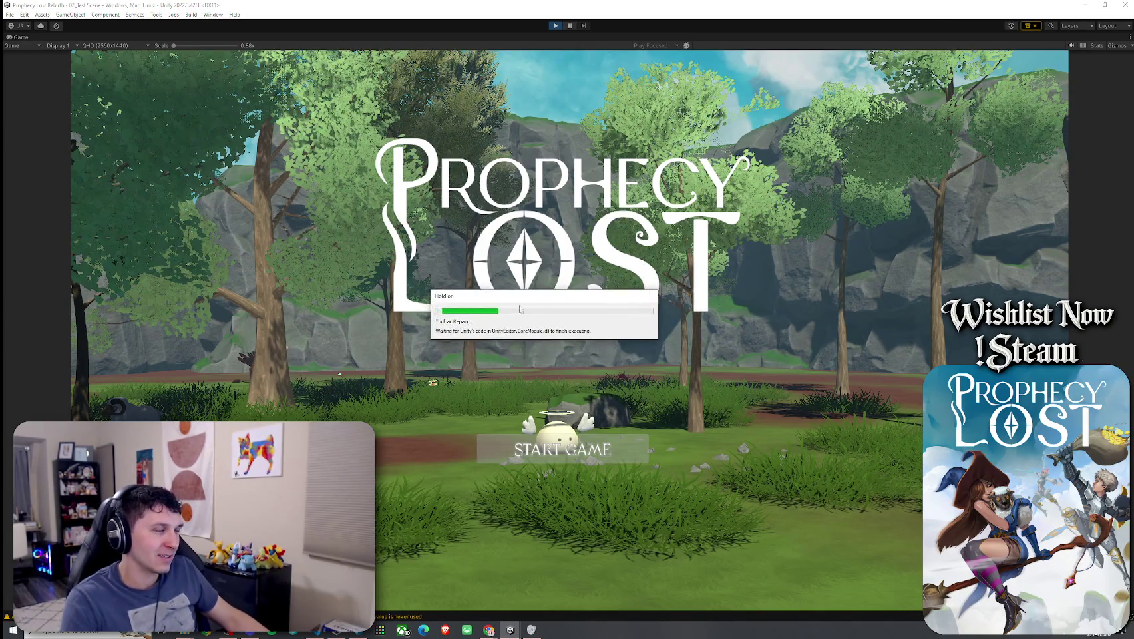
# - Start the game, walk the hero to the slime showing the question mark, then restore the editor layout
pyautogui.click(554, 452)
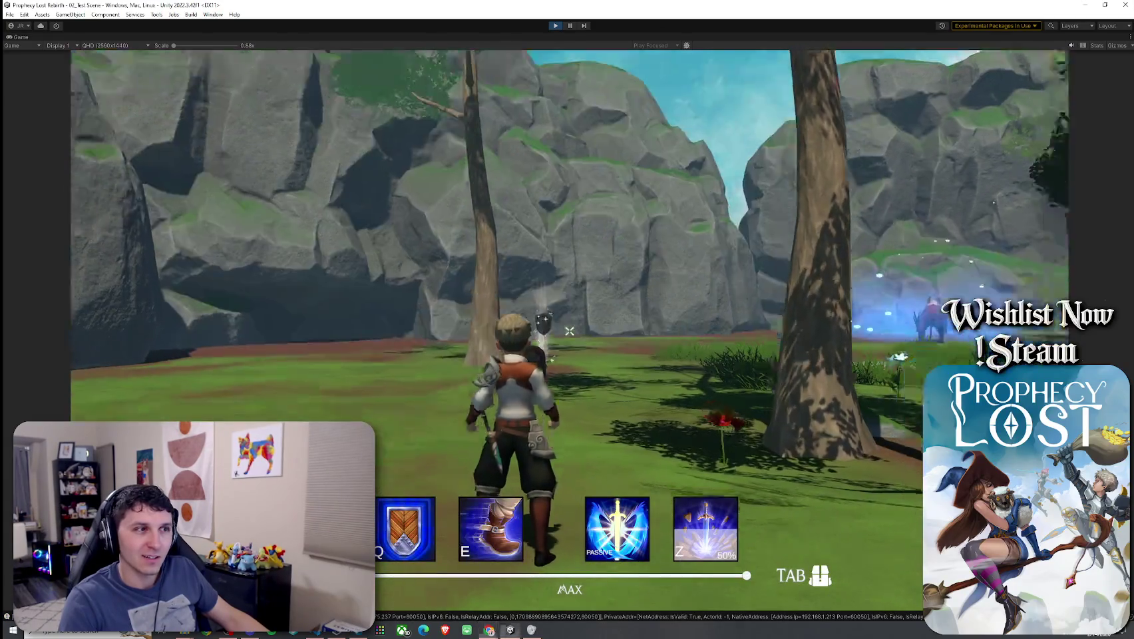
pyautogui.press('w')
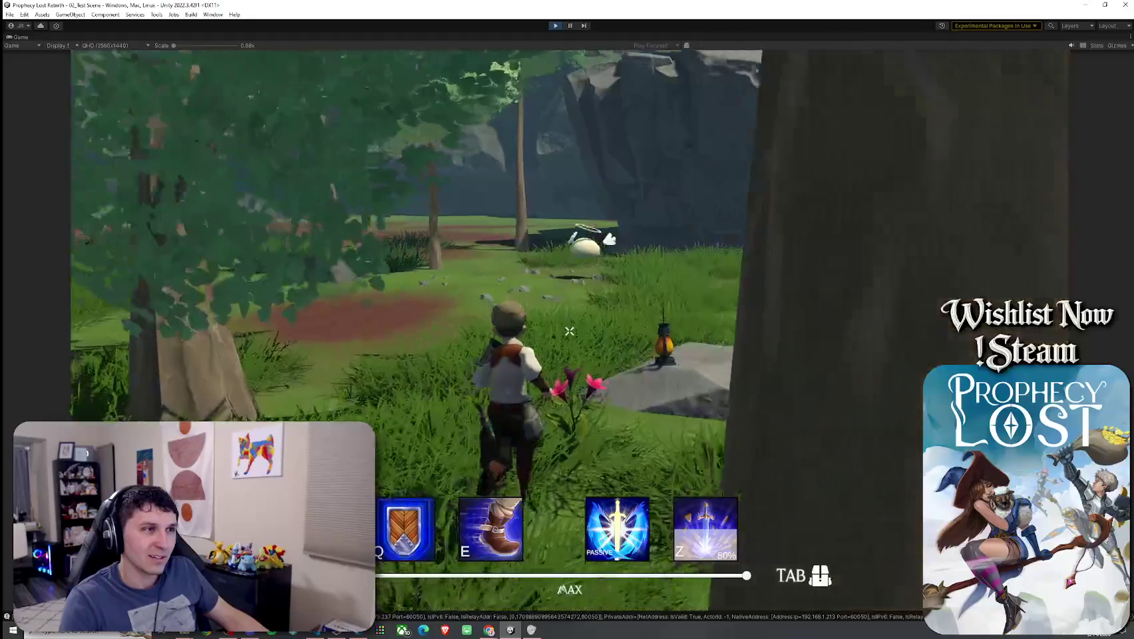
pyautogui.press('w')
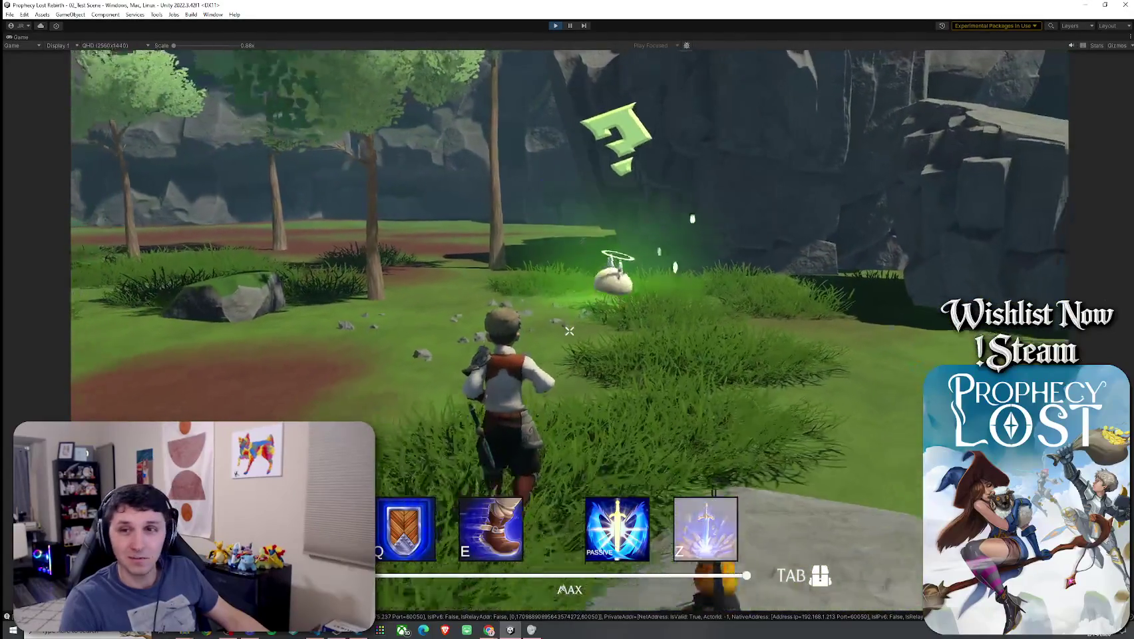
pyautogui.press('w')
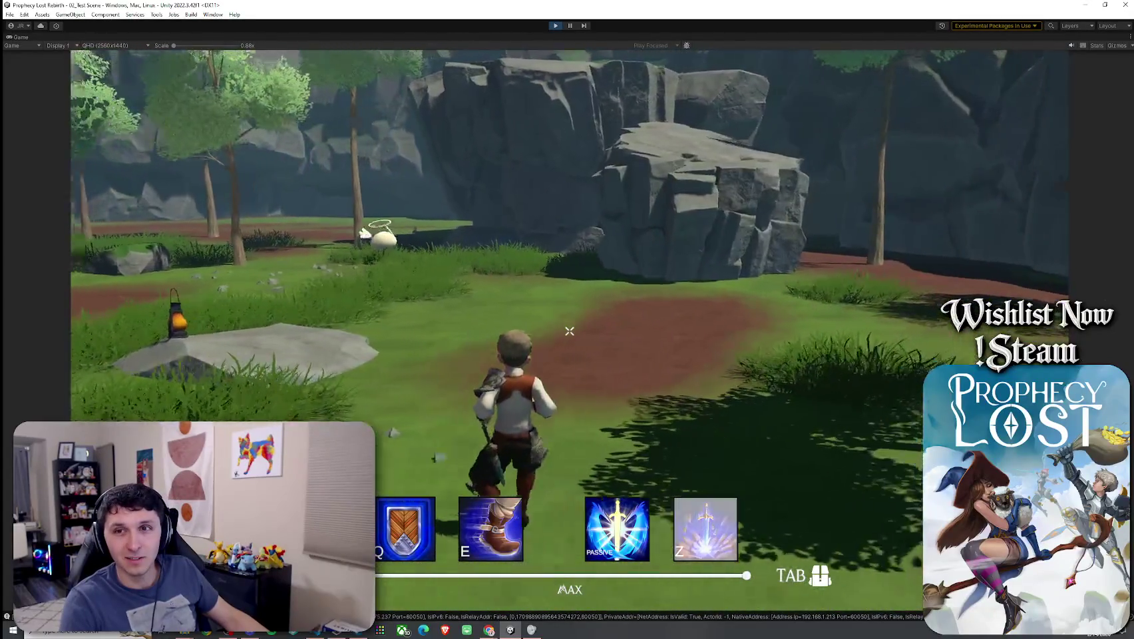
pyautogui.press('w')
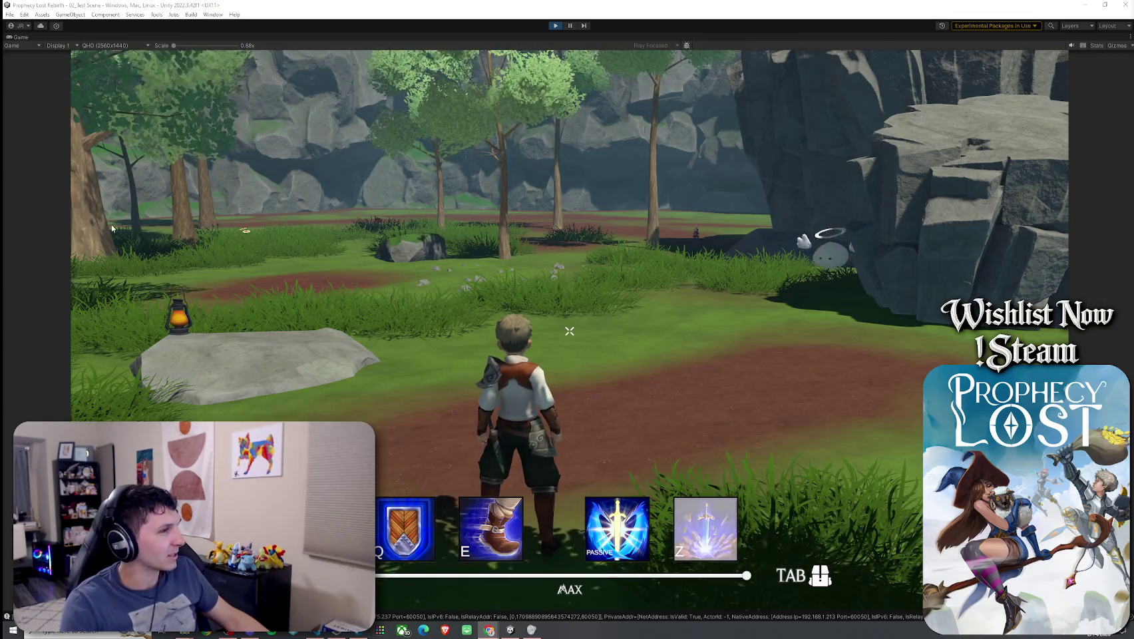
pyautogui.click(377, 265)
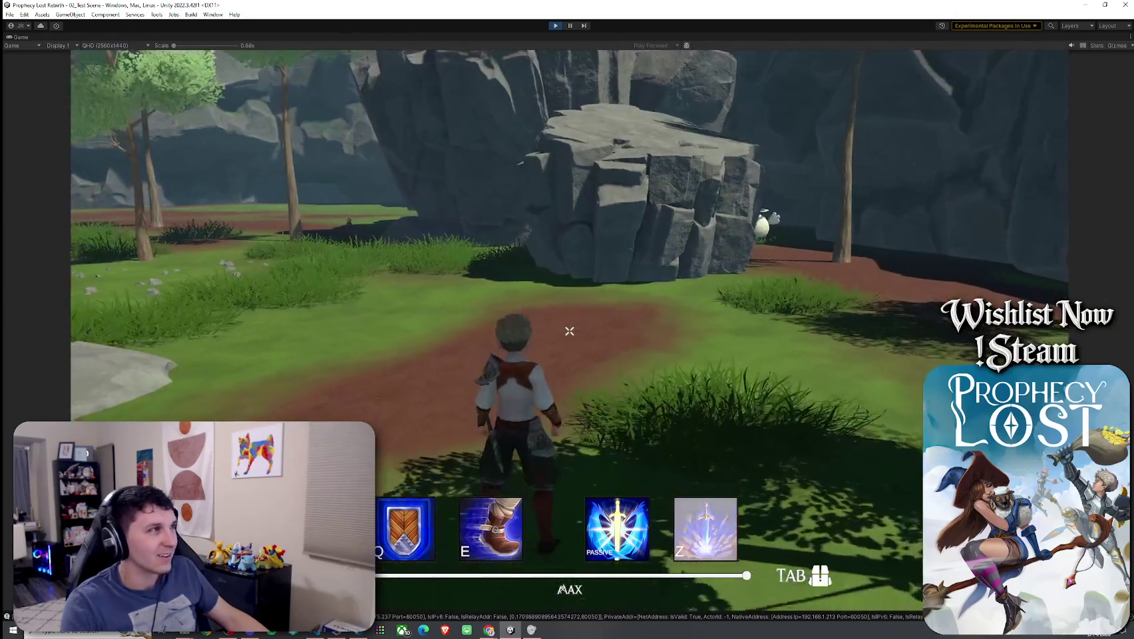
pyautogui.press('Escape')
pyautogui.hotkey('shift', 'space')
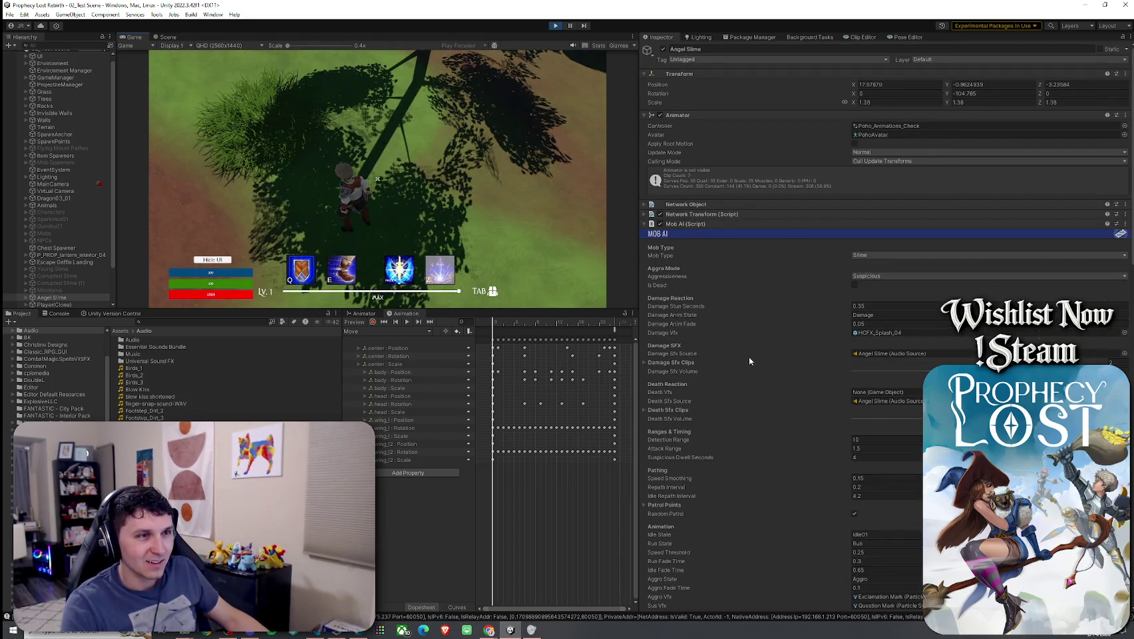
# - Raise the Suspicious Sound volume from 0.285 to about 0.98
pyautogui.scroll(-3, 748, 355)
pyautogui.scroll(-5, 734, 344)
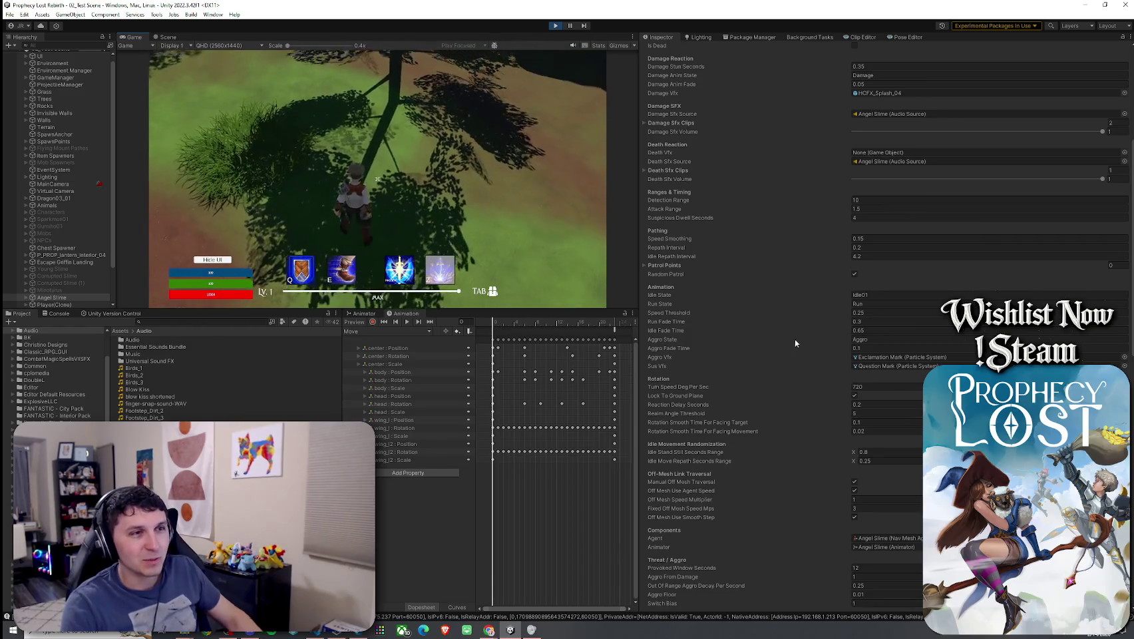
pyautogui.scroll(-5, 726, 336)
pyautogui.scroll(-4, 723, 332)
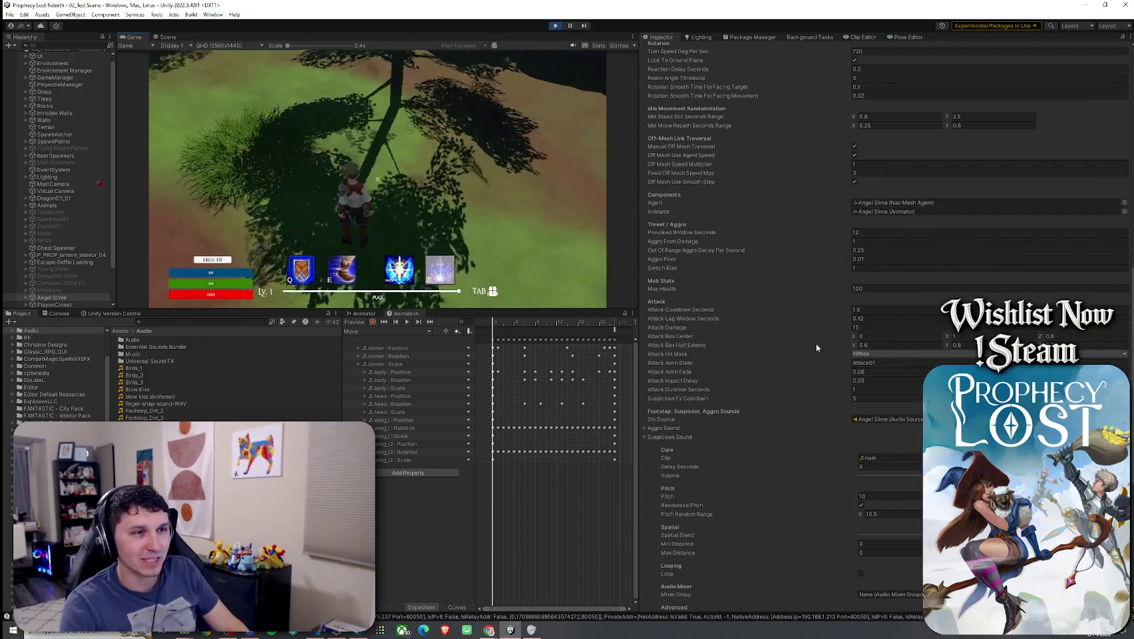
pyautogui.scroll(-4, 810, 338)
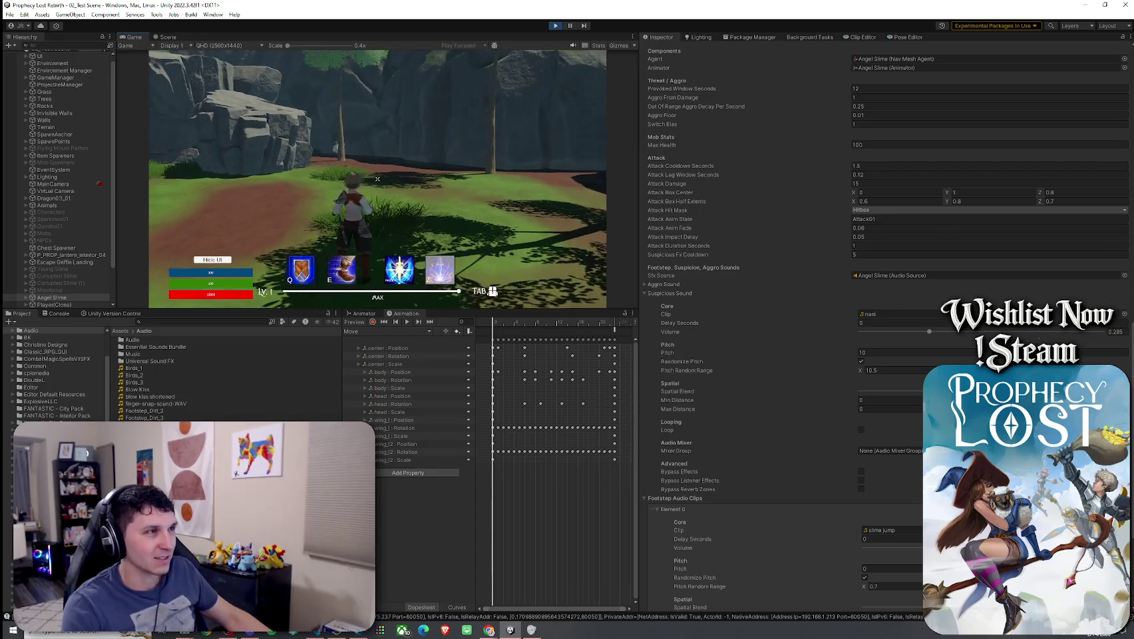
pyautogui.press('w')
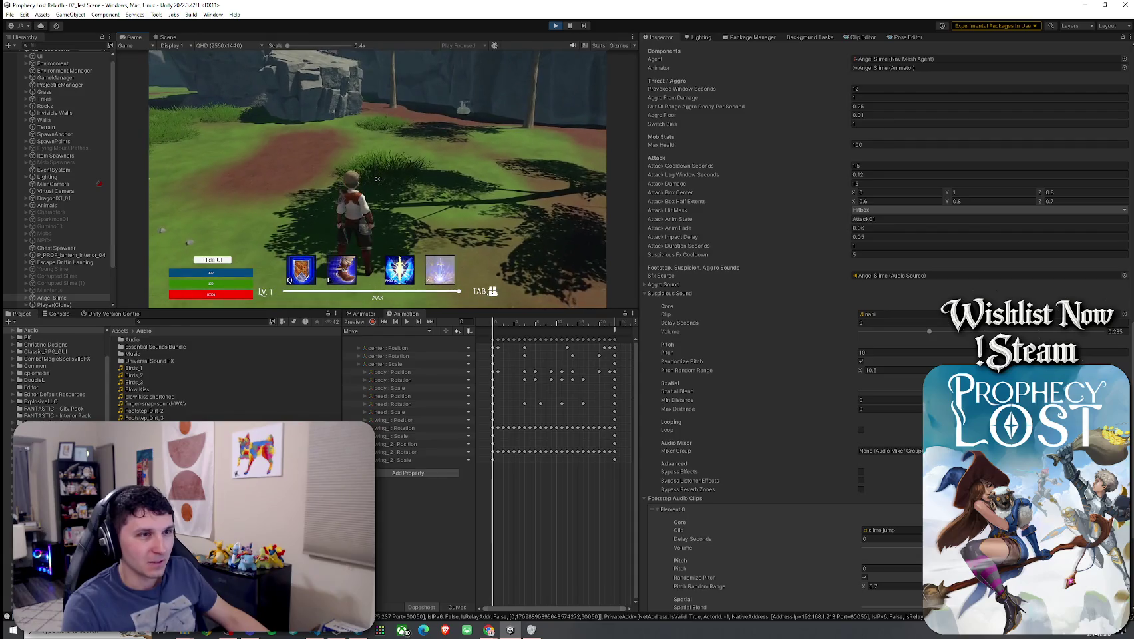
pyautogui.press('super')
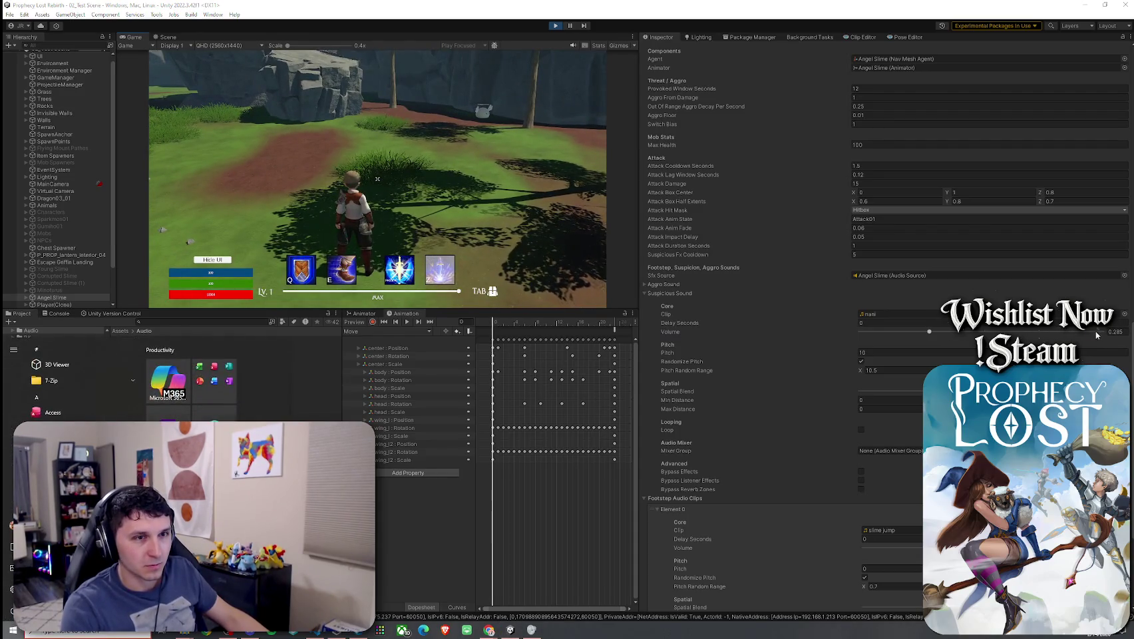
pyautogui.moveTo(928, 331); pyautogui.dragTo(1123, 334)
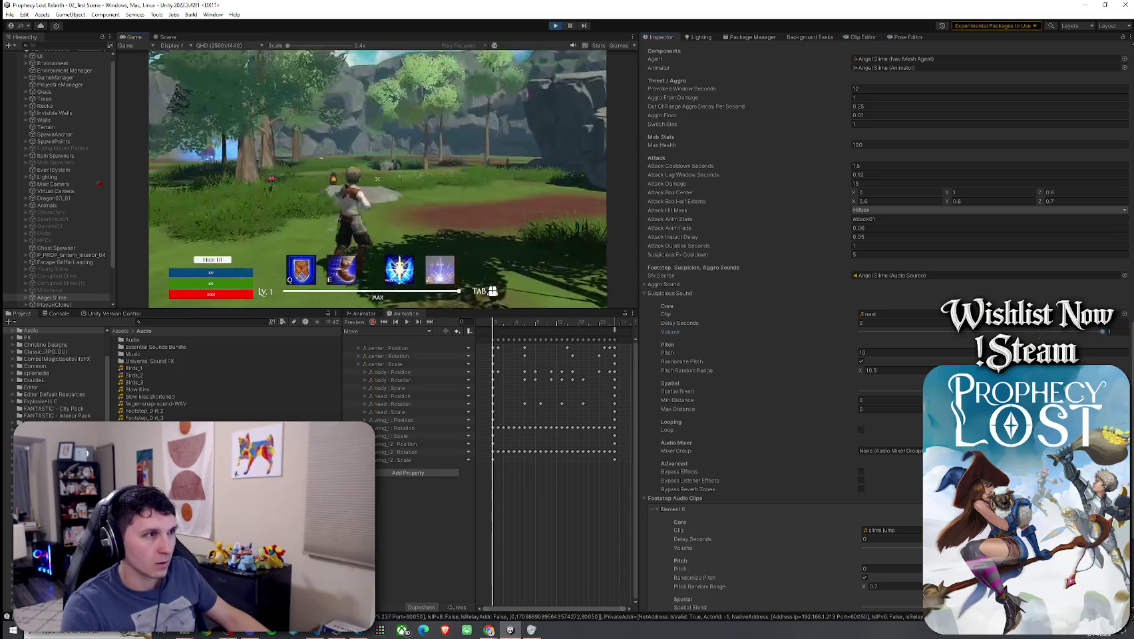
# - Walk the hero around the slime to test, then start changing the pitch from 10
pyautogui.press('w')
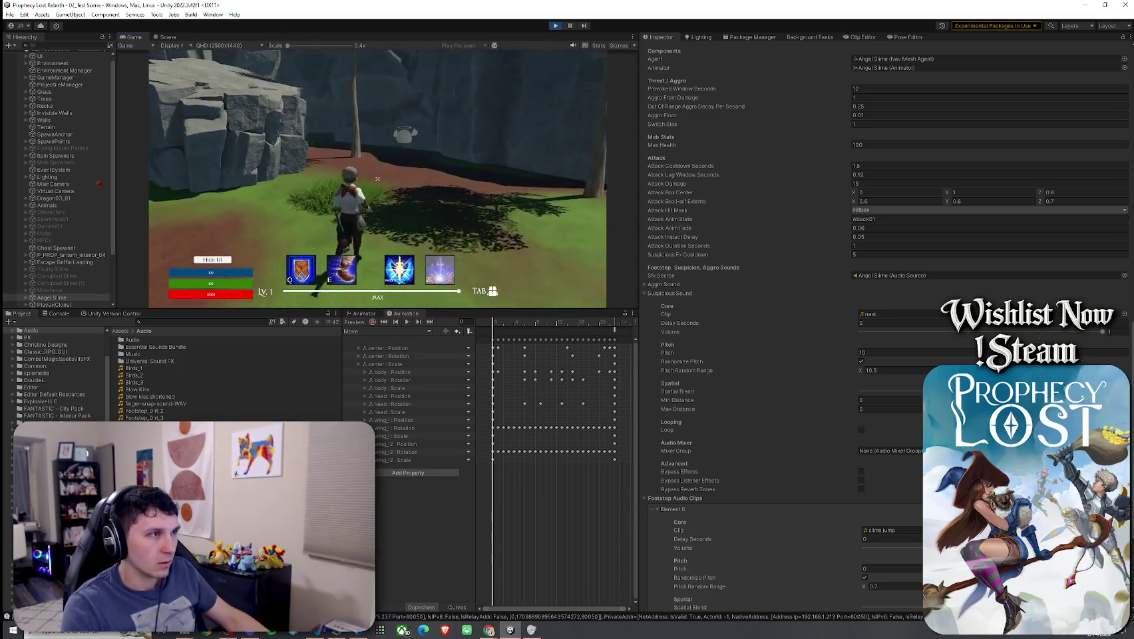
pyautogui.press('w')
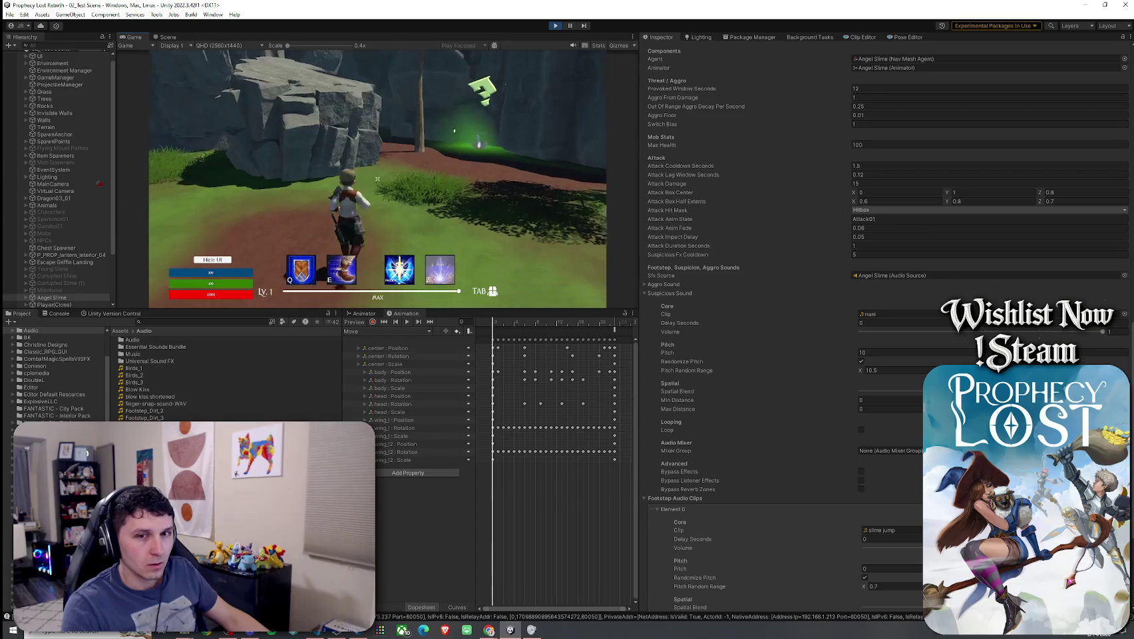
pyautogui.press('w')
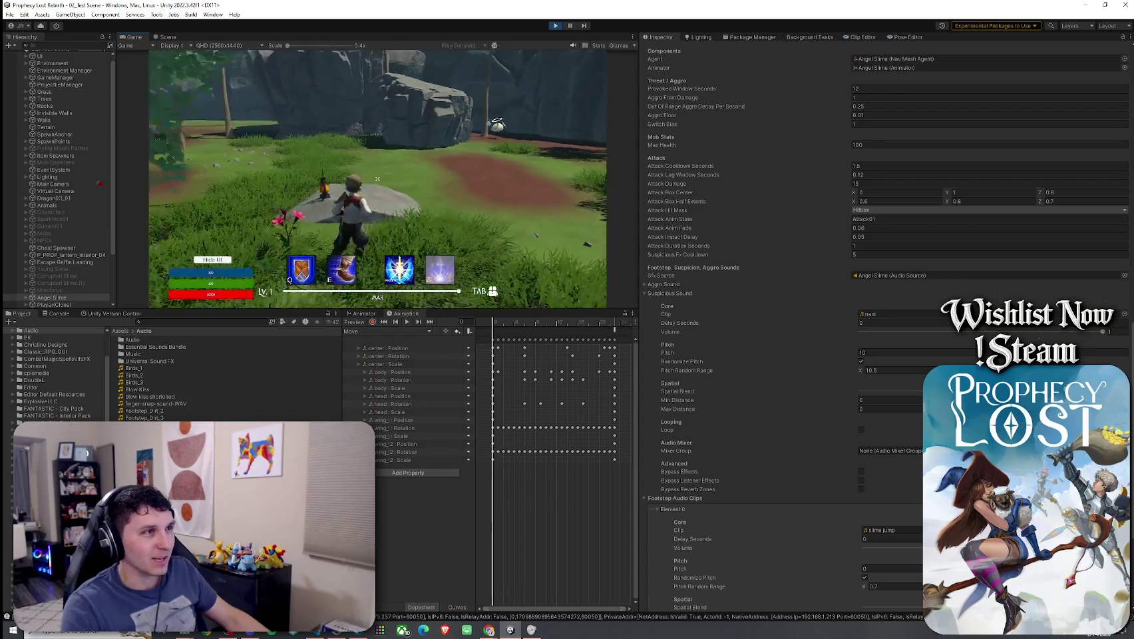
pyautogui.press('w')
pyautogui.press('super')
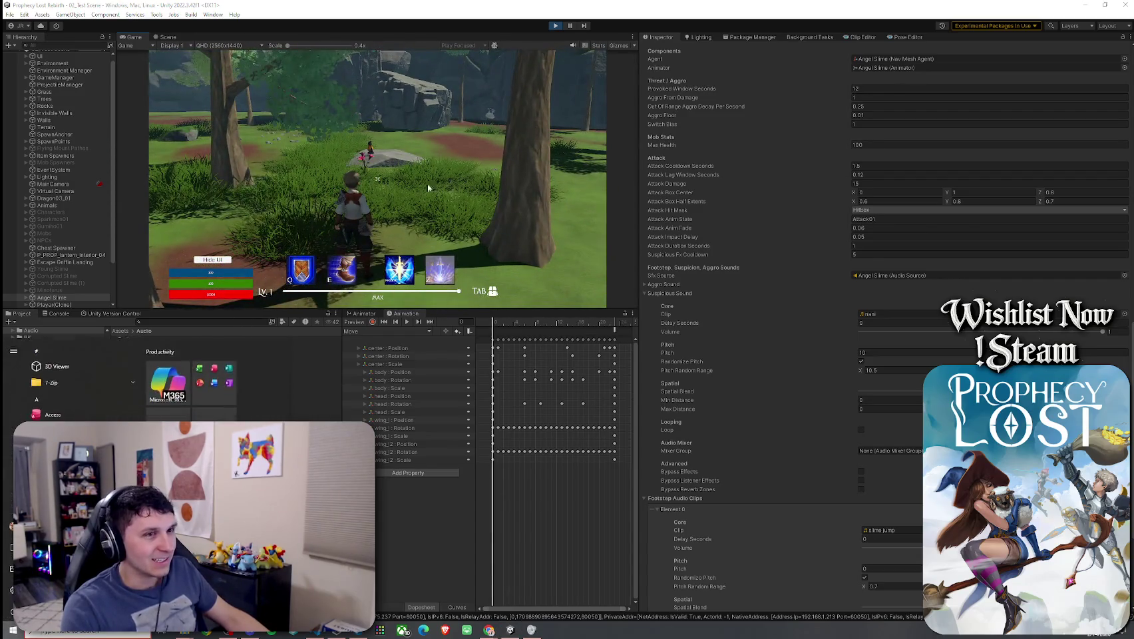
pyautogui.click(904, 353)
pyautogui.write('1')
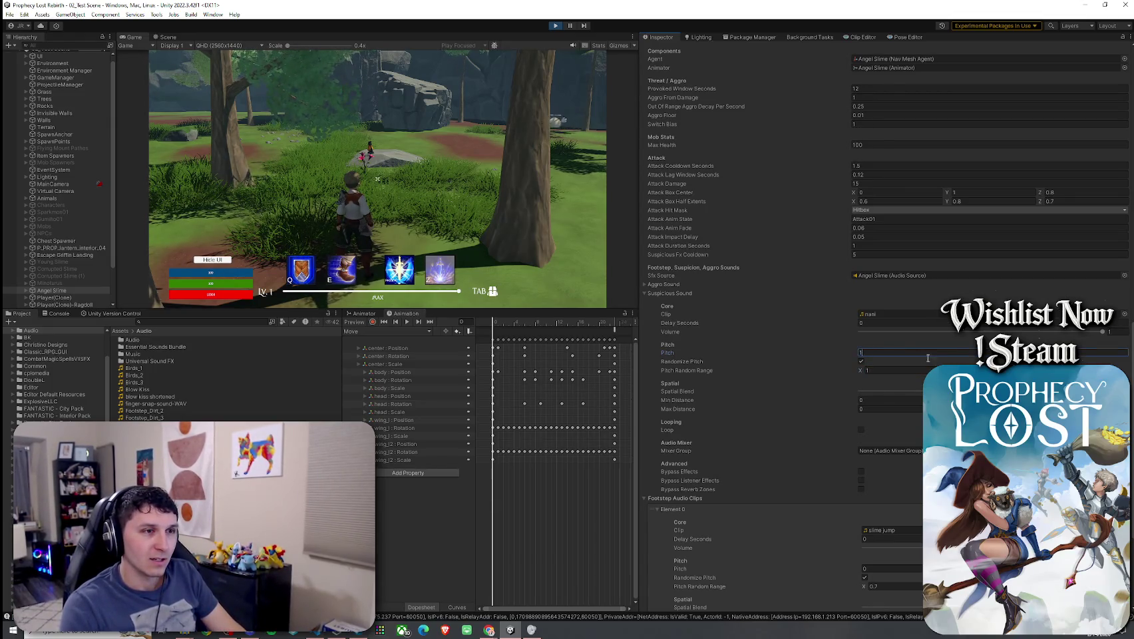
# - Run the character across the field and up the dirt path toward the slime
pyautogui.click(594, 260)
pyautogui.press('w')
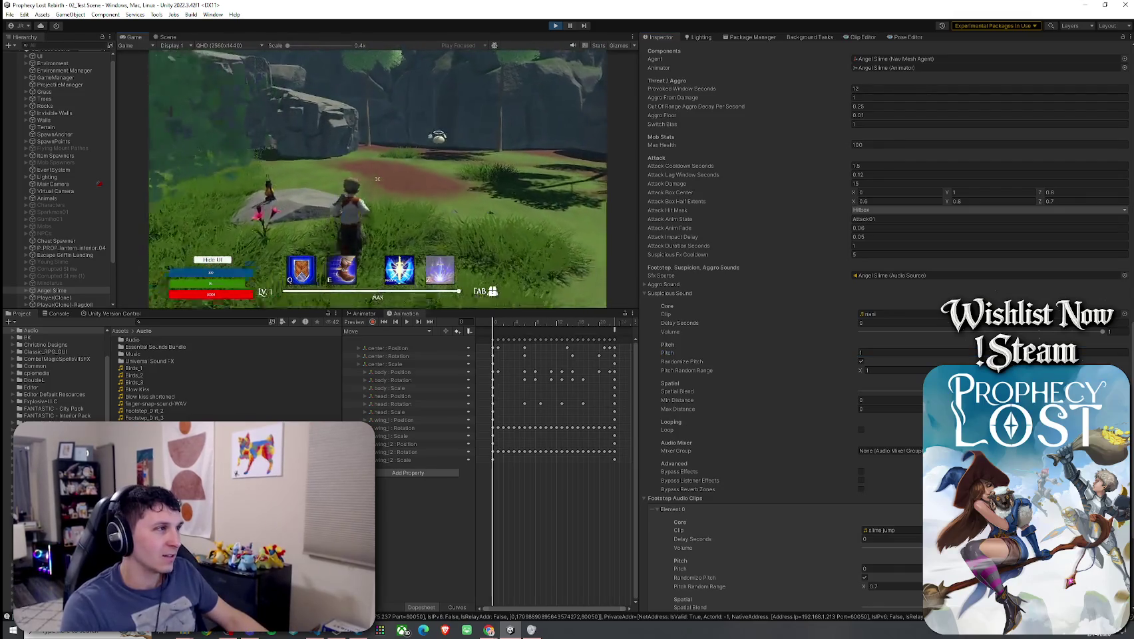
pyautogui.press('w')
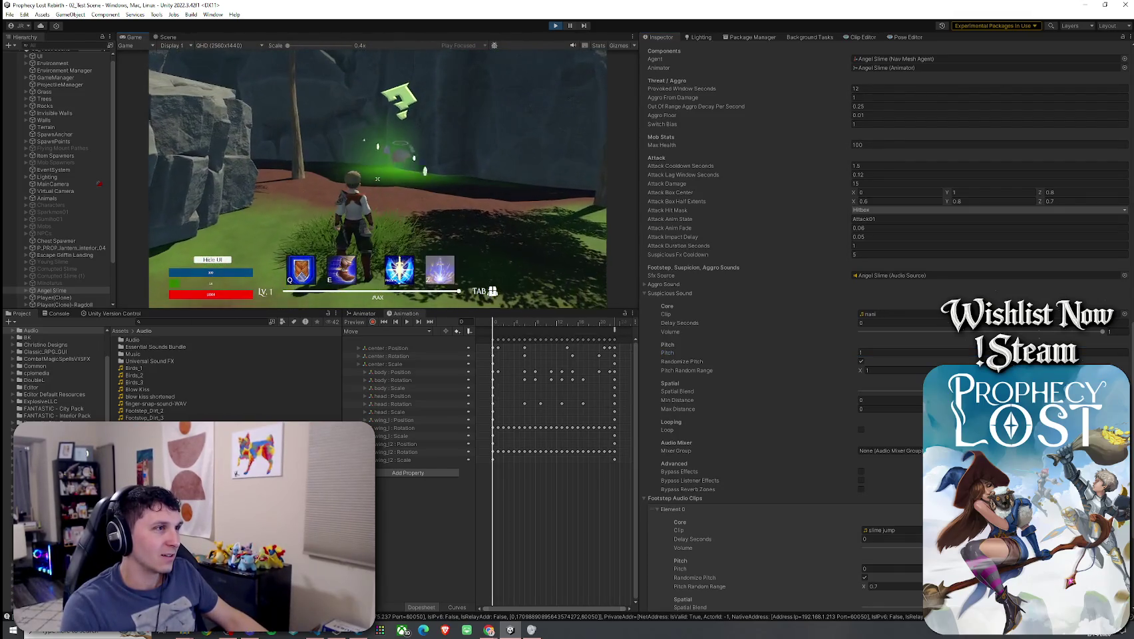
pyautogui.press('w')
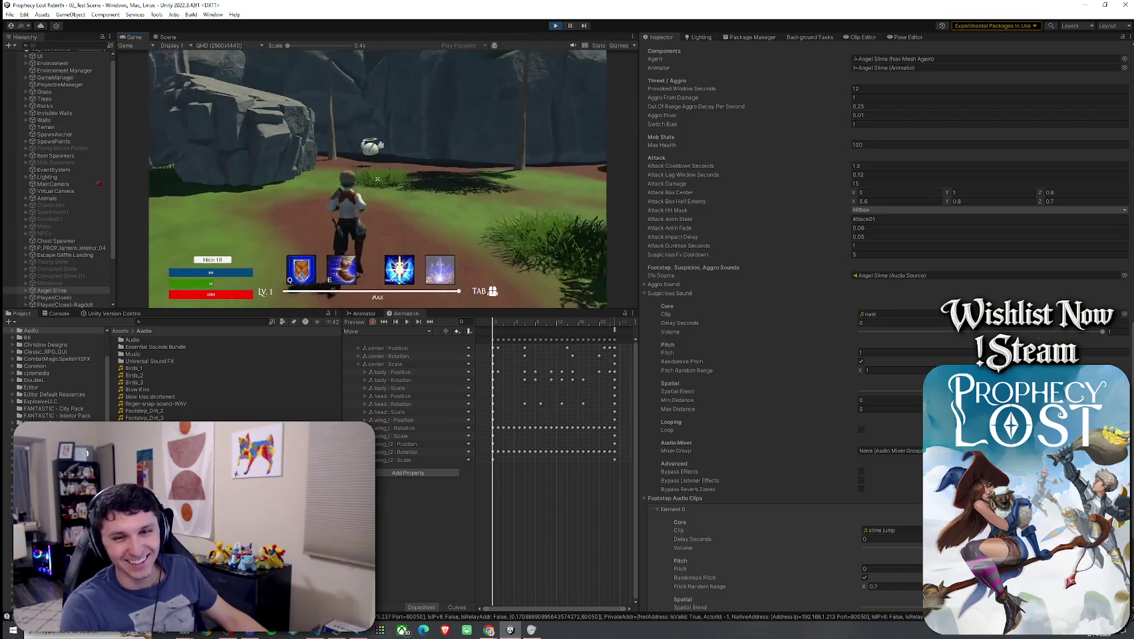
pyautogui.press('w')
pyautogui.press('w')
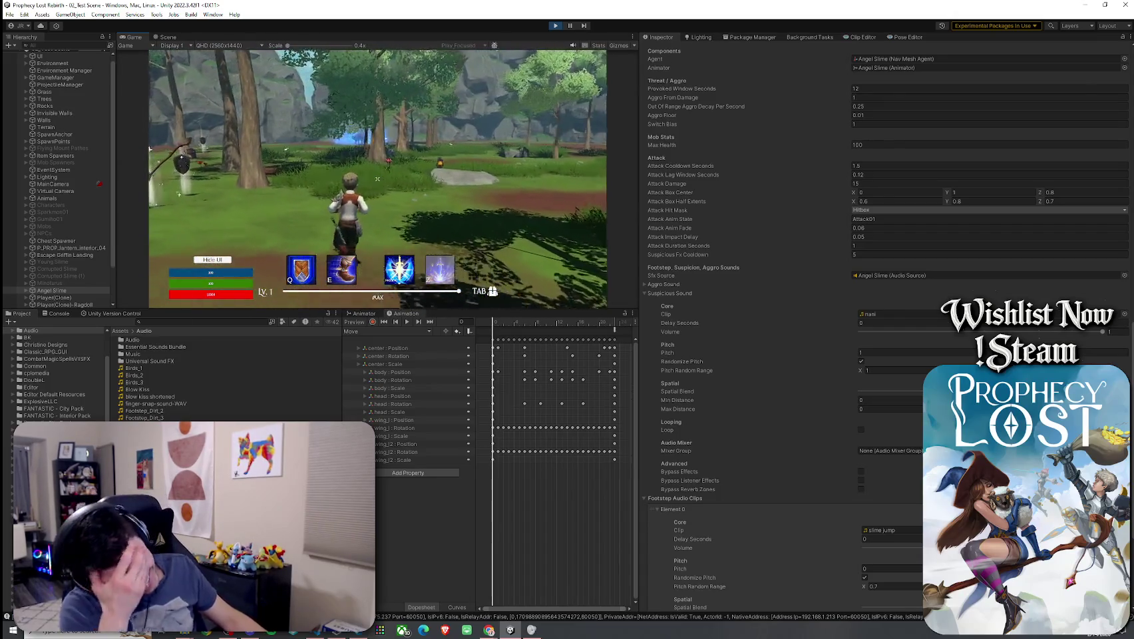
pyautogui.press('super')
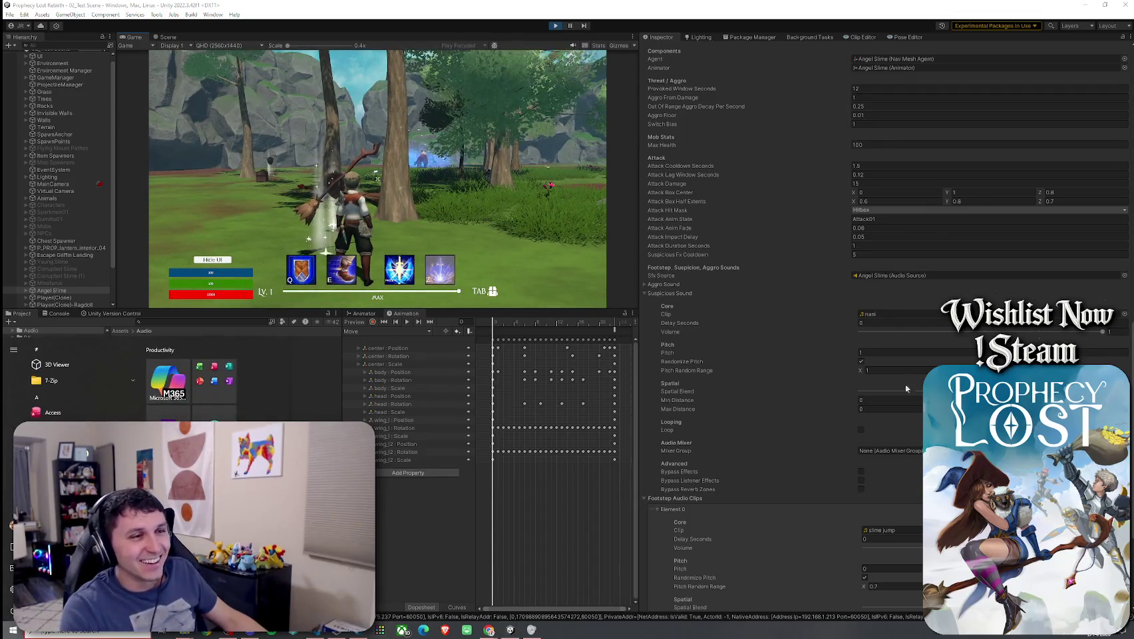
# - Select the suspicious sound pitch field, run on toward the forest creature, then stop play mode
pyautogui.click(872, 350)
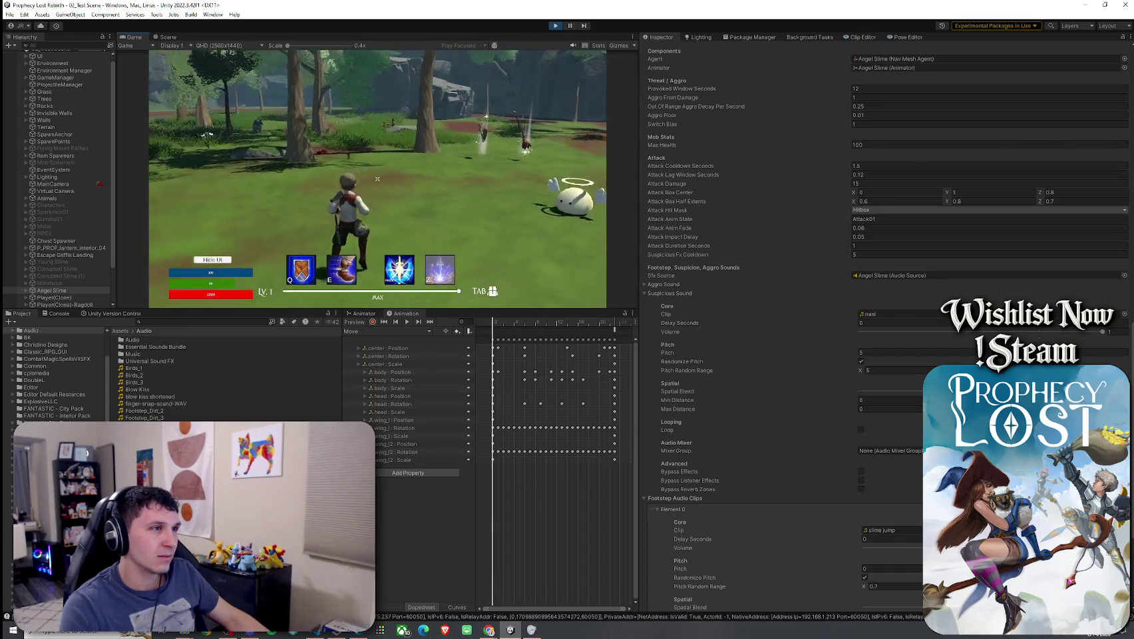
pyautogui.press('w')
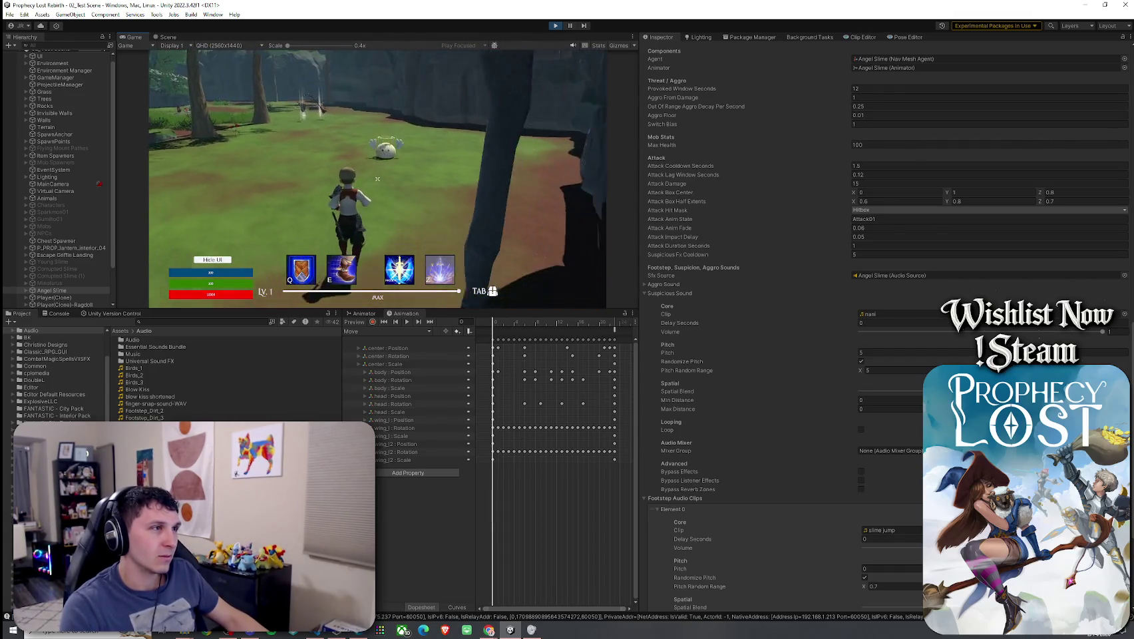
pyautogui.press('a')
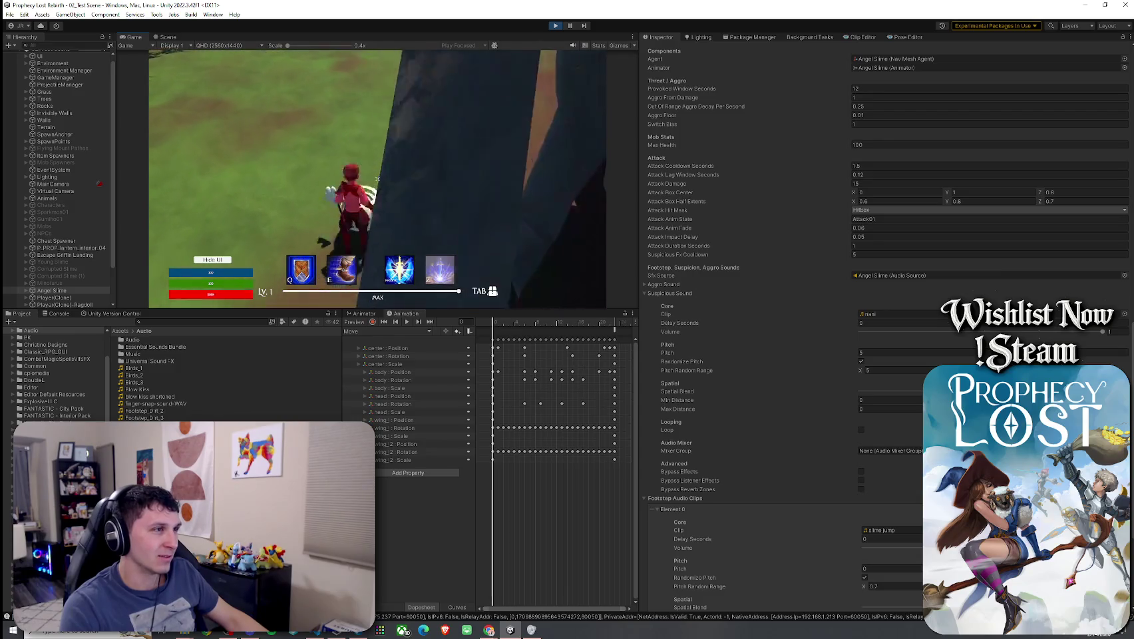
pyautogui.press('w')
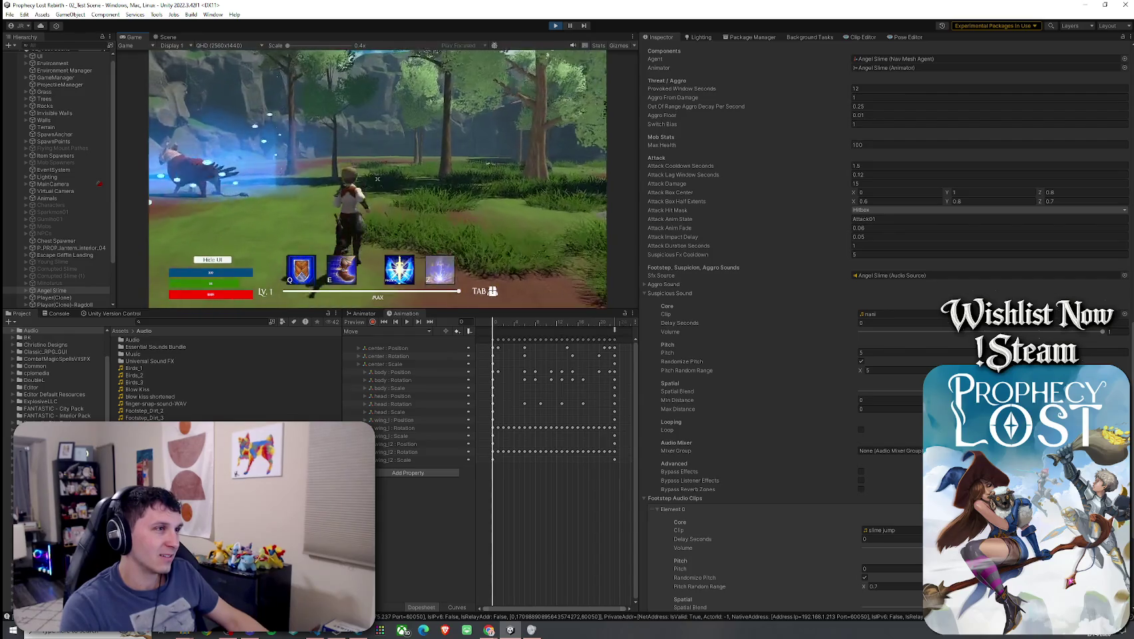
pyautogui.press('super')
pyautogui.click(555, 26)
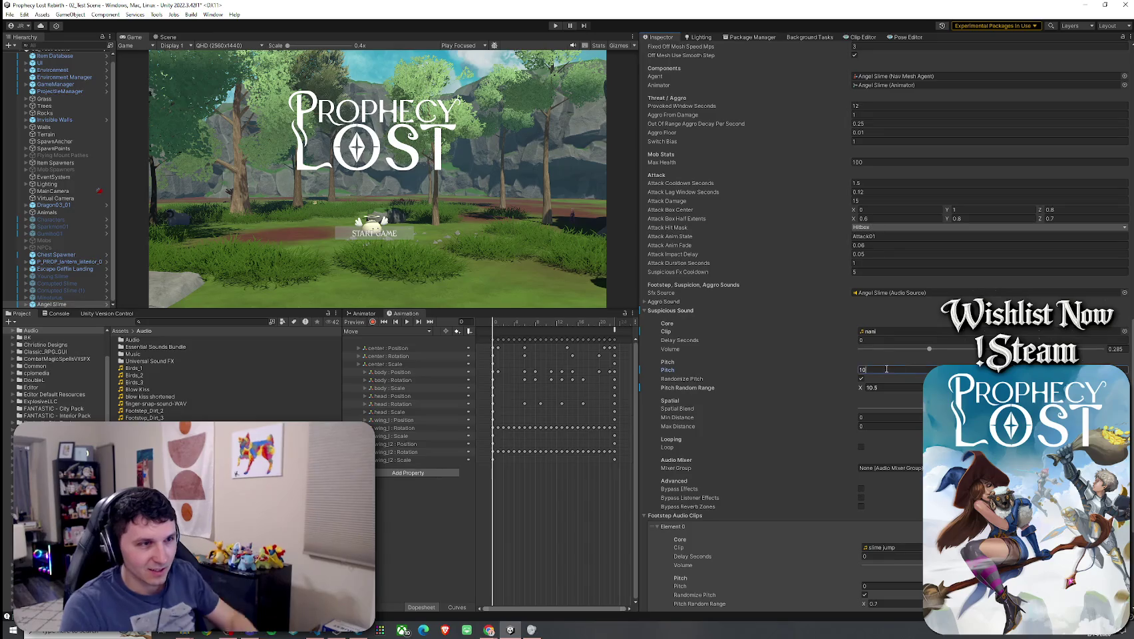
# - Set the suspicious sound pitch to 5, maximize the Game view, and start play mode
pyautogui.write('5')
pyautogui.click(900, 388)
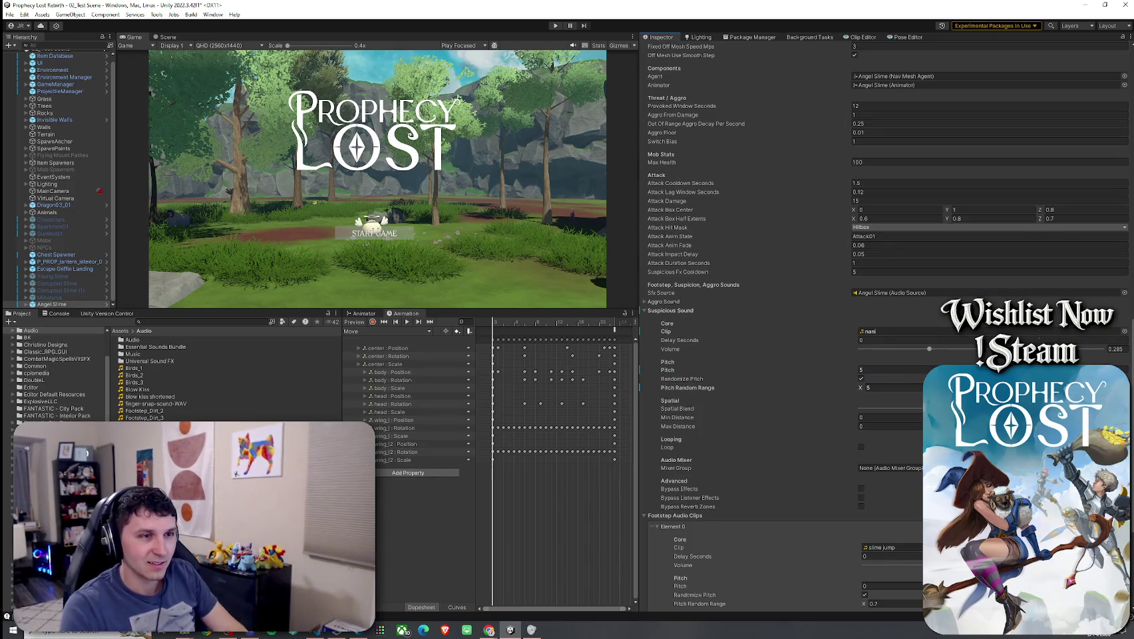
pyautogui.click(9, 14)
pyautogui.click(125, 39)
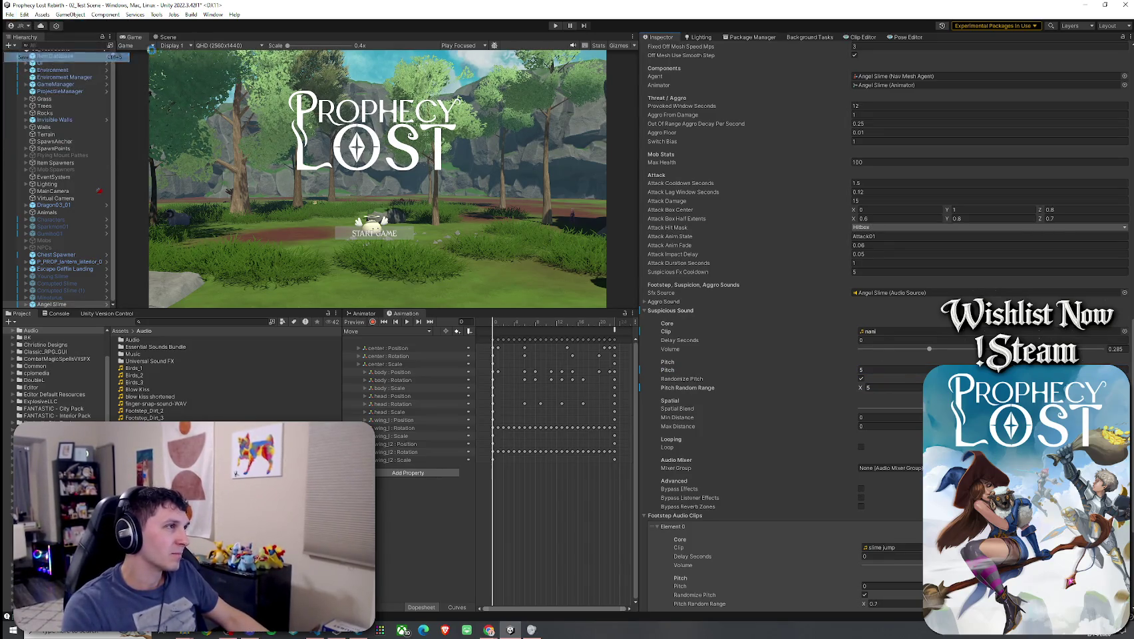
pyautogui.doubleClick(125, 39)
pyautogui.click(555, 26)
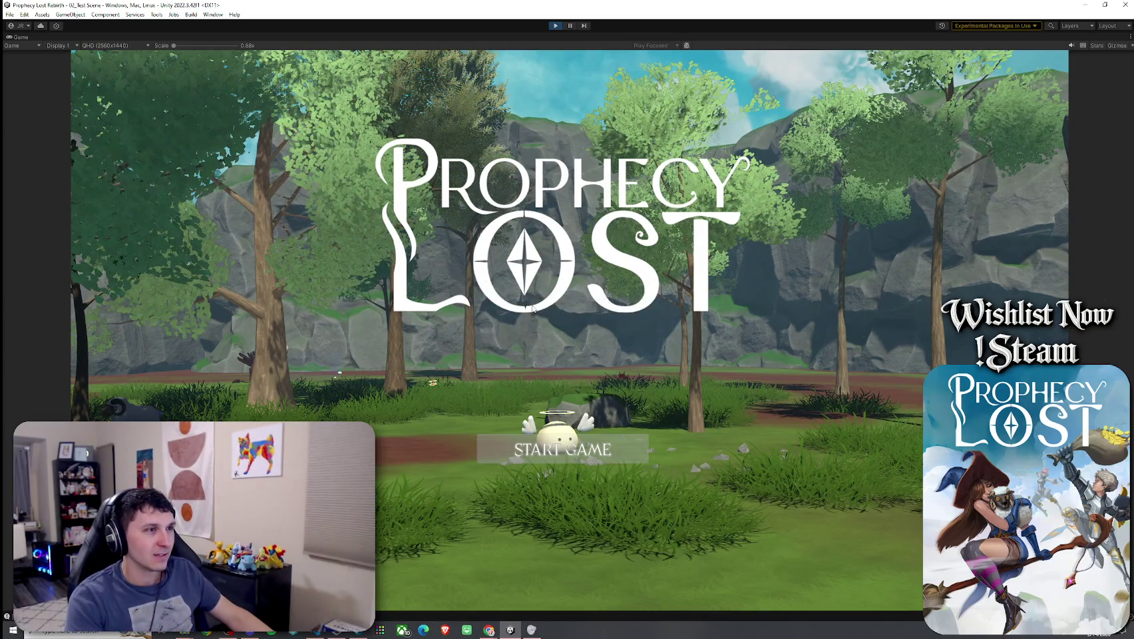
# - Start the game, equip the shield, run through the forest to the slime, then restore the editor layout
pyautogui.click(577, 447)
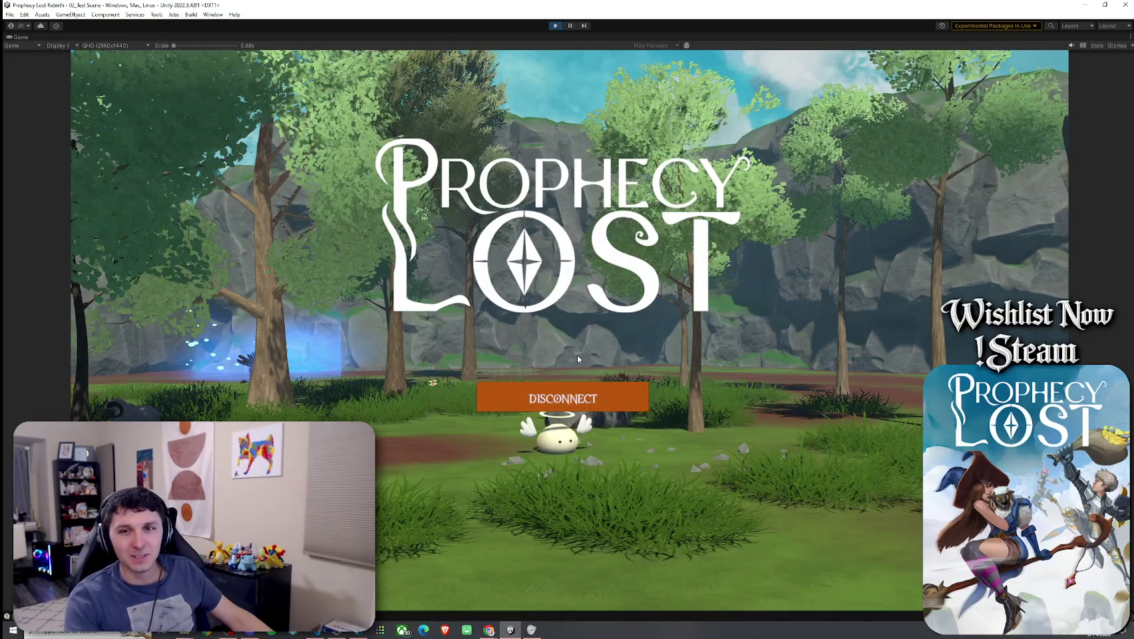
pyautogui.press('w')
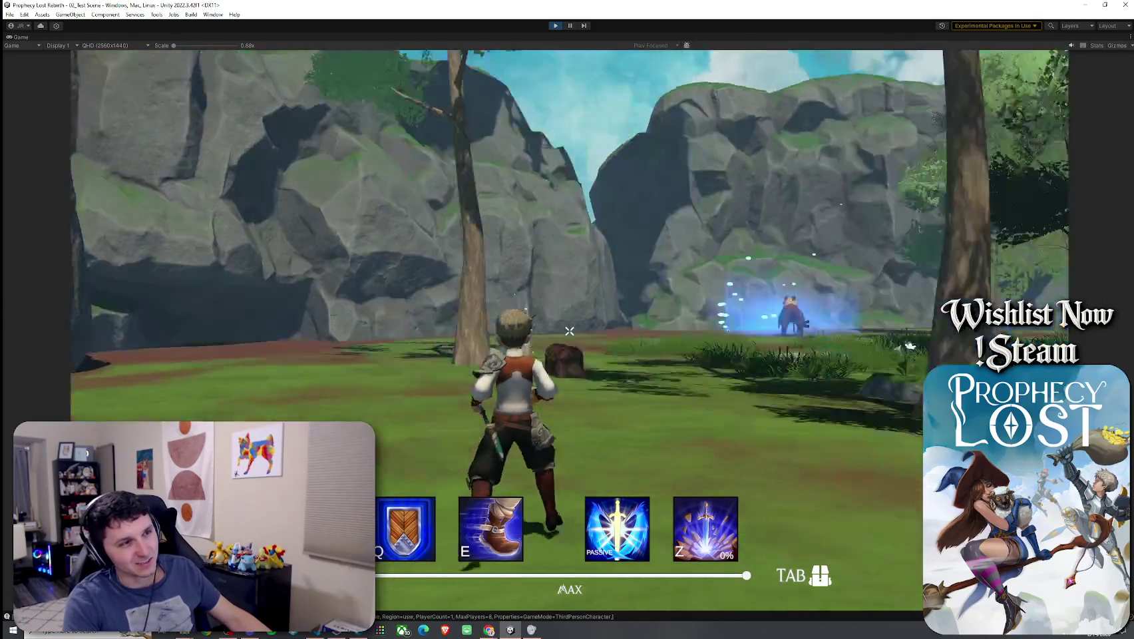
pyautogui.press('space')
pyautogui.press('Tab')
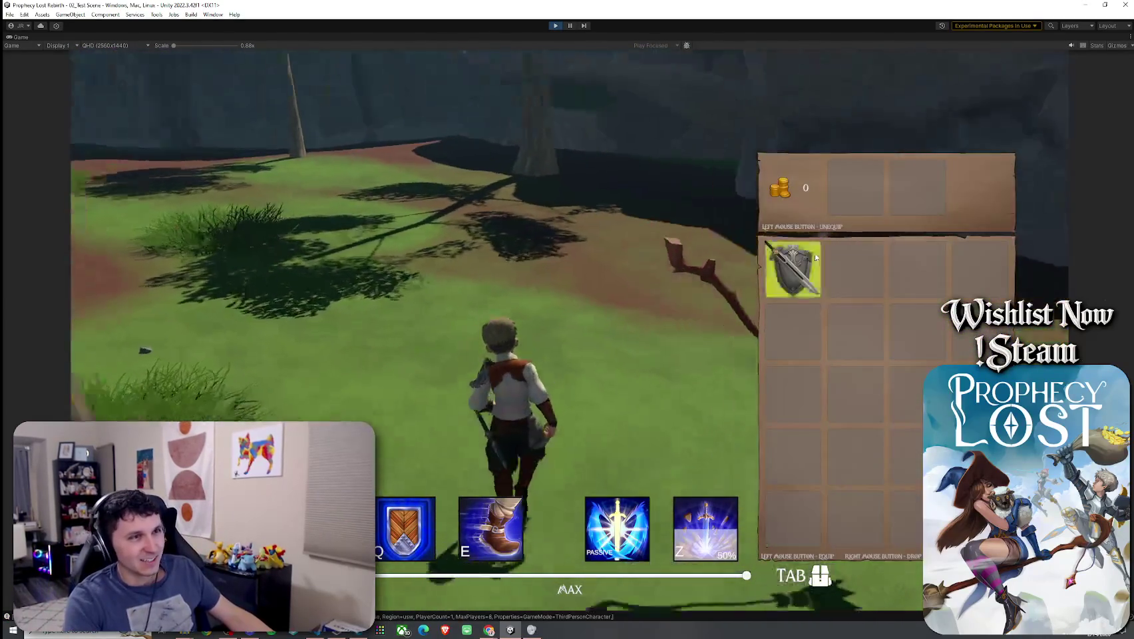
pyautogui.press('Tab')
pyautogui.press('w')
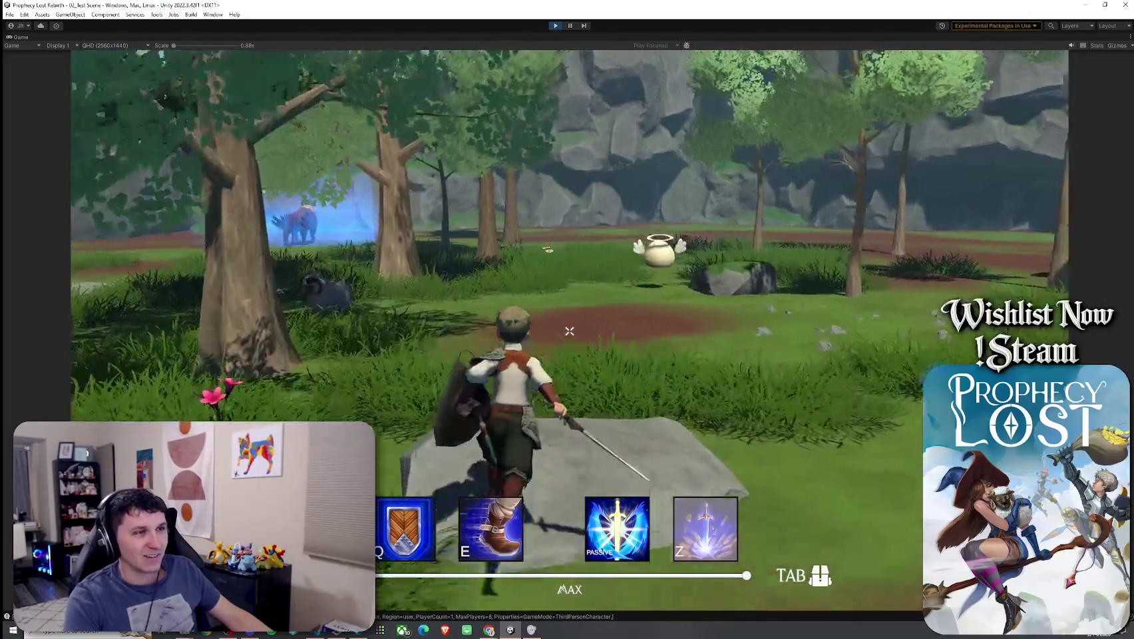
pyautogui.press('w')
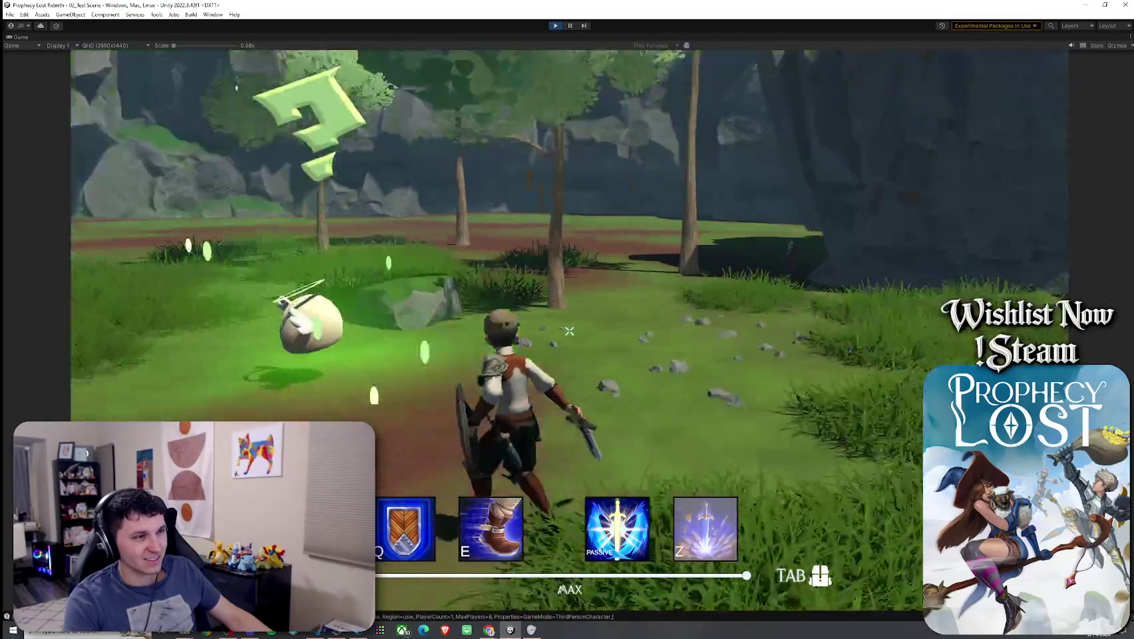
pyautogui.press('w')
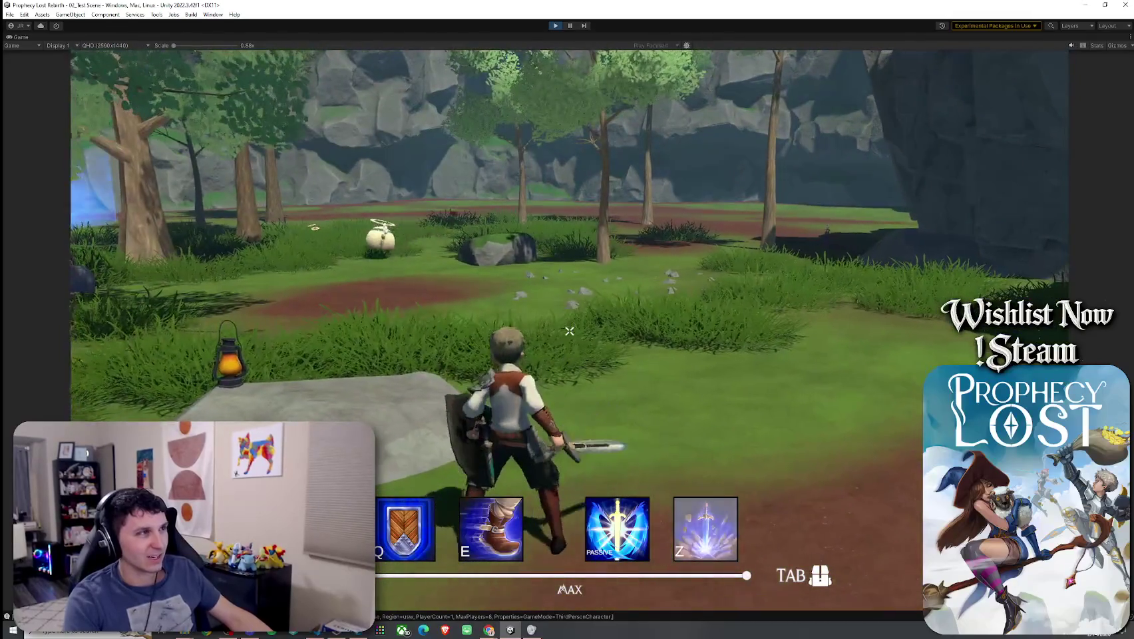
pyautogui.press('super')
pyautogui.click(152, 70)
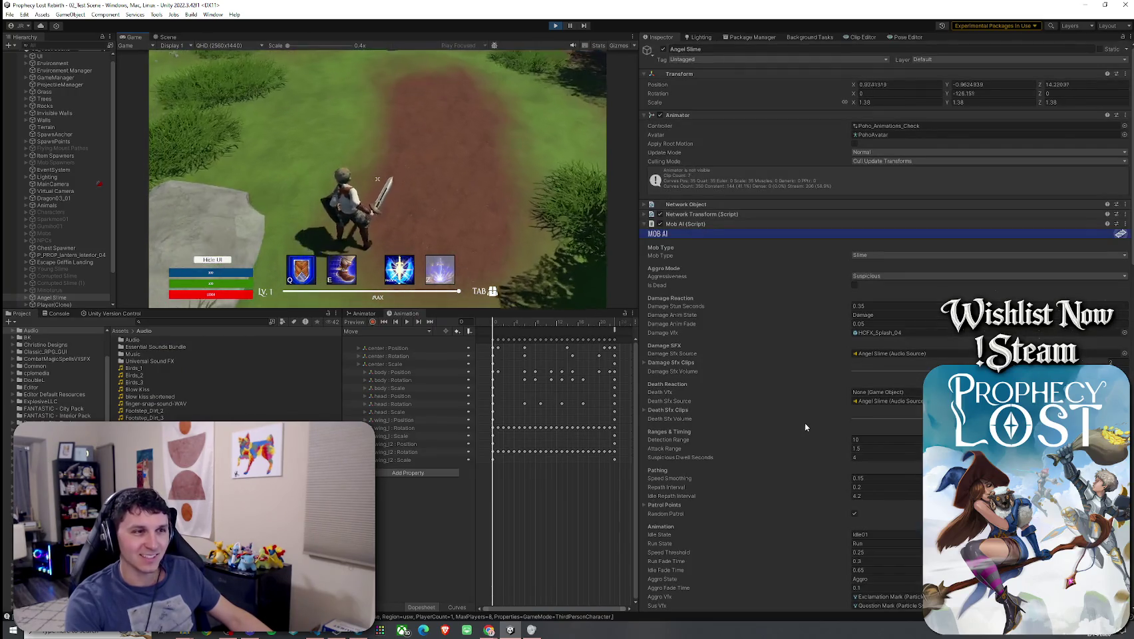
# - Scroll down to Suspicious Sound in the Mob AI Inspector and drag its volume to 1
pyautogui.scroll(-3, 804, 426)
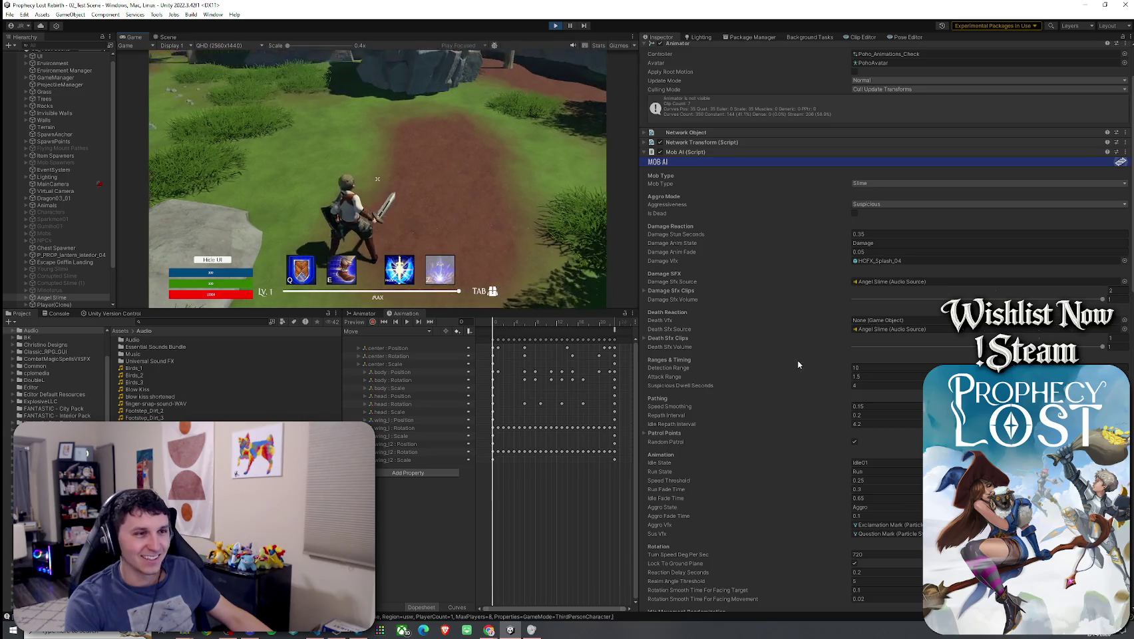
pyautogui.scroll(-6, 795, 421)
pyautogui.scroll(-20, 794, 420)
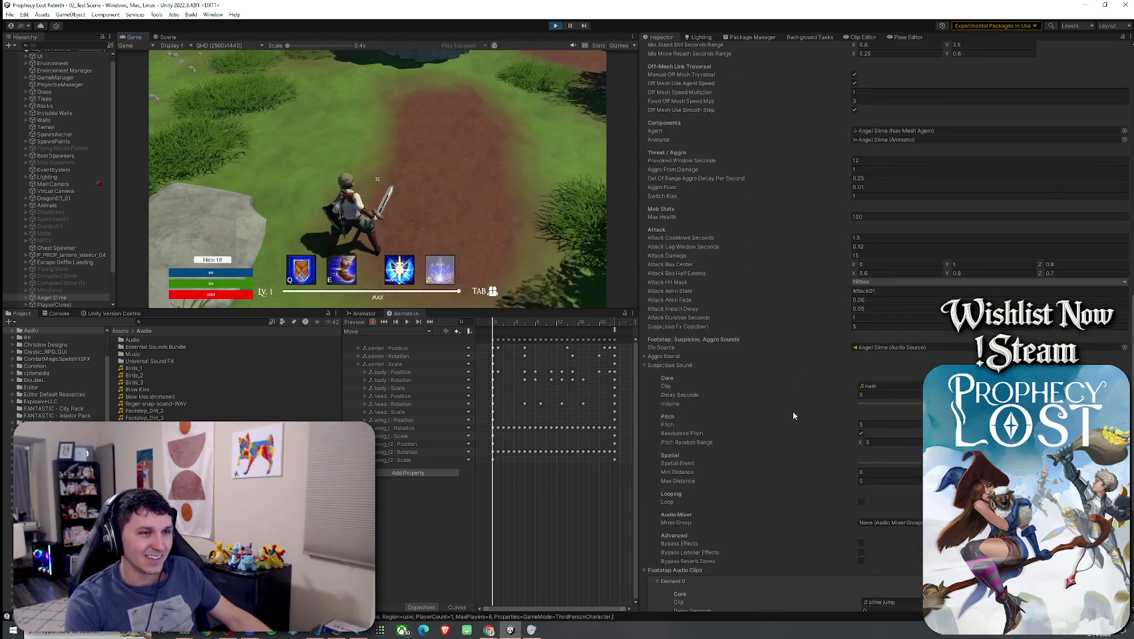
pyautogui.moveTo(956, 286); pyautogui.dragTo(1124, 285)
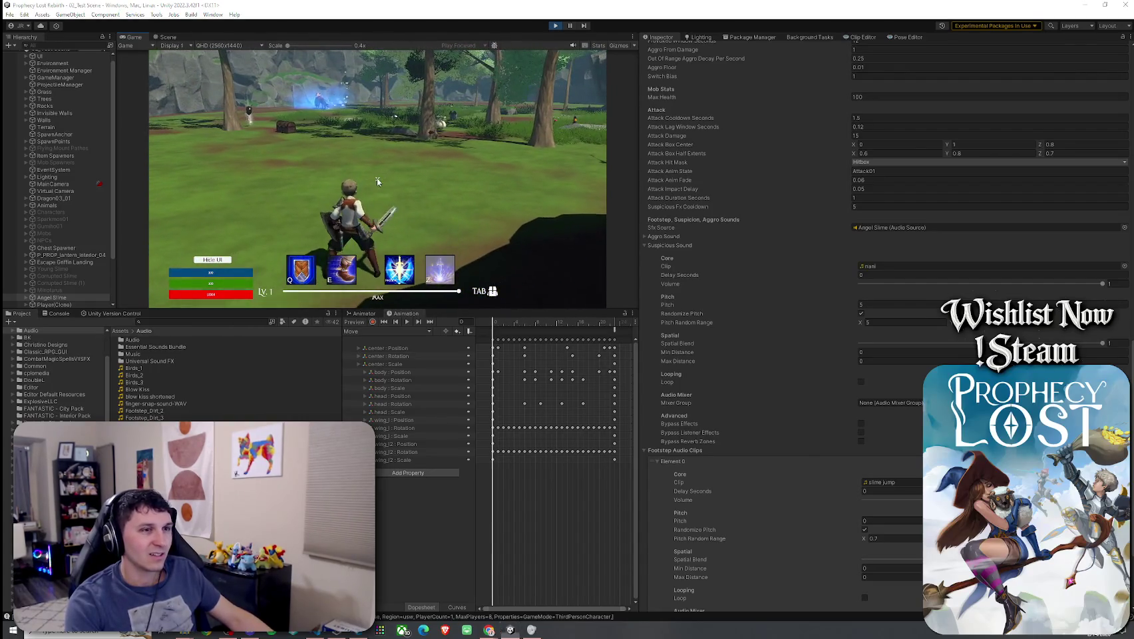
# - Set the suspicious sound pitch and pitch random range to 2.5, then run toward the slimes to test
pyautogui.click(878, 304)
pyautogui.write('2')
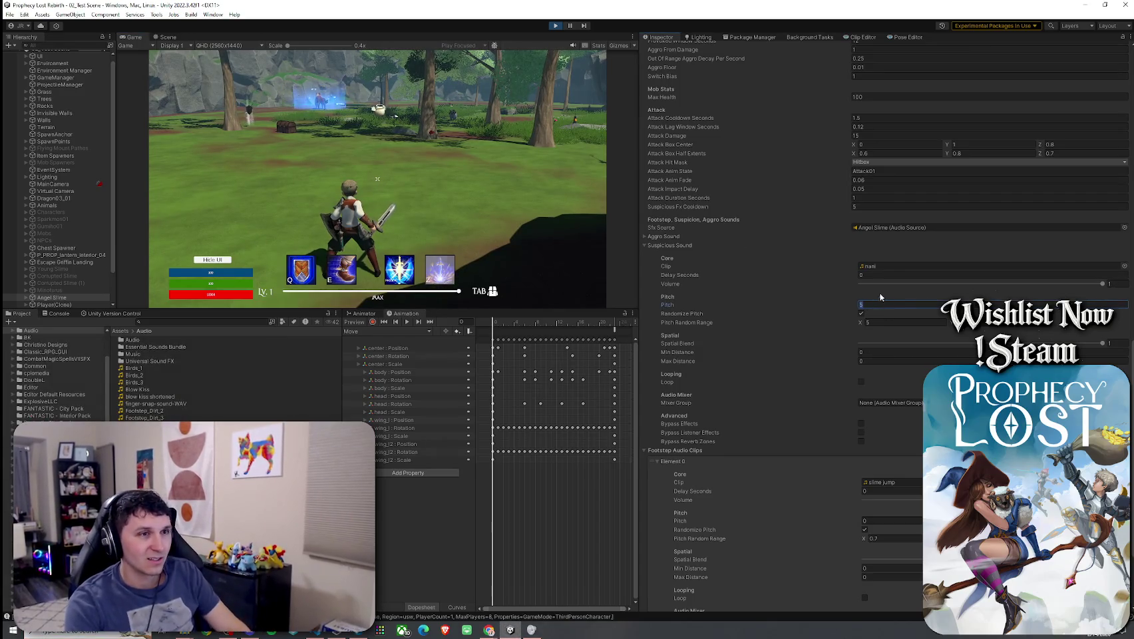
pyautogui.write('.5')
pyautogui.press('Tab')
pyautogui.write('2.5')
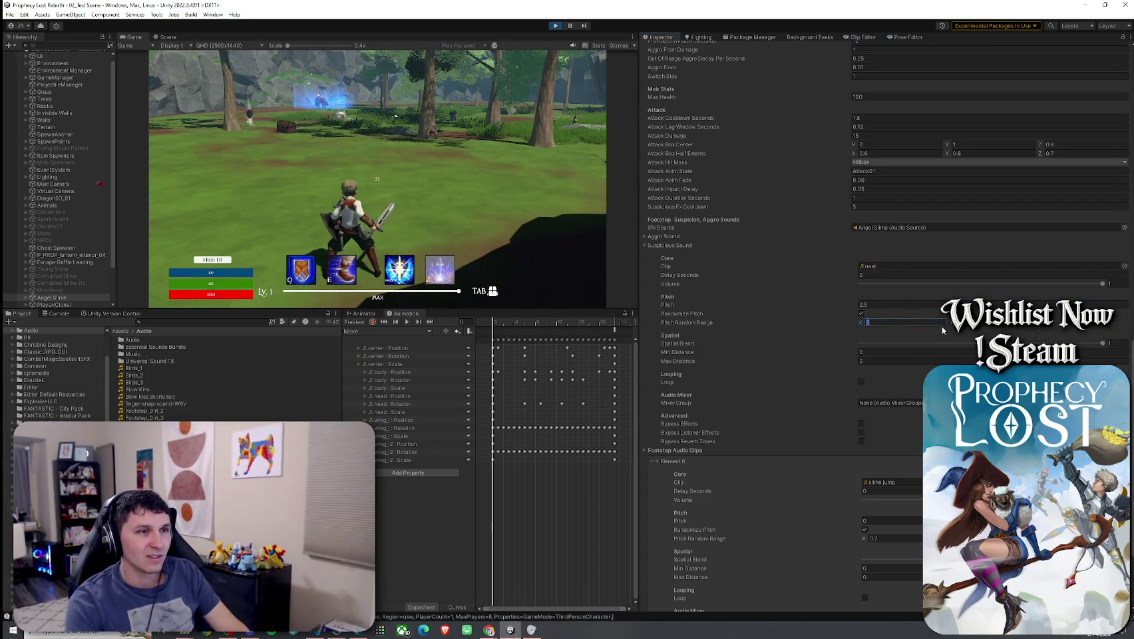
pyautogui.press('Return')
pyautogui.press('w')
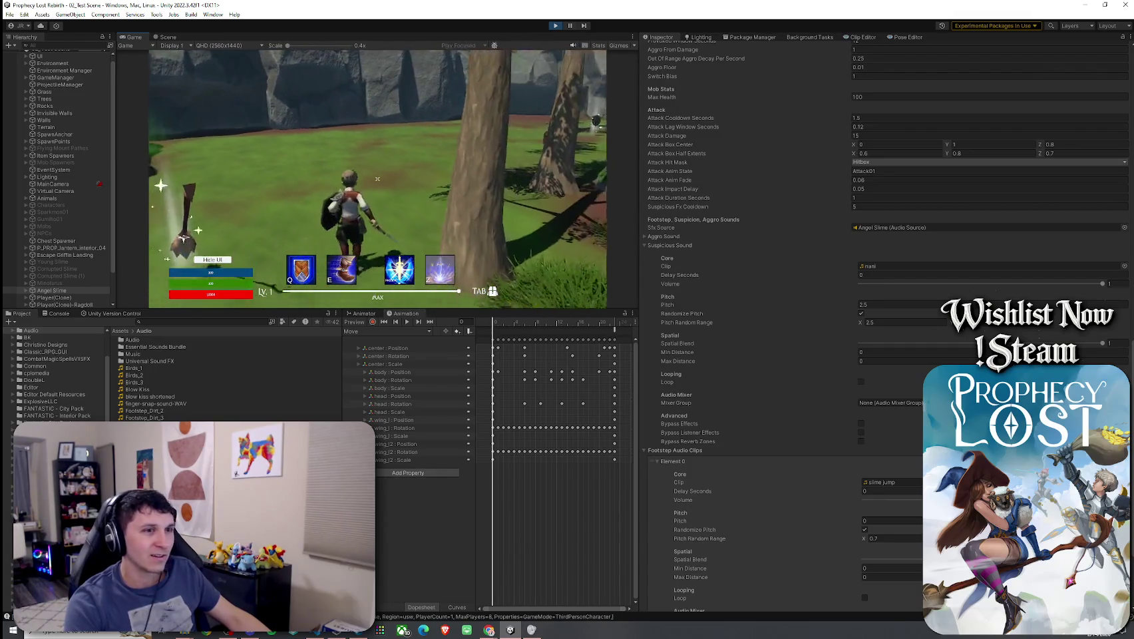
pyautogui.press('super')
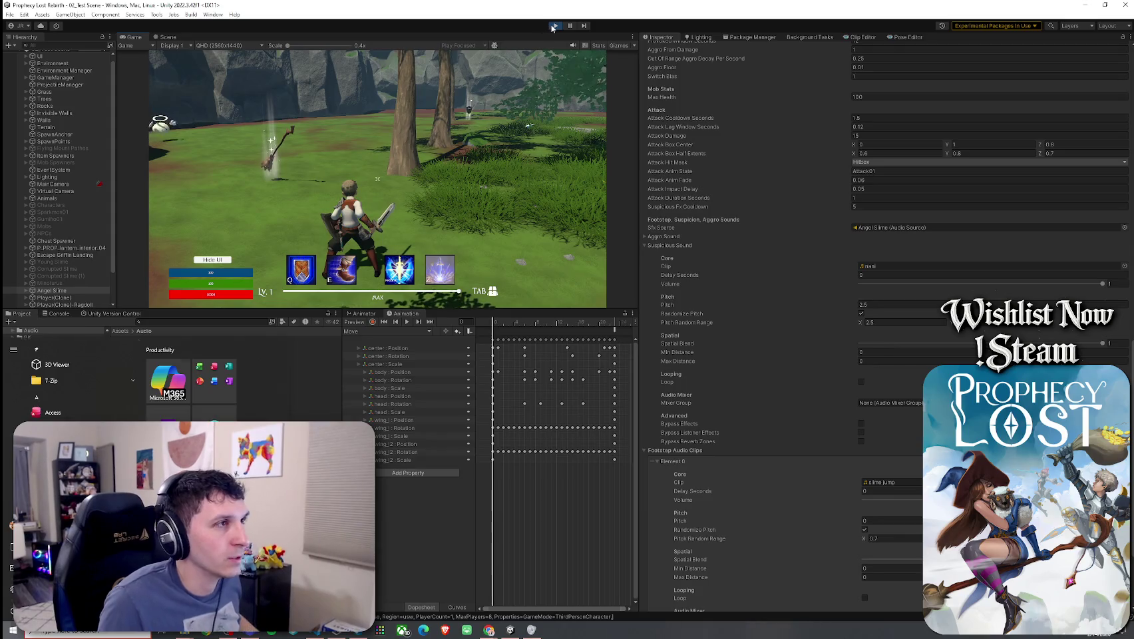
pyautogui.click(799, 305)
pyautogui.hotkey('ctrl', 'p')
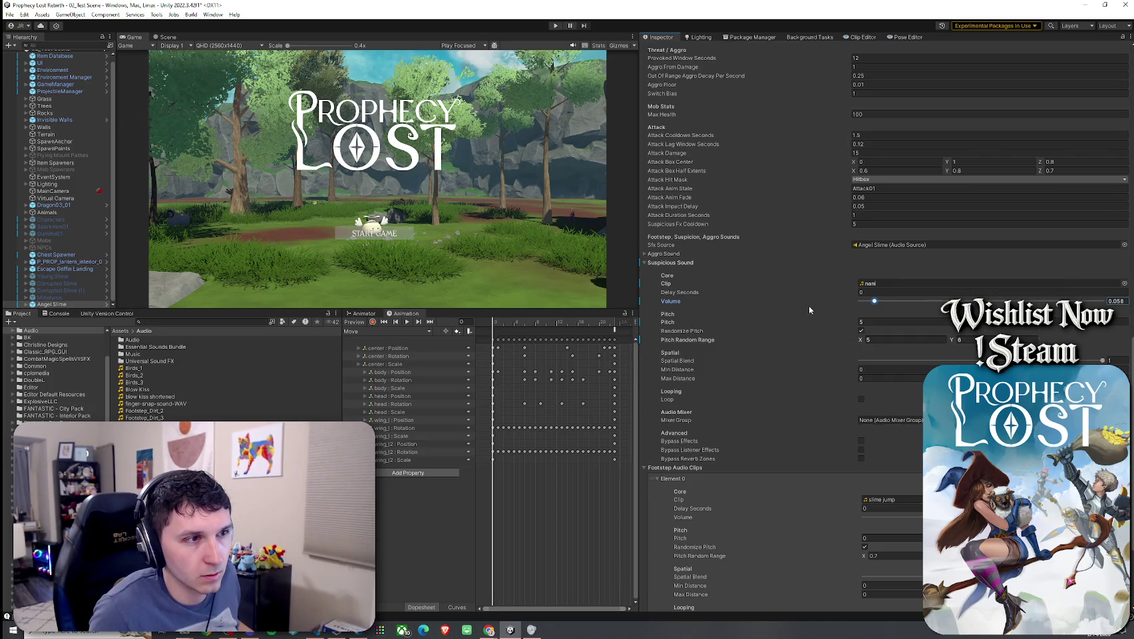
pyautogui.moveTo(873, 301); pyautogui.dragTo(928, 300)
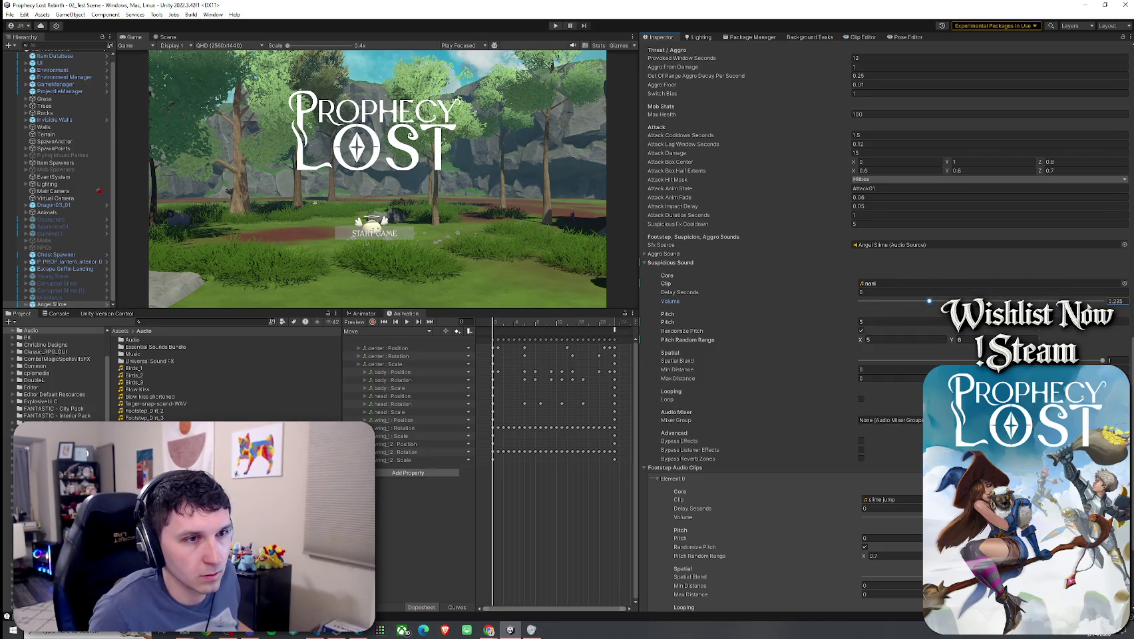
pyautogui.moveTo(929, 300); pyautogui.dragTo(1119, 301)
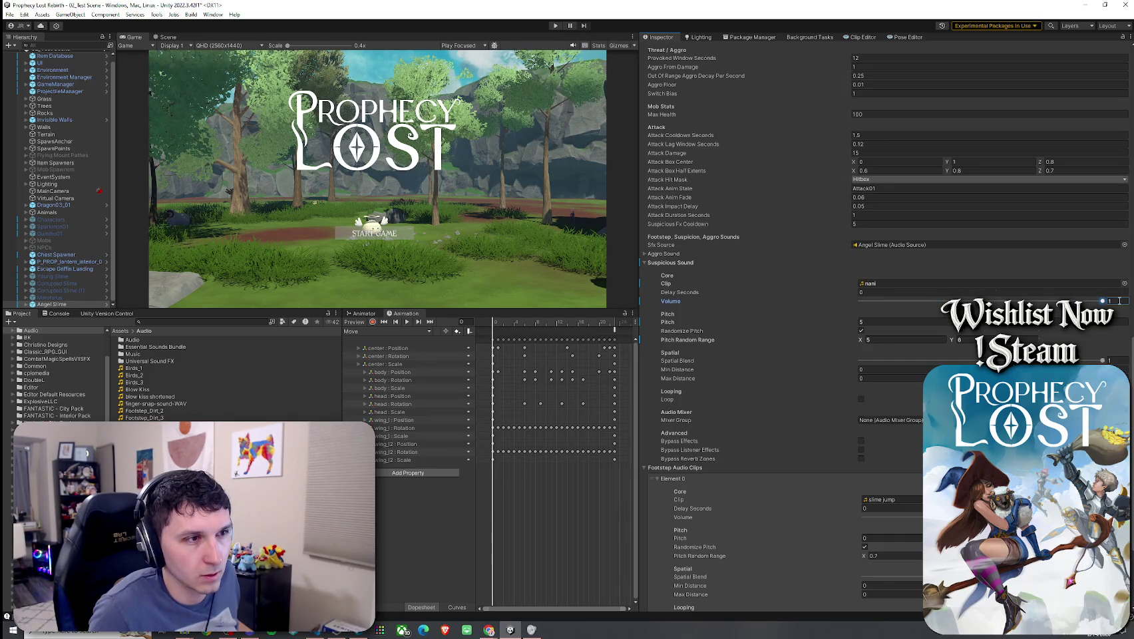
pyautogui.press('Tab')
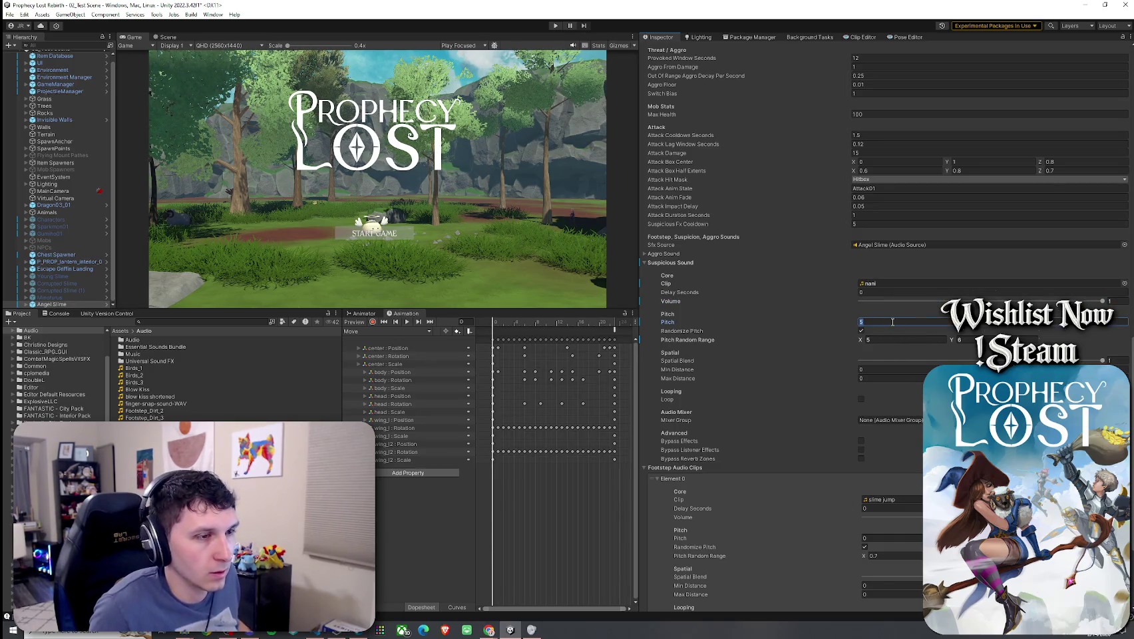
pyautogui.write('2.5')
pyautogui.click(892, 339)
pyautogui.write('2.5')
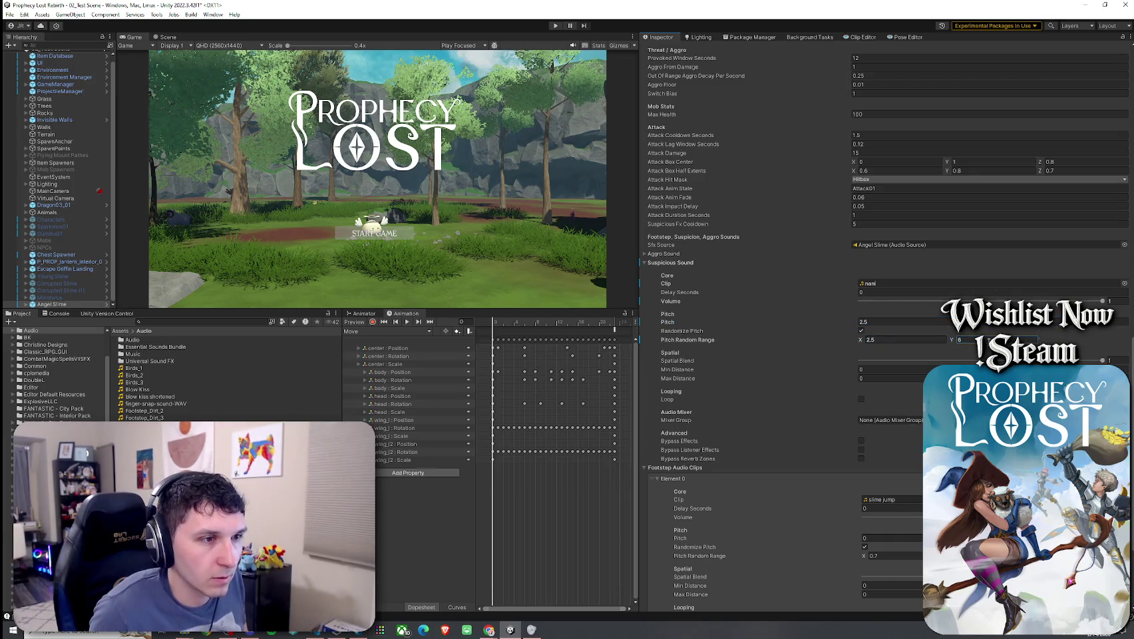
pyautogui.press('Tab')
pyautogui.write('3')
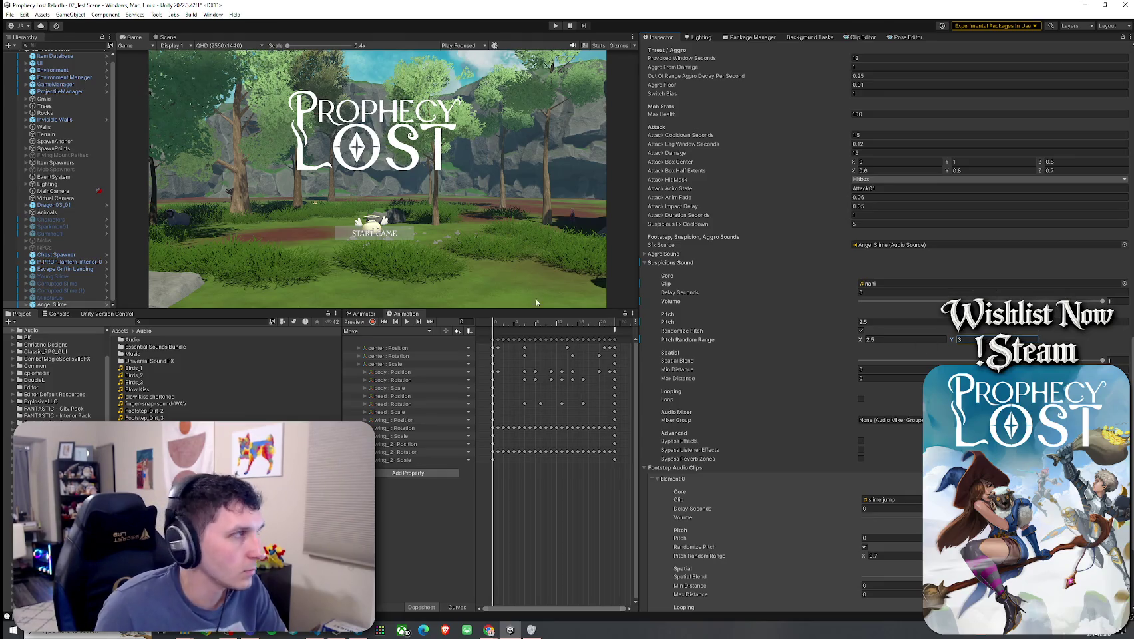
pyautogui.click(9, 14)
pyautogui.click(27, 64)
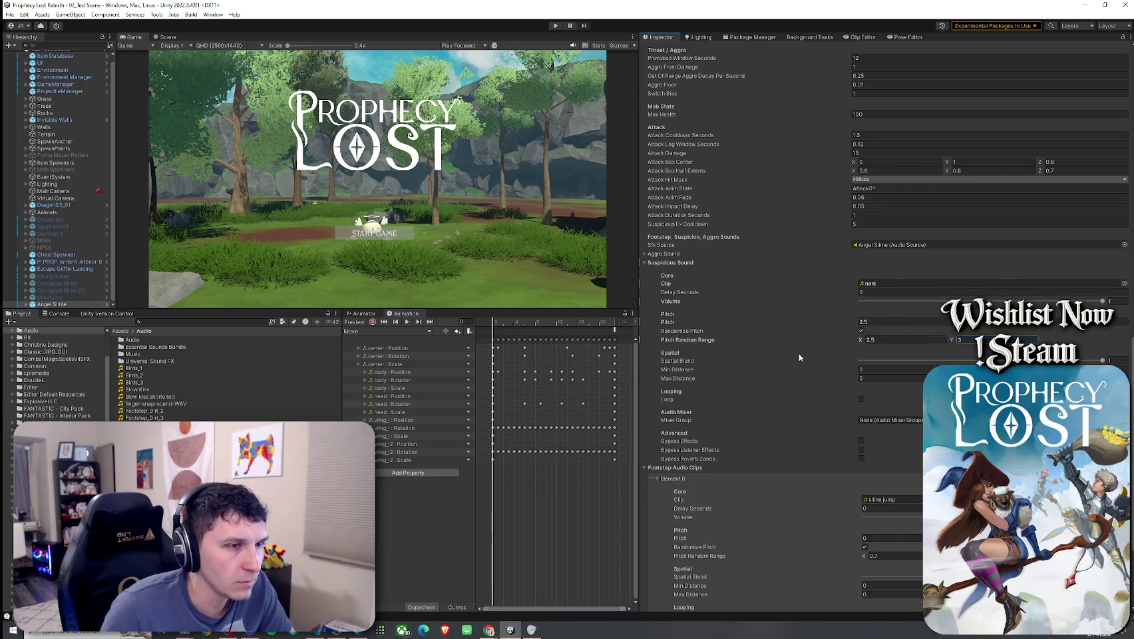
pyautogui.click(669, 263)
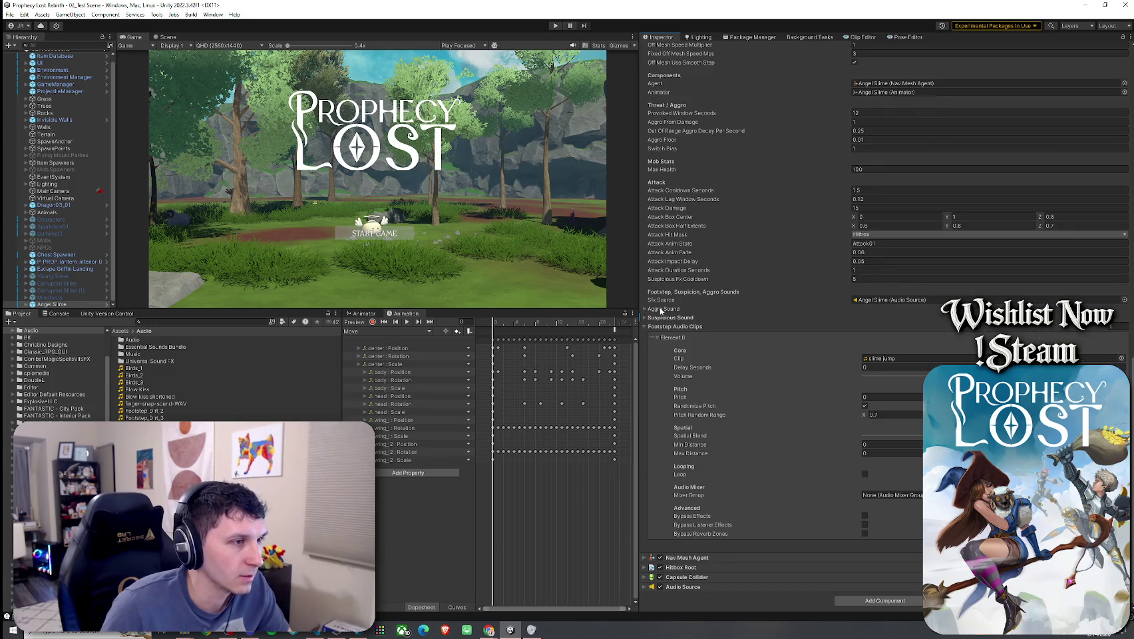
pyautogui.click(663, 309)
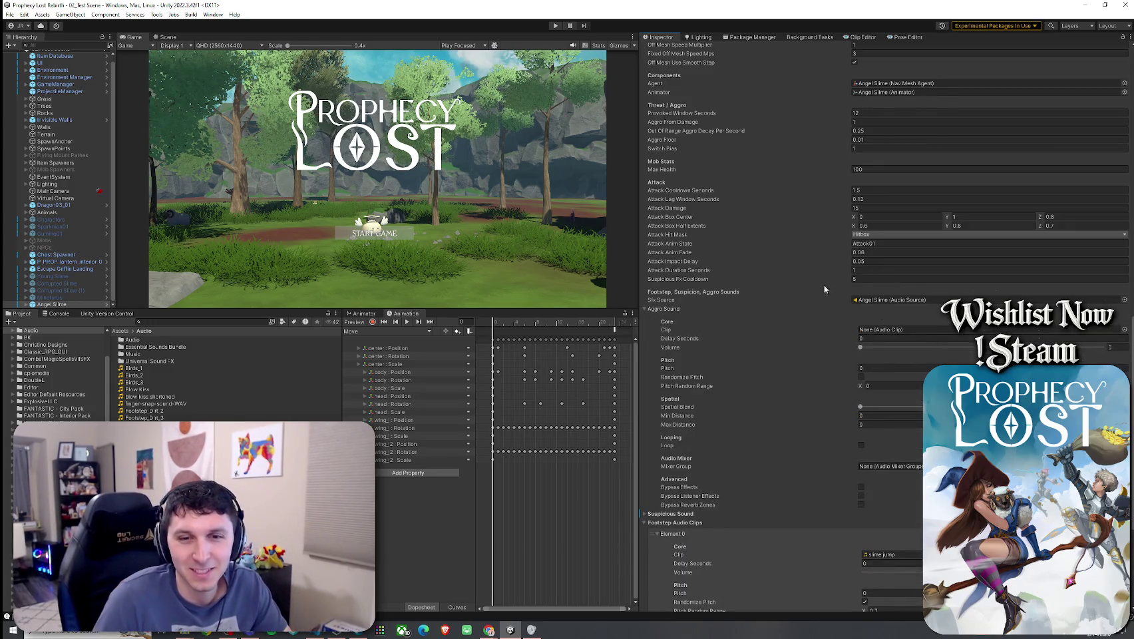
pyautogui.click(9, 14)
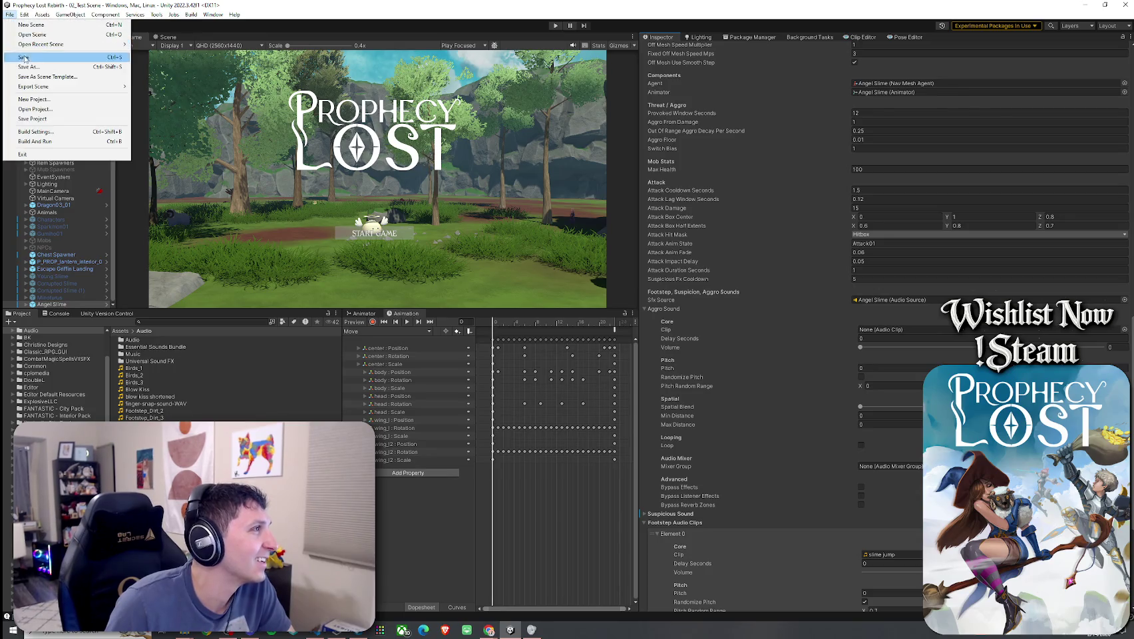
pyautogui.press('Escape')
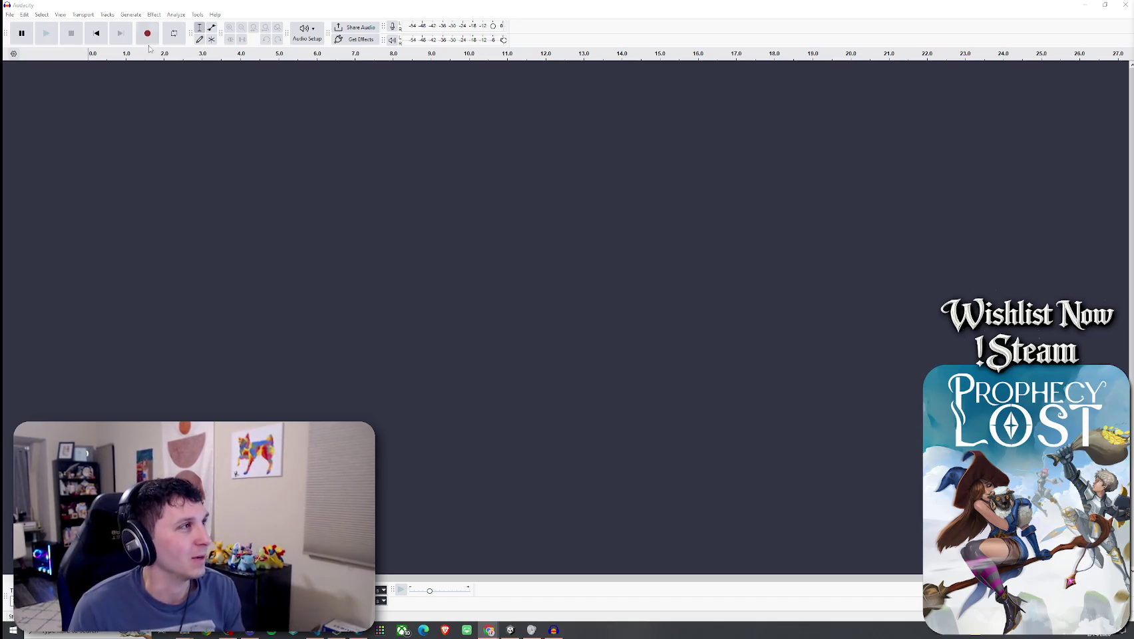
# - Record the aggro voice line and delete the silence at its start
pyautogui.click(147, 36)
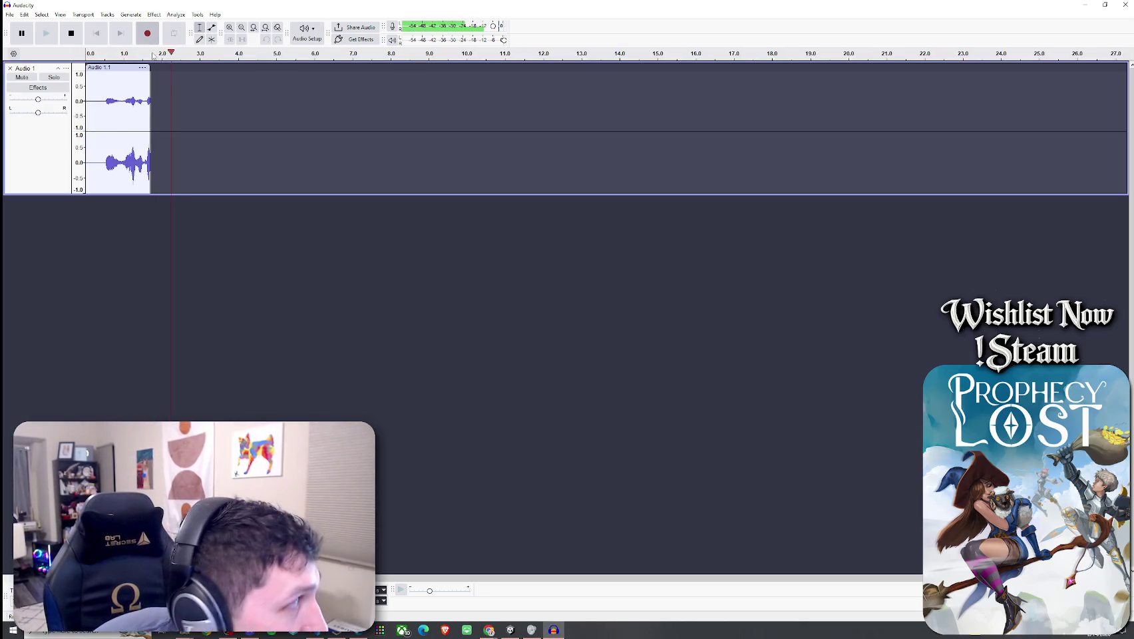
pyautogui.click(71, 34)
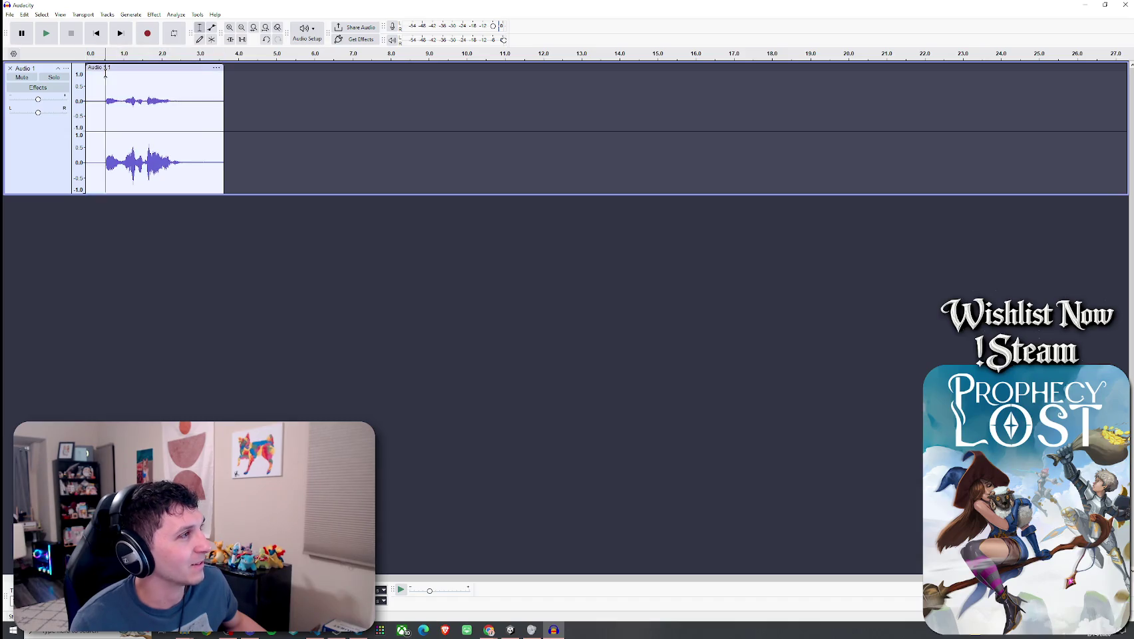
pyautogui.moveTo(105, 74); pyautogui.dragTo(78, 76)
pyautogui.press('Delete')
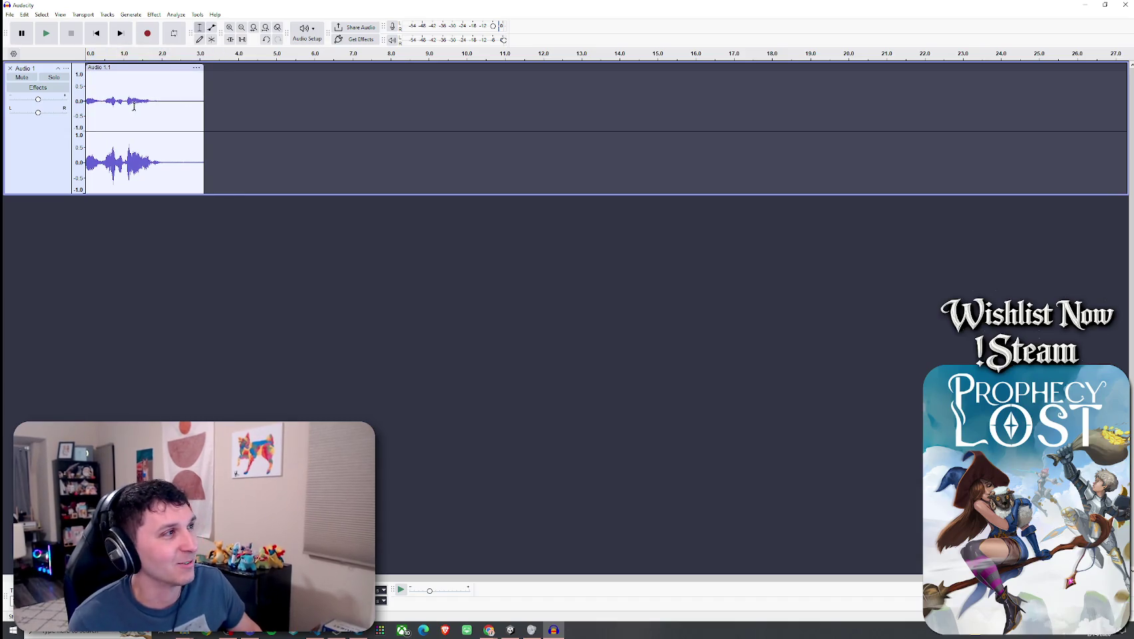
# - Delete the clip tail after 2.0 s and choose Export Audio from the File menu
pyautogui.click(158, 98)
pyautogui.moveTo(159, 98)
pyautogui.mouseDown()
pyautogui.moveTo(234, 101)
pyautogui.moveTo(201, 104)
pyautogui.mouseUp()
pyautogui.press('Delete')
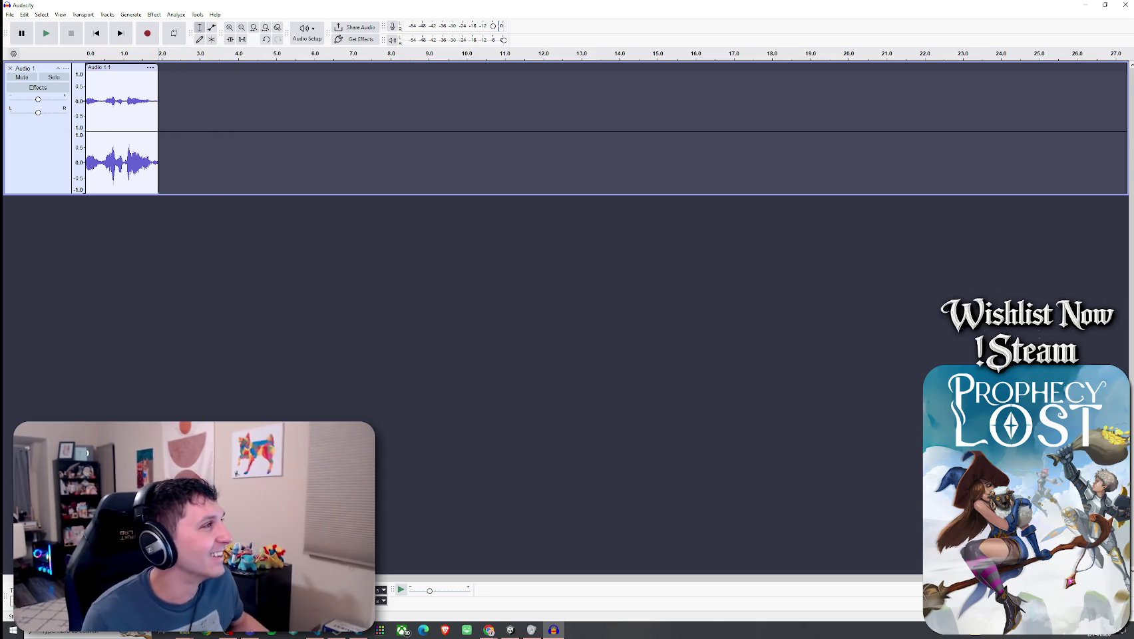
pyautogui.click(10, 14)
pyautogui.click(35, 98)
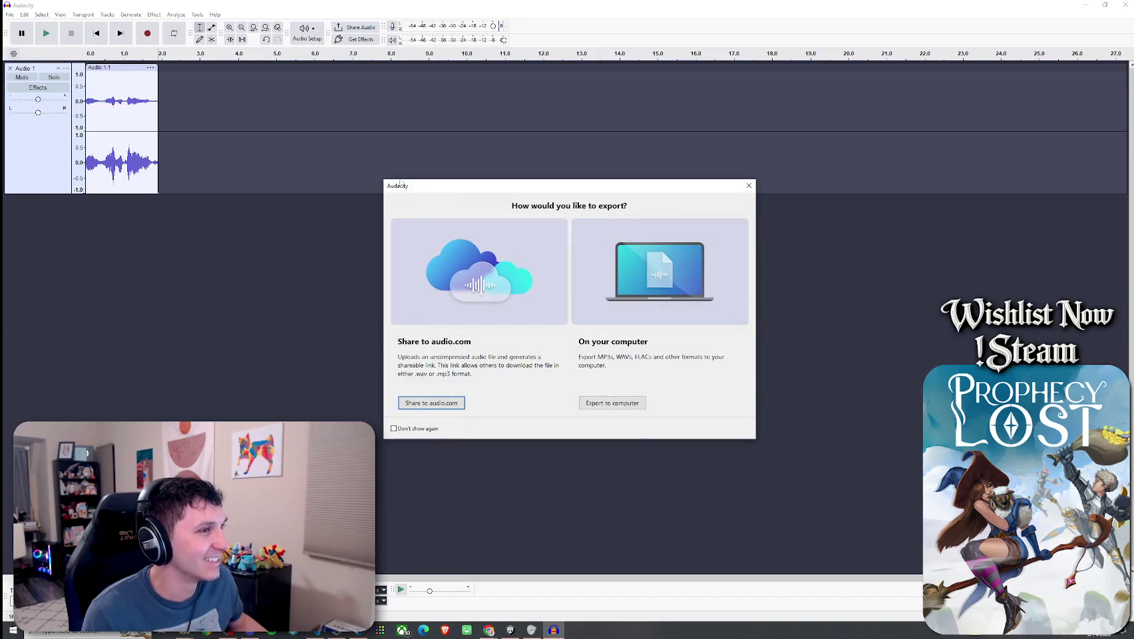
# - Export to computer with the file name 'angry japanese expression', then switch to Unity
pyautogui.click(633, 403)
pyautogui.click(520, 238)
pyautogui.doubleClick(520, 237)
pyautogui.press('Right')
pyautogui.press('BackSpace')
pyautogui.press('BackSpace')
pyautogui.press('BackSpace')
pyautogui.press('BackSpace')
pyautogui.press('BackSpace')
pyautogui.press('BackSpace')
pyautogui.write('angry japanese expression')
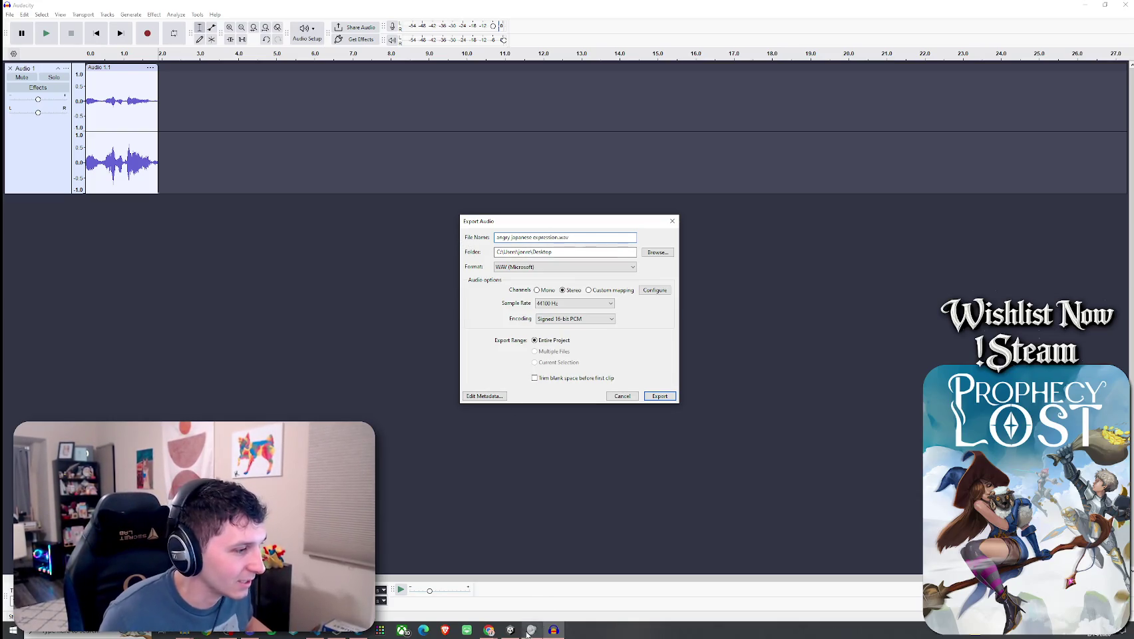
pyautogui.click(510, 630)
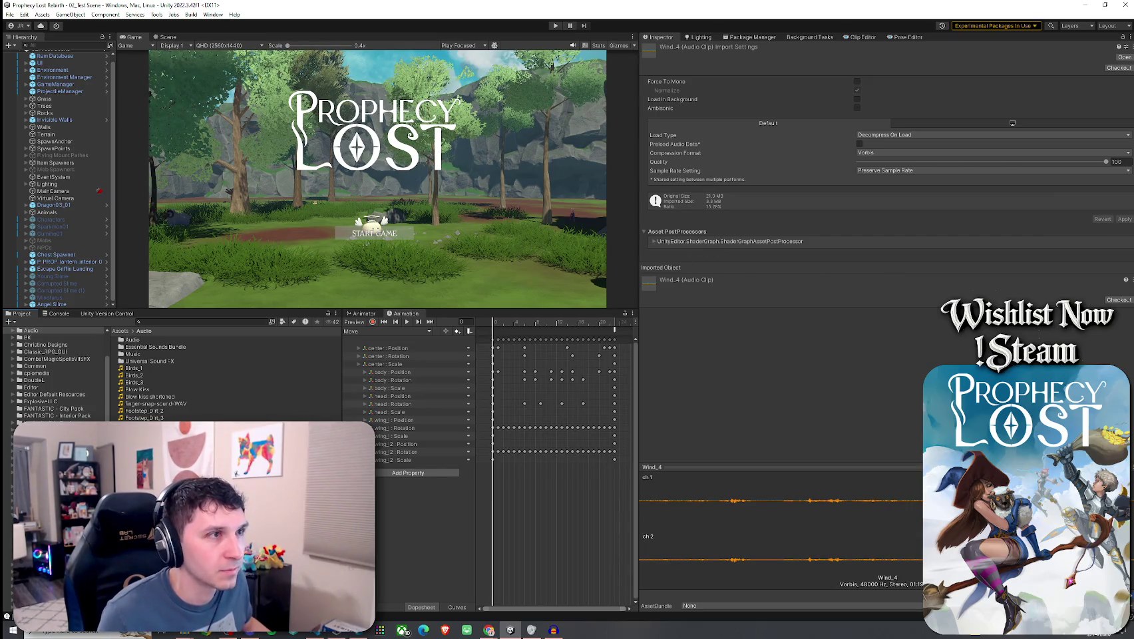
# - Open and dismiss the Audio folder's context menu, then return to Audacity's export settings
pyautogui.rightClick(144, 265)
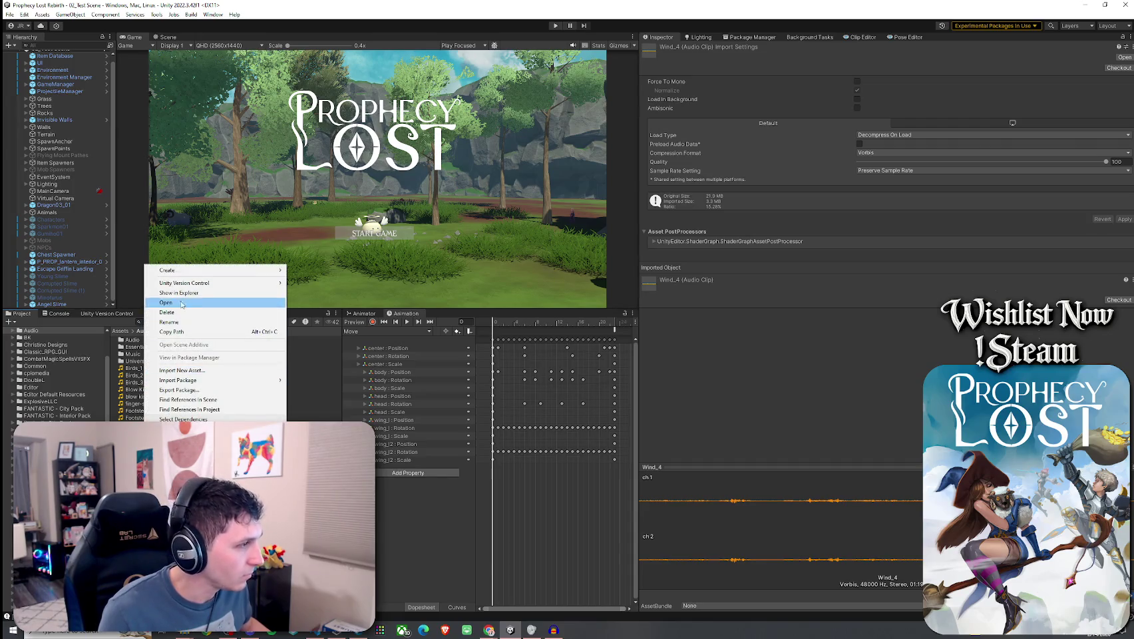
pyautogui.click(266, 299)
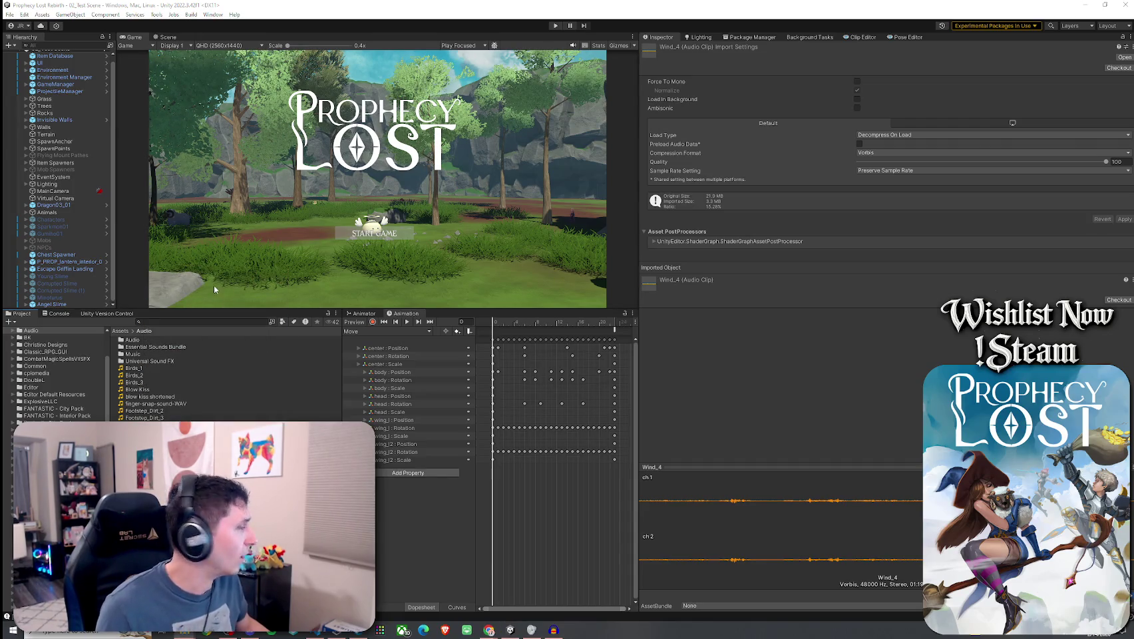
pyautogui.click(553, 630)
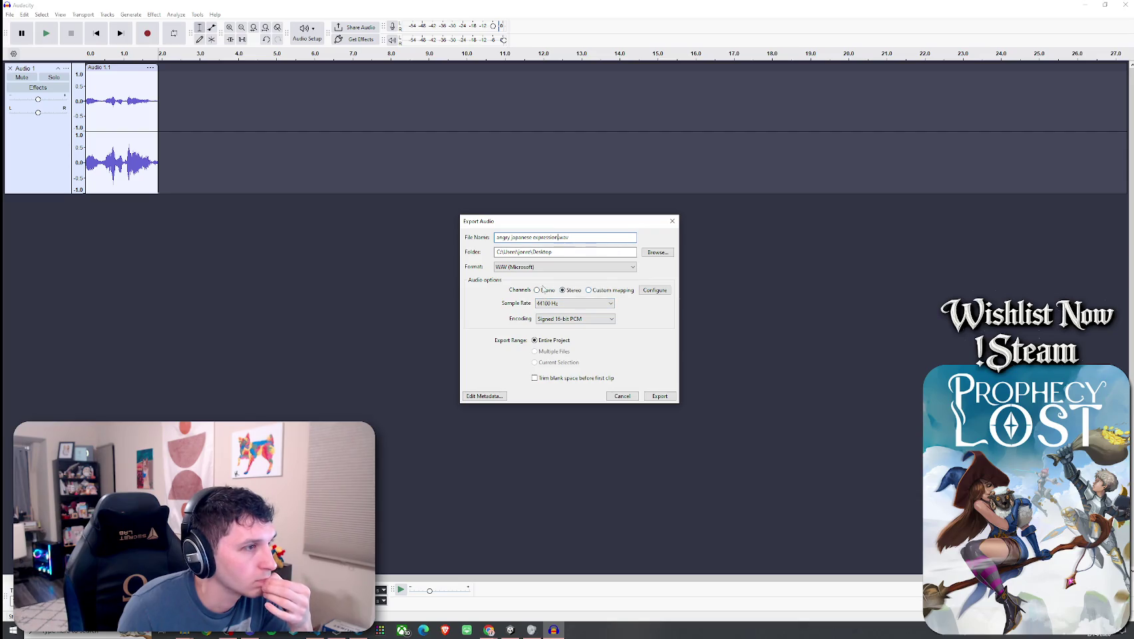
# - Export the clip as angry japanese expression.wav and play it back from the start
pyautogui.click(658, 396)
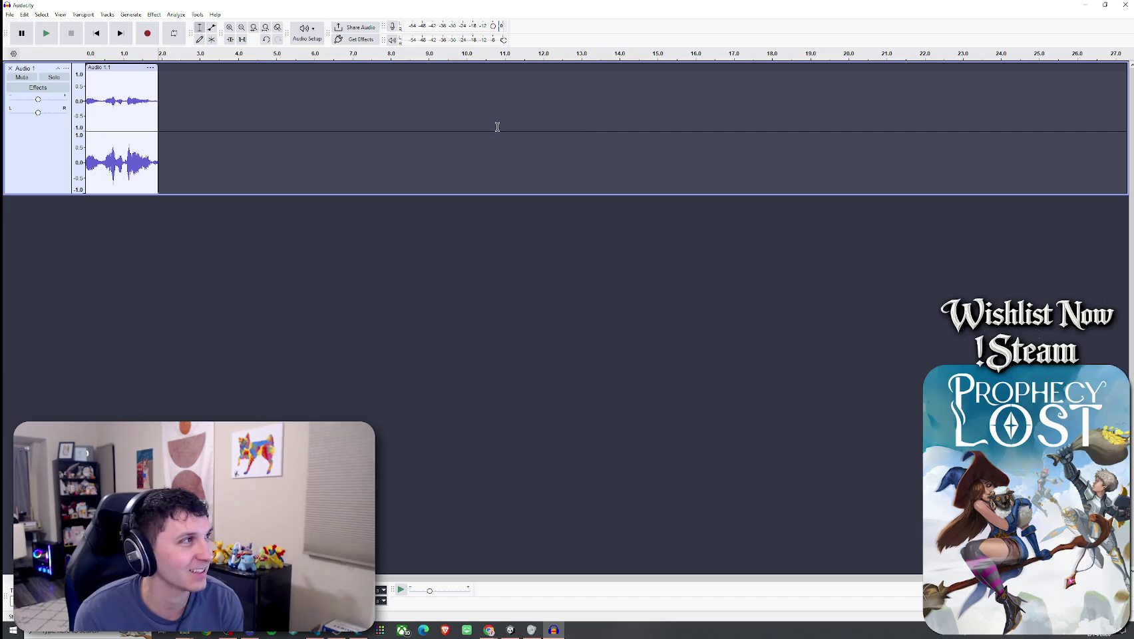
pyautogui.click(51, 41)
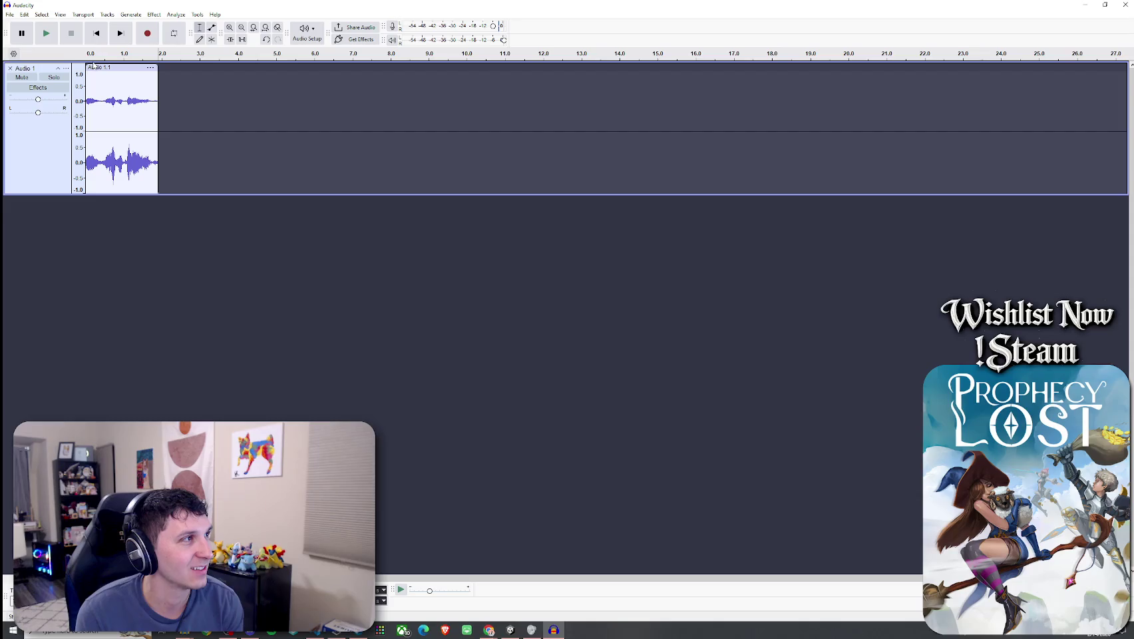
pyautogui.click(87, 61)
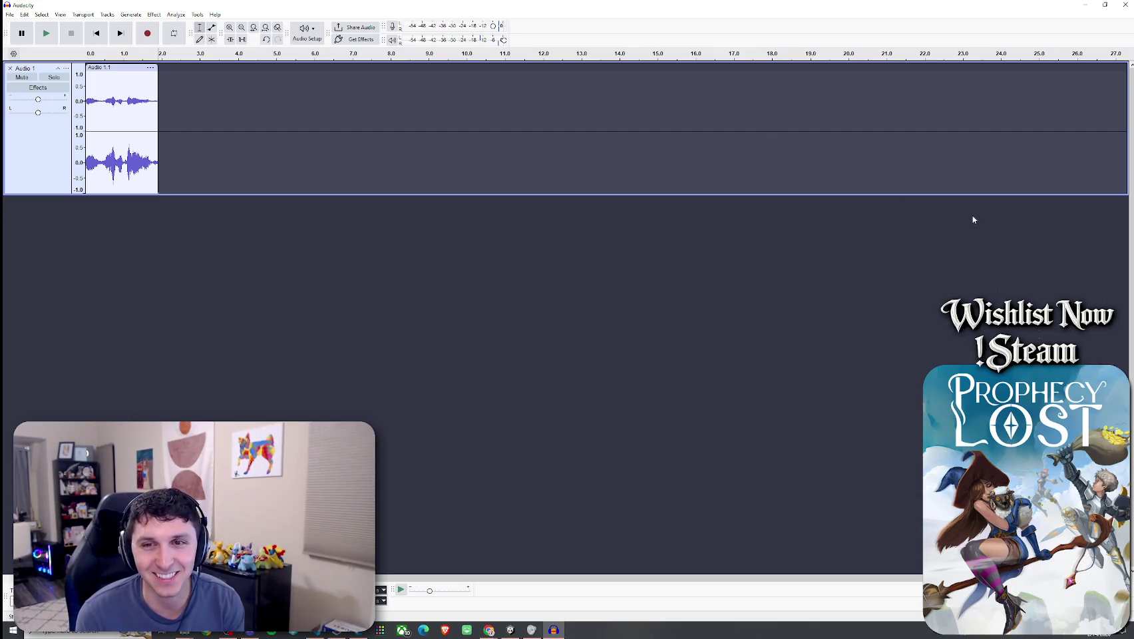
# - Close Audacity without saving the project, then minimize the Unity editor
pyautogui.click(1124, 4)
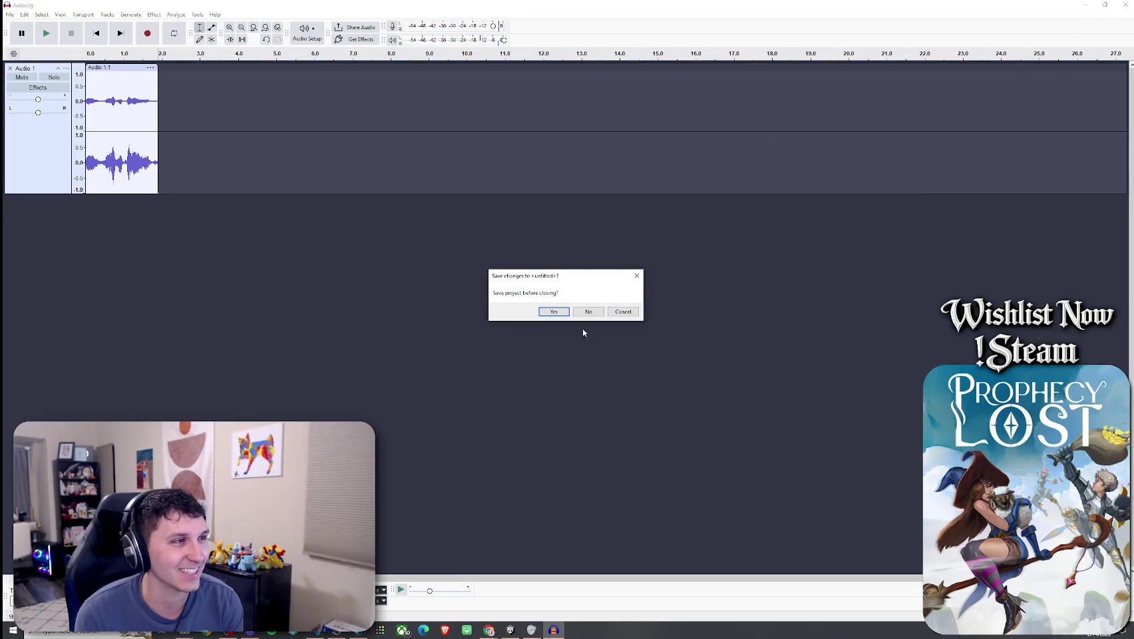
pyautogui.click(587, 309)
pyautogui.click(1085, 4)
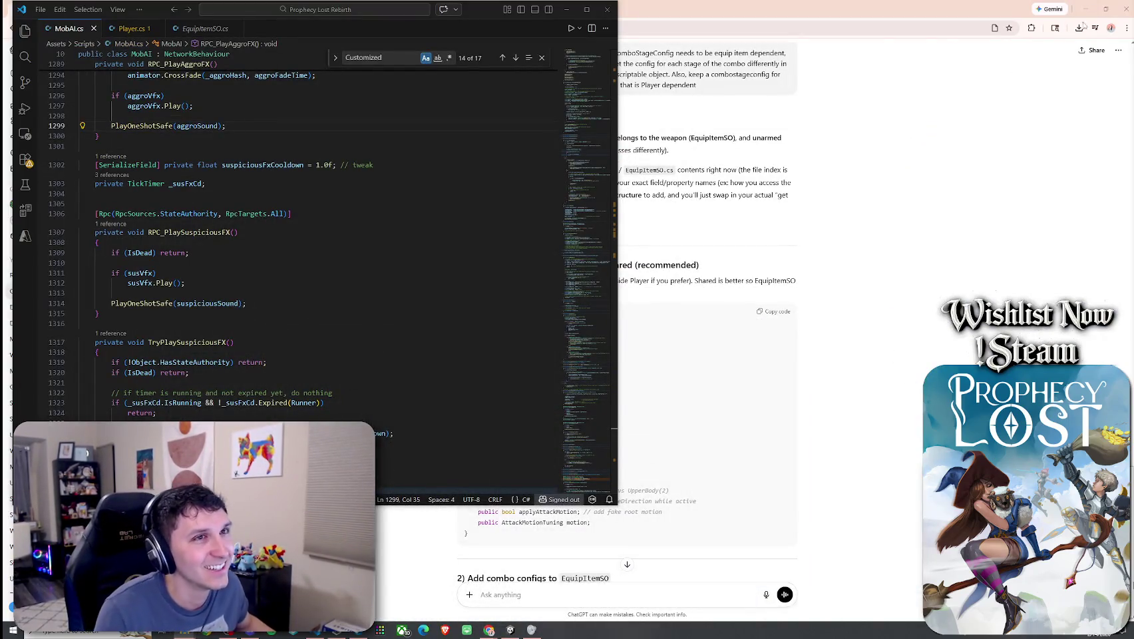
# - Close the chat browser, bring Unity back, snap it to the right half, then maximize it
pyautogui.click(1124, 8)
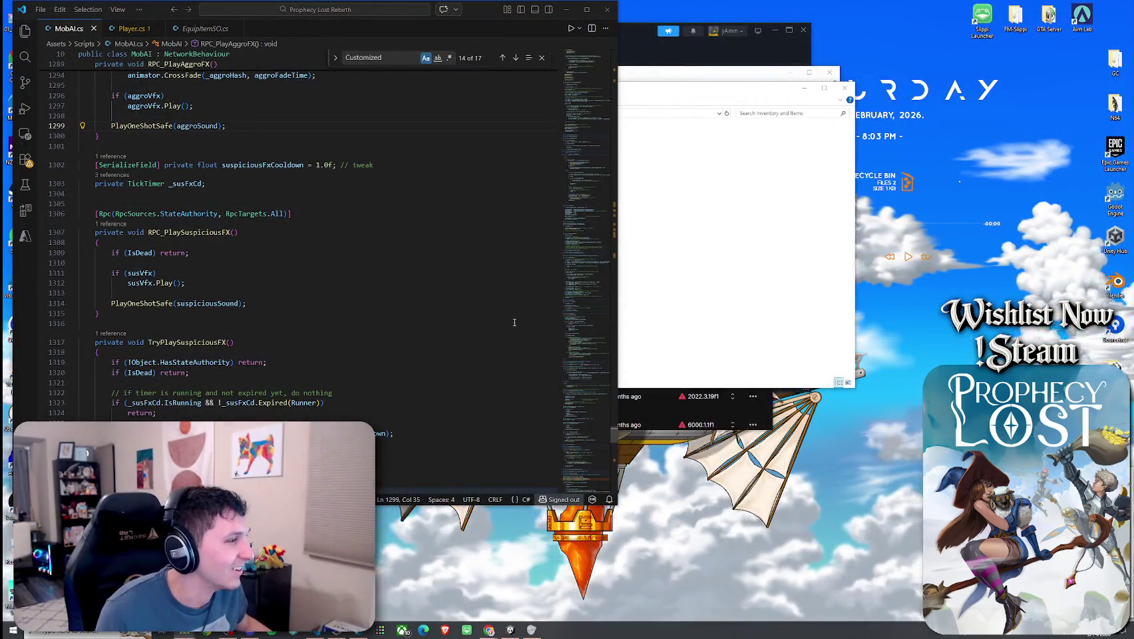
pyautogui.hotkey('alt', 'Tab')
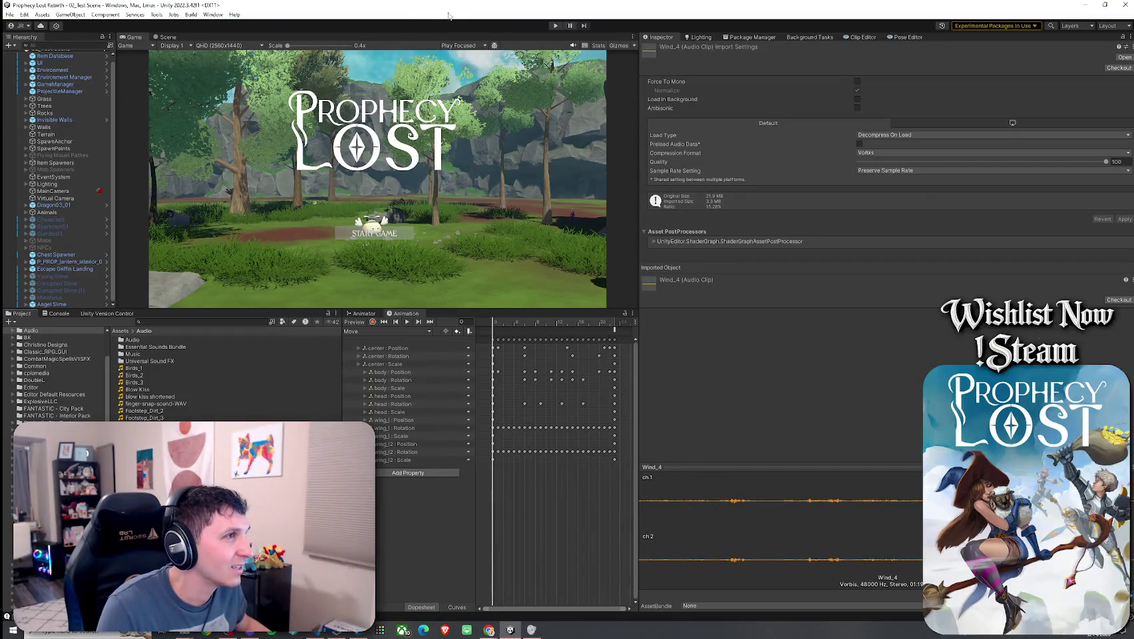
pyautogui.doubleClick(478, 10)
pyautogui.moveTo(419, 13)
pyautogui.mouseDown()
pyautogui.moveTo(785, 41)
pyautogui.moveTo(989, 17)
pyautogui.mouseUp()
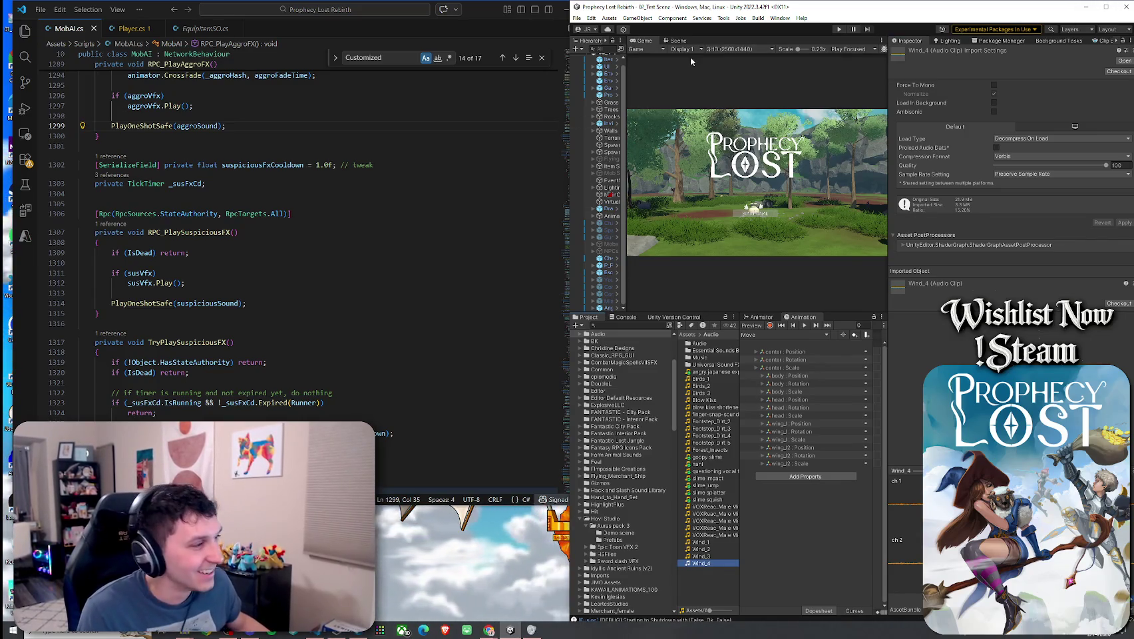
pyautogui.click(1106, 8)
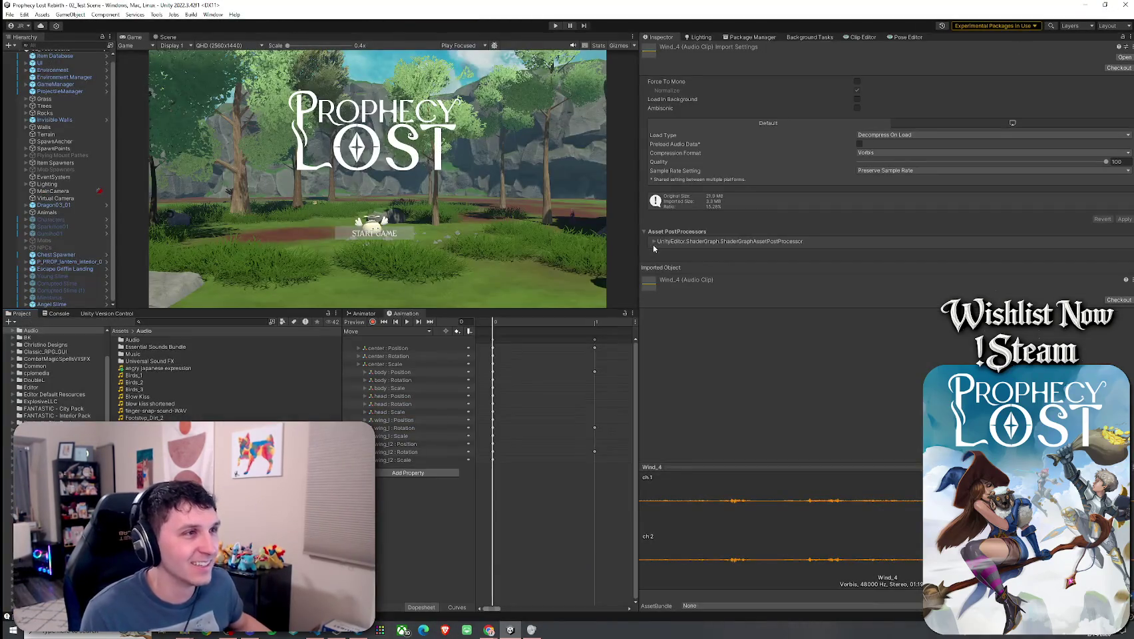
# - Select the Angel Slime and scroll its Mob AI settings down to the sound sections
pyautogui.click(53, 304)
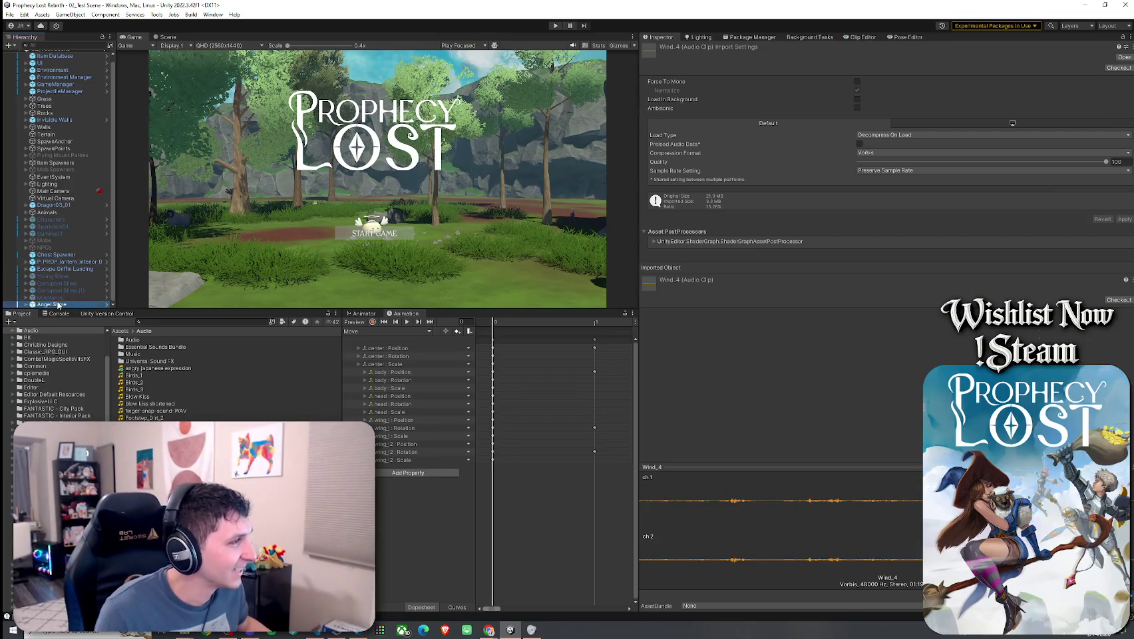
pyautogui.scroll(-15, 705, 339)
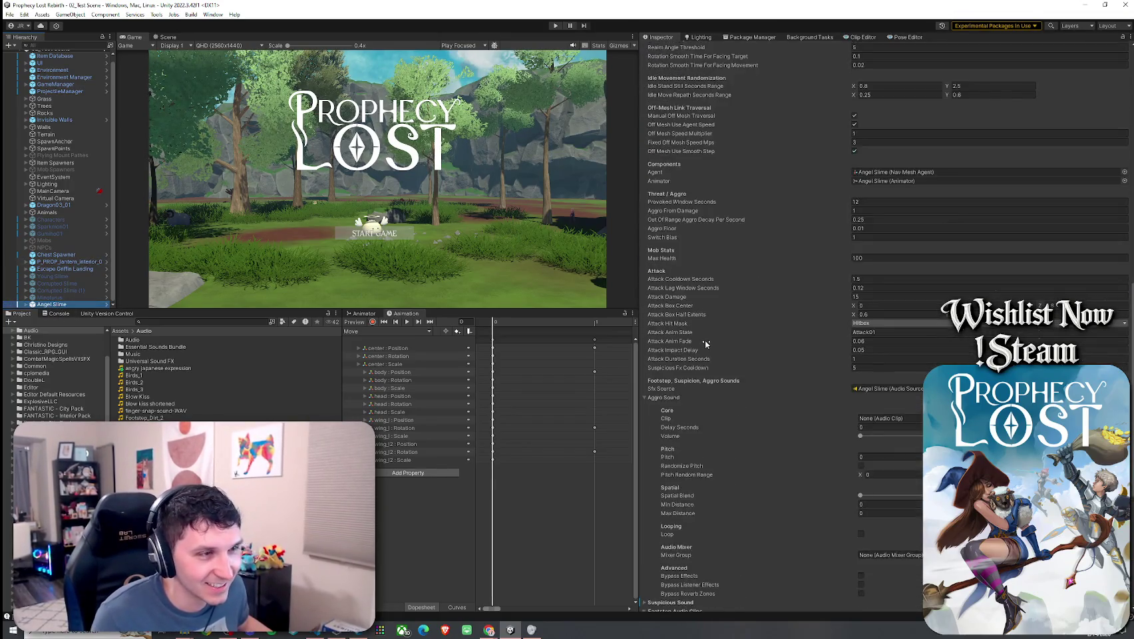
pyautogui.scroll(-3, 704, 339)
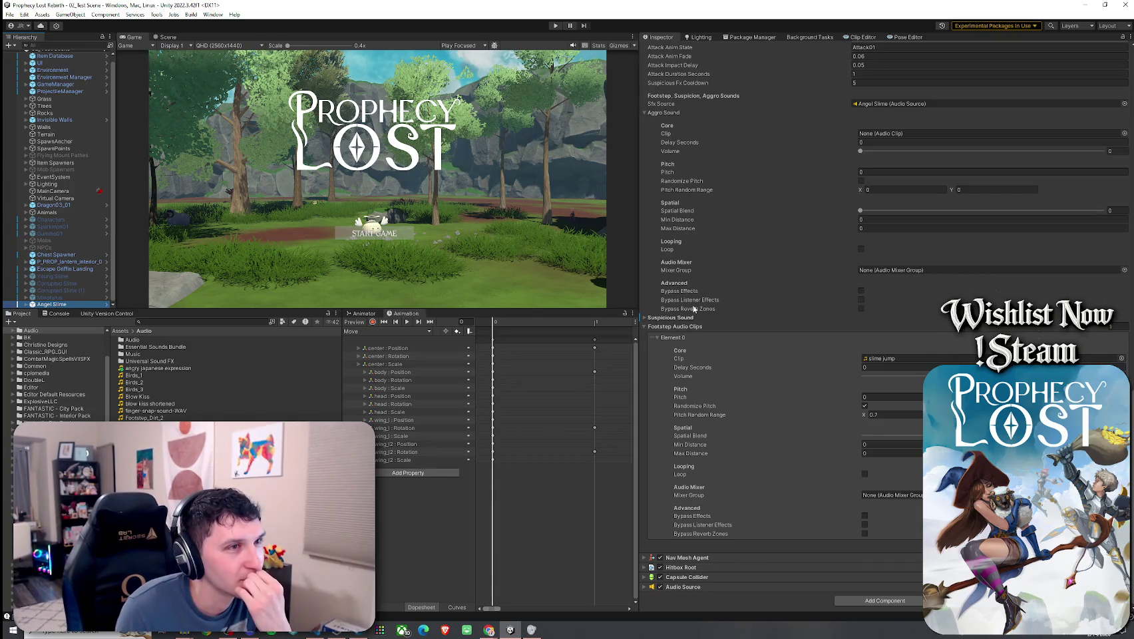
pyautogui.click(674, 319)
pyautogui.click(673, 319)
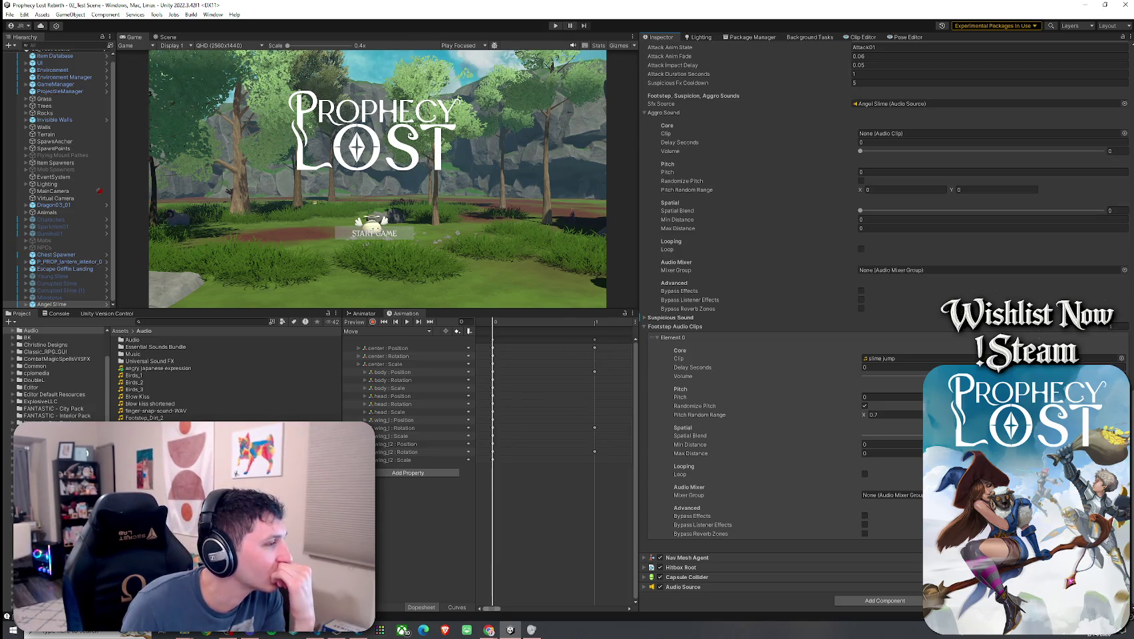
# - Give the Aggro Sound the angry japanese expression clip, pitch 3, randomized between 2.8 and 3.5
pyautogui.moveTo(154, 368)
pyautogui.mouseDown()
pyautogui.moveTo(432, 365)
pyautogui.moveTo(958, 183)
pyautogui.moveTo(917, 137)
pyautogui.moveTo(1108, 151)
pyautogui.mouseUp()
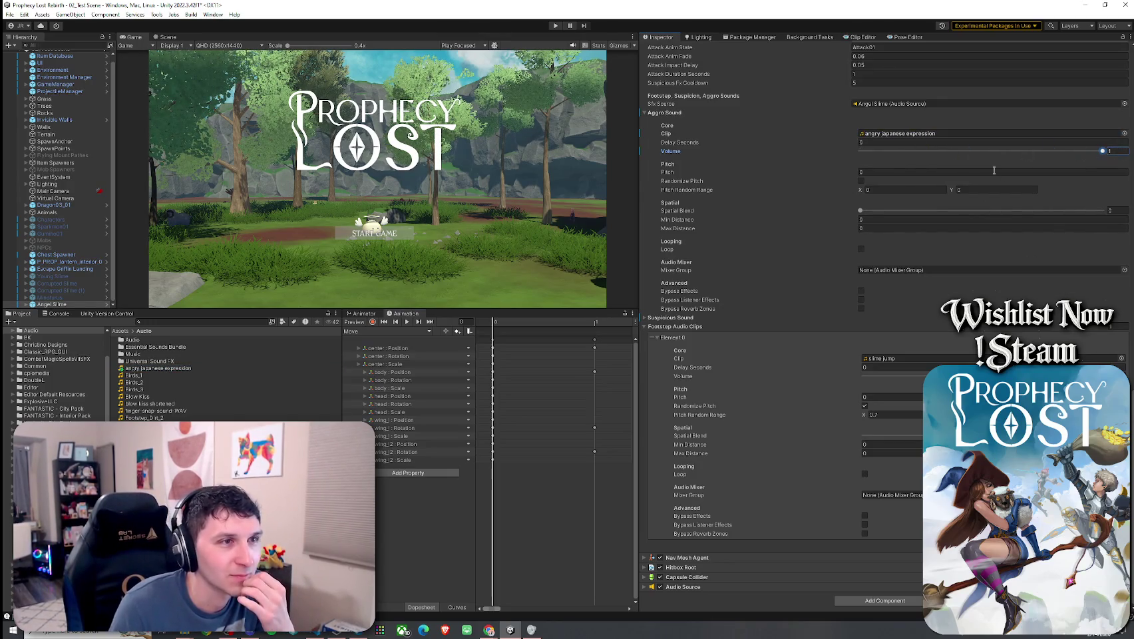
pyautogui.click(861, 181)
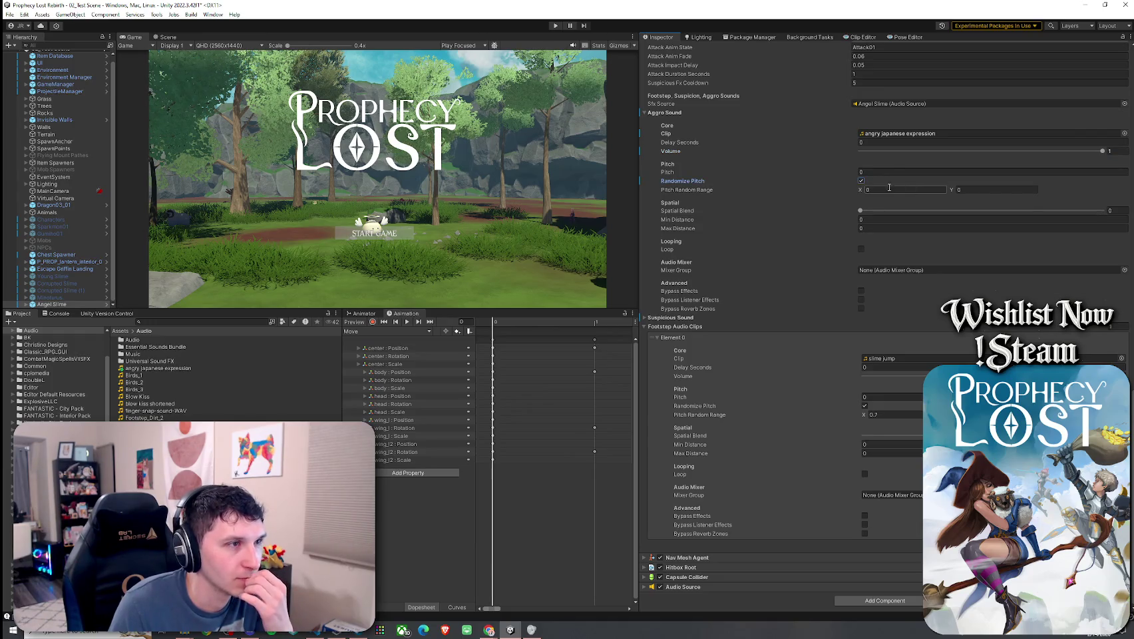
pyautogui.hotkey('shift', 'Tab')
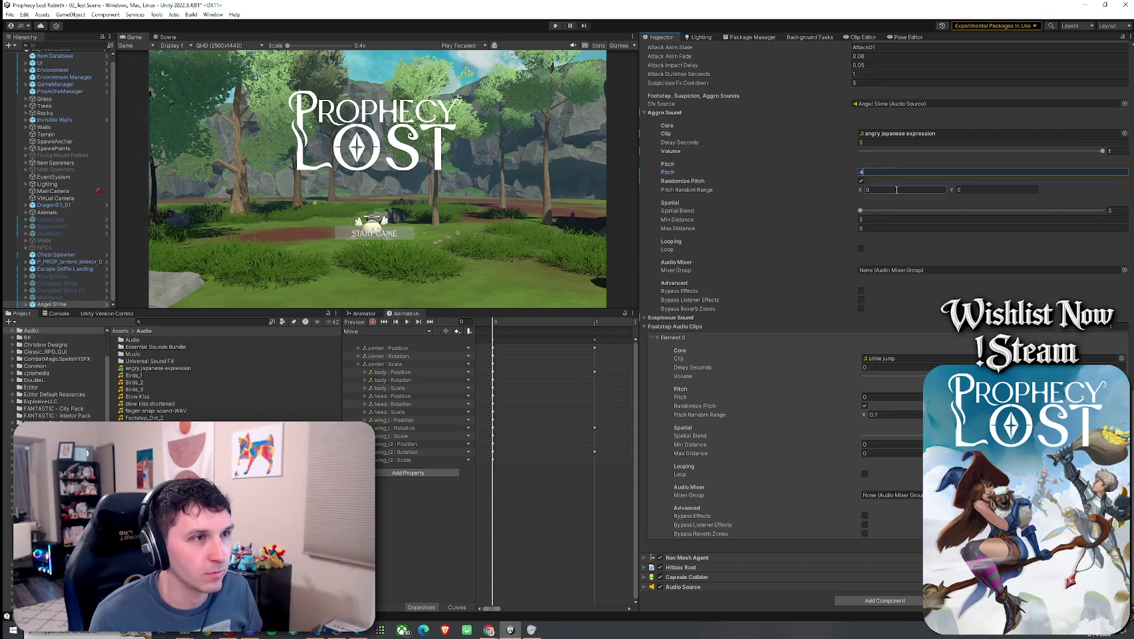
pyautogui.write('3')
pyautogui.click(892, 190)
pyautogui.write('2.8')
pyautogui.click(1001, 189)
pyautogui.write('3.5')
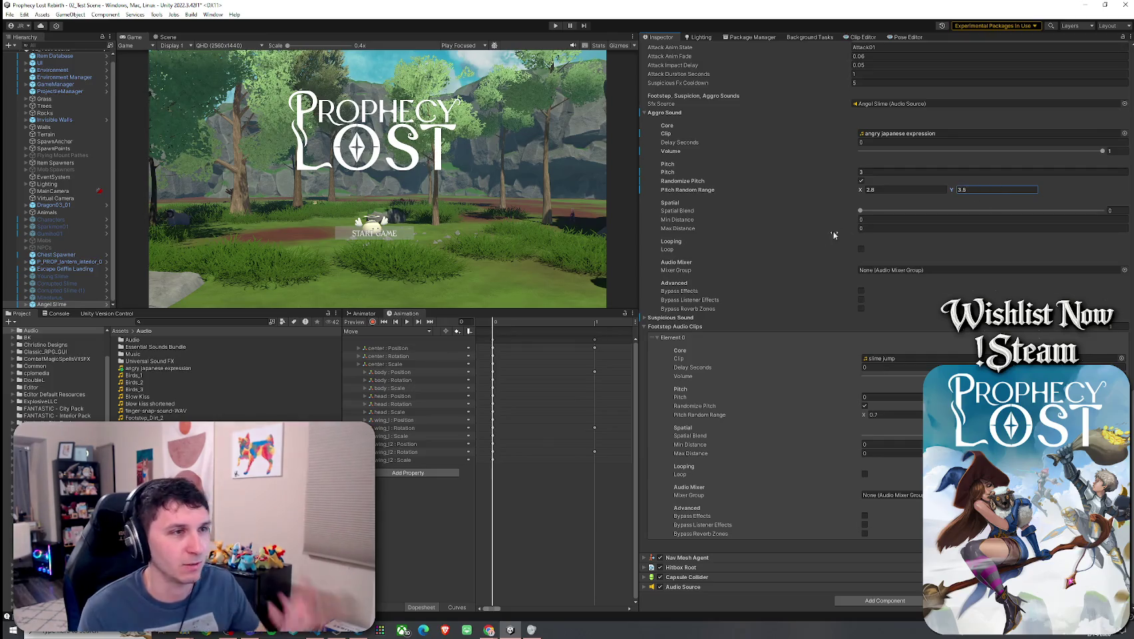
# - Save the scene and check the slime prefab's unapplied overrides
pyautogui.scroll(3, 793, 244)
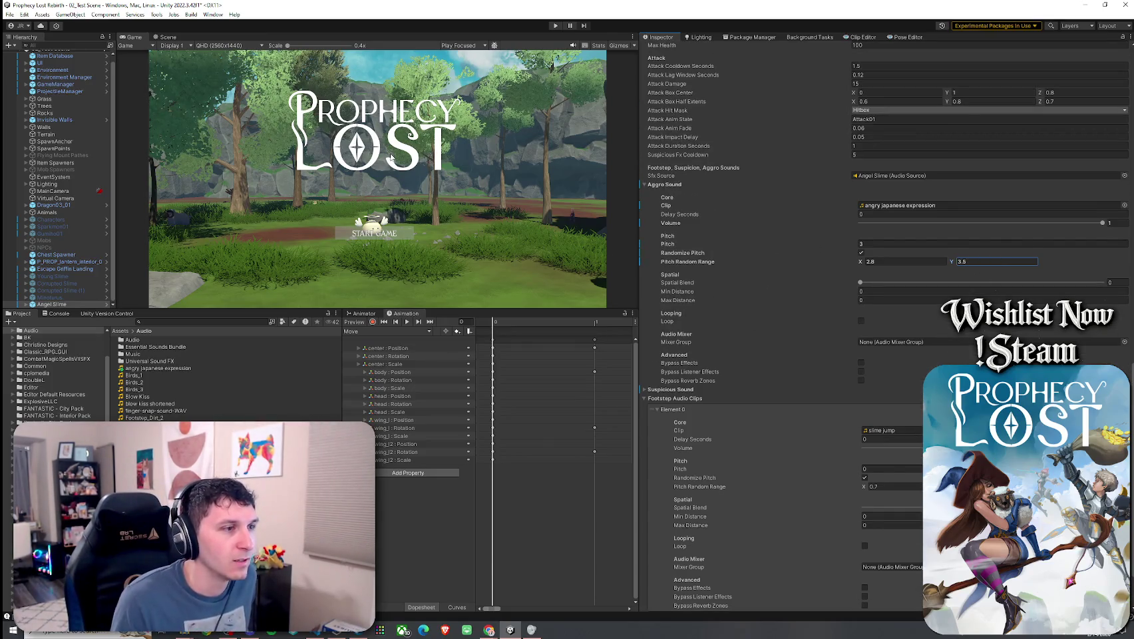
pyautogui.hotkey('ctrl', 's')
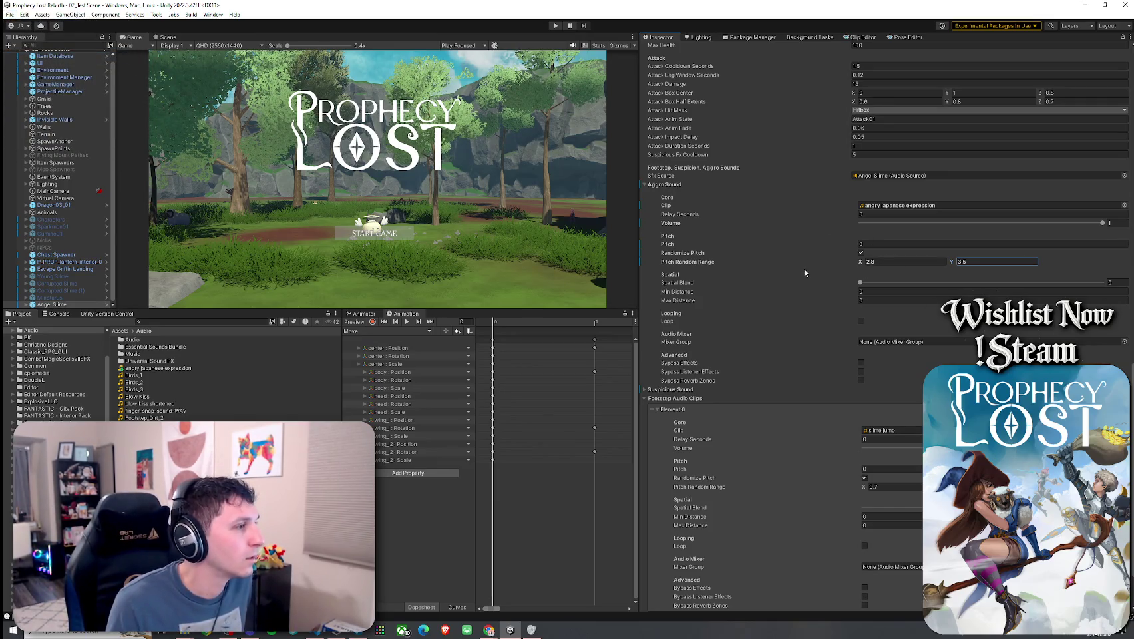
pyautogui.scroll(20, 803, 272)
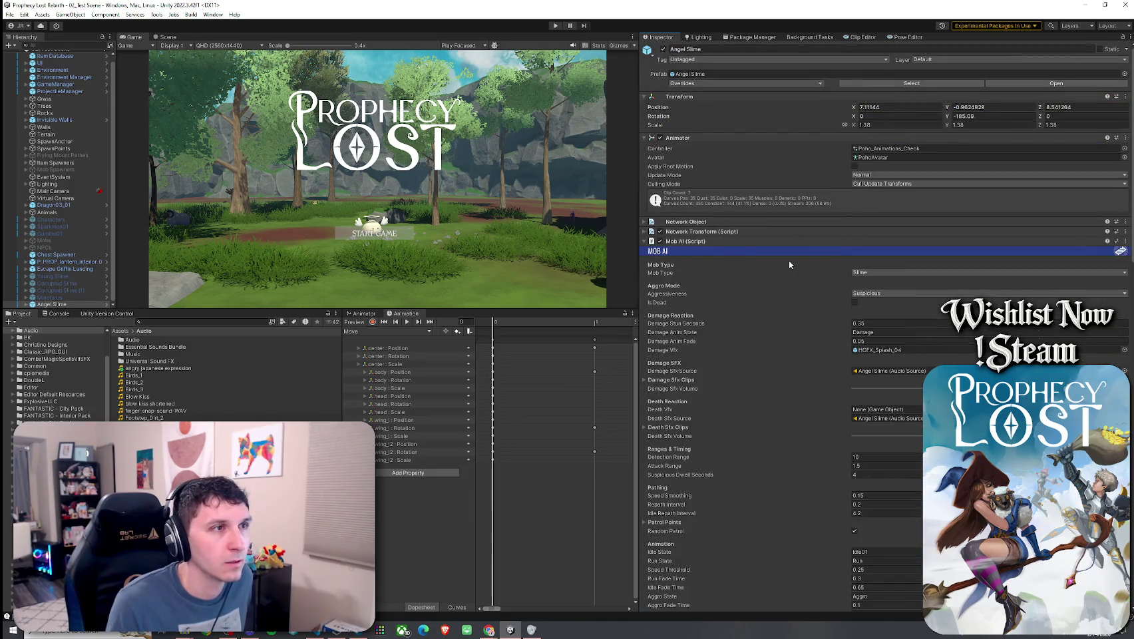
pyautogui.click(761, 82)
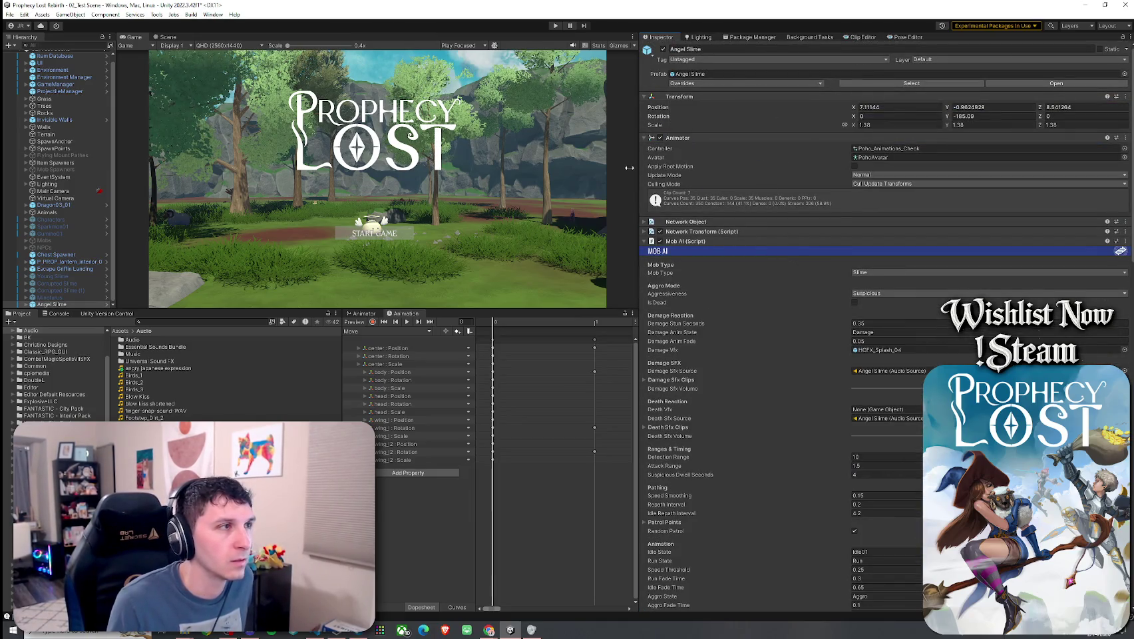
# - Play the game in a maximized Game view and run to the white slime to trigger its aggro
pyautogui.hotkey('shift', 'space')
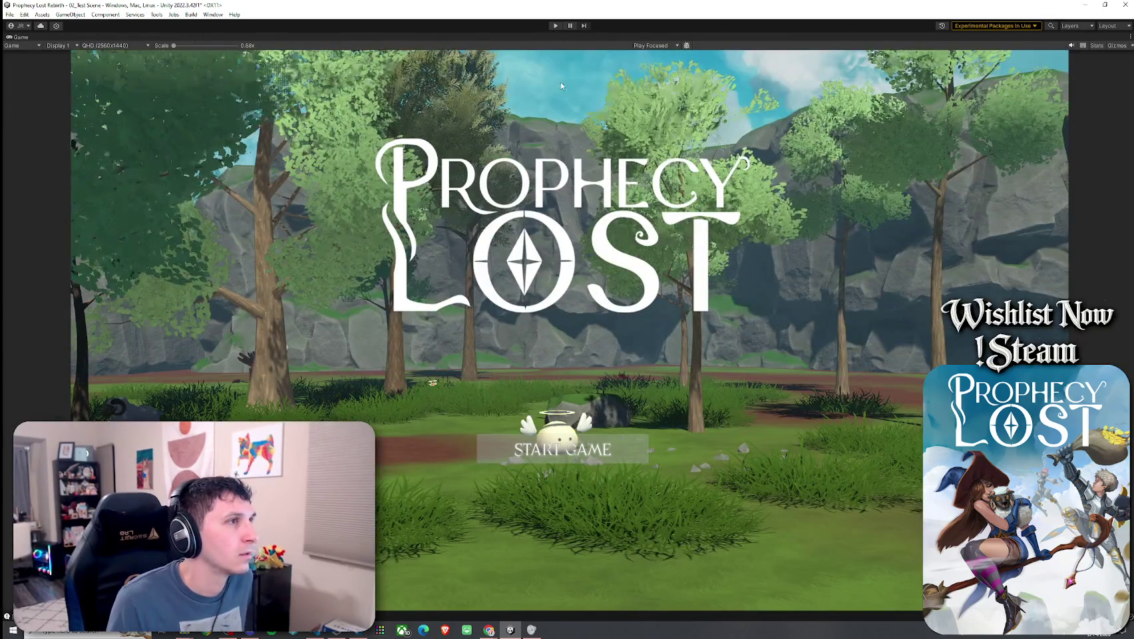
pyautogui.click(555, 25)
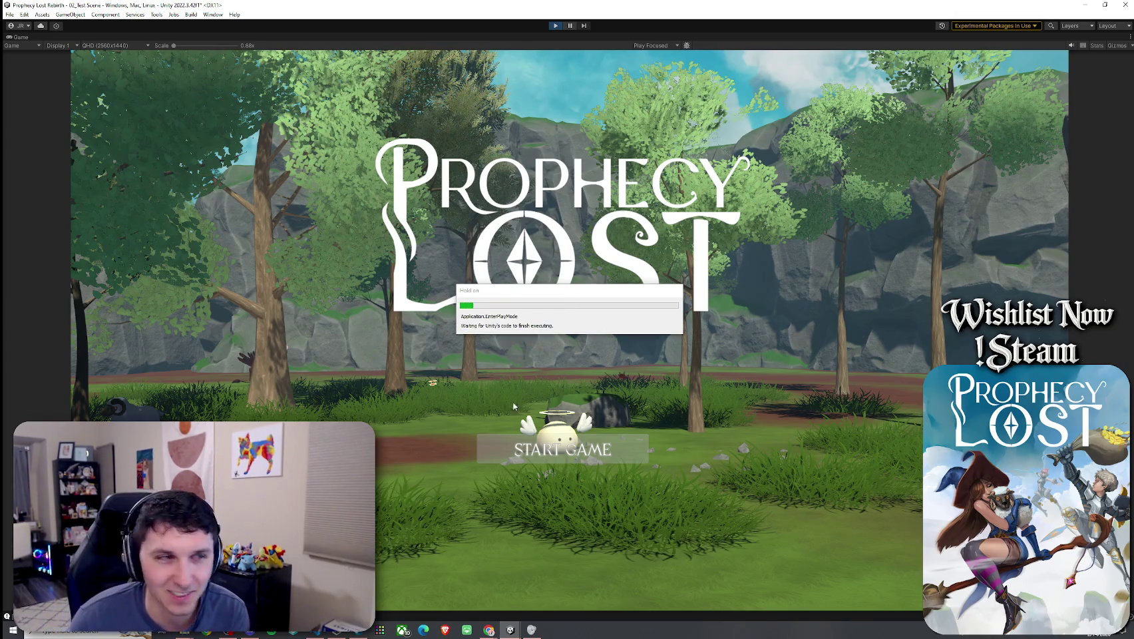
pyautogui.click(562, 440)
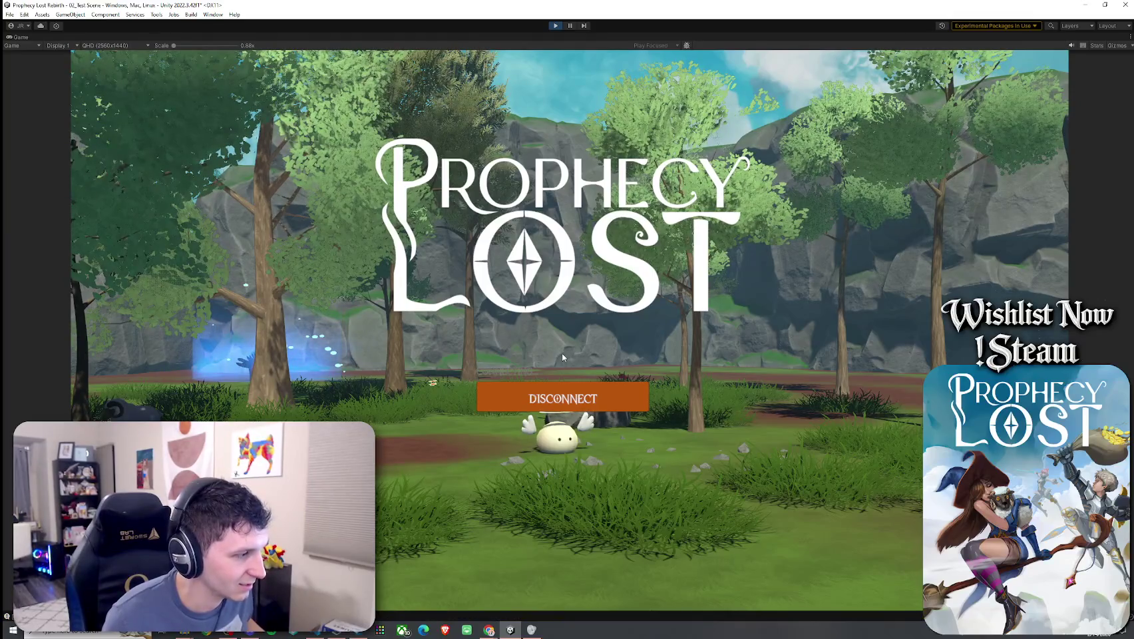
pyautogui.press('w')
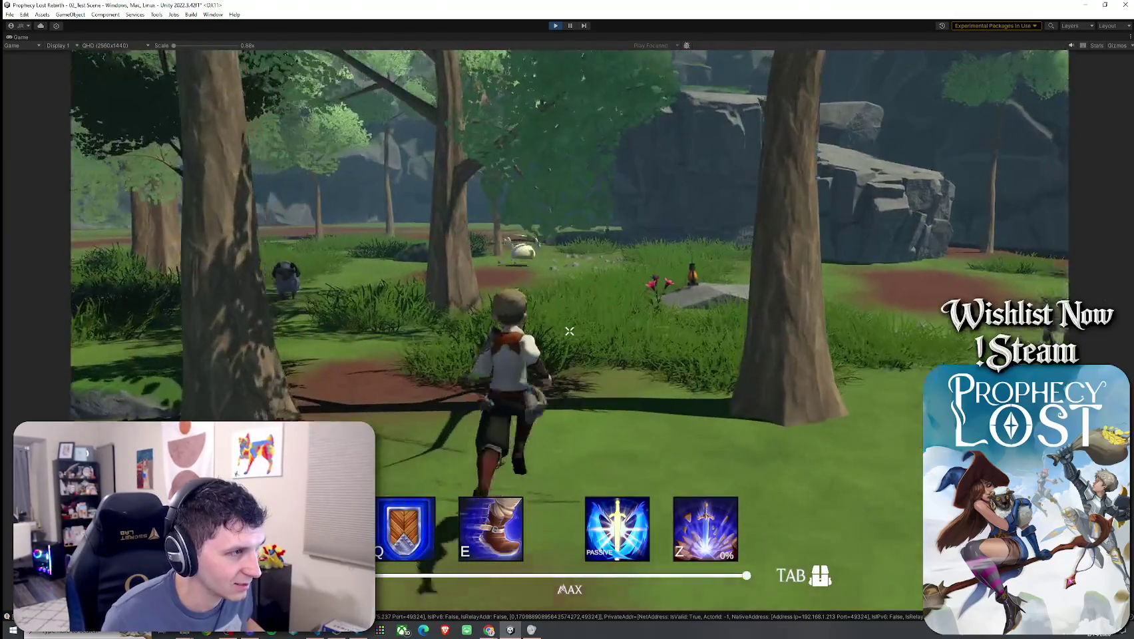
pyautogui.press('w')
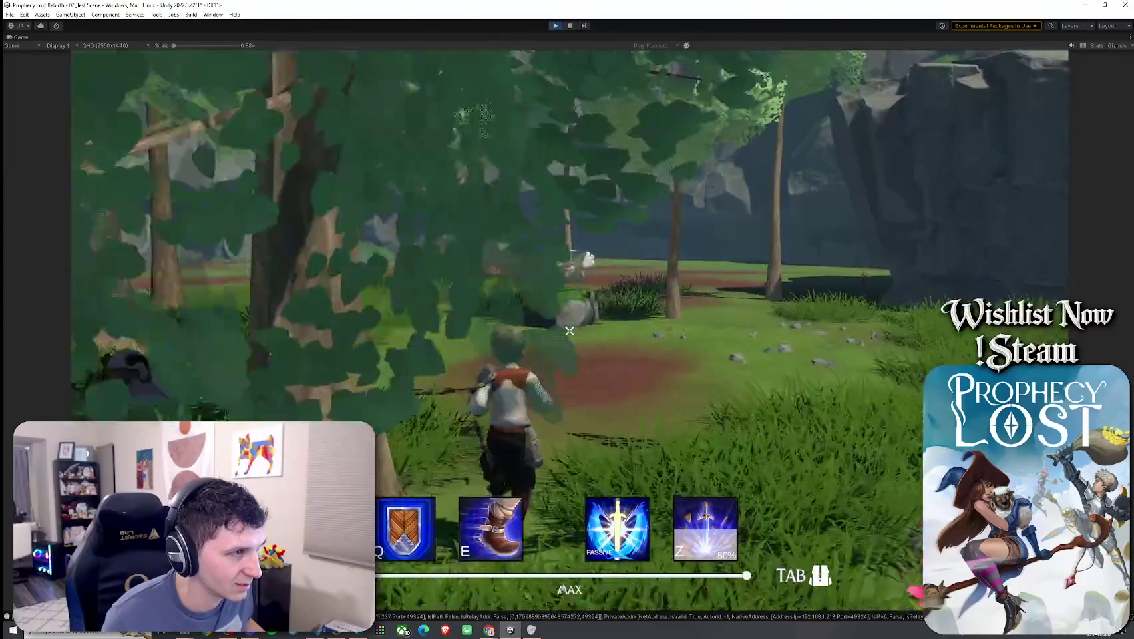
pyautogui.press('w')
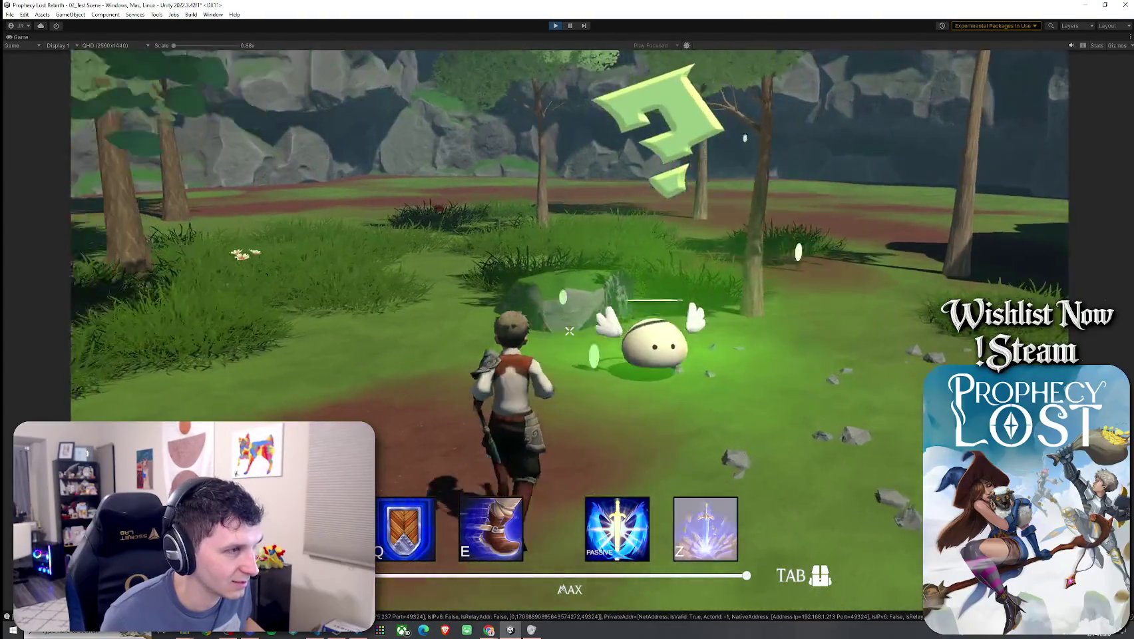
pyautogui.press('w')
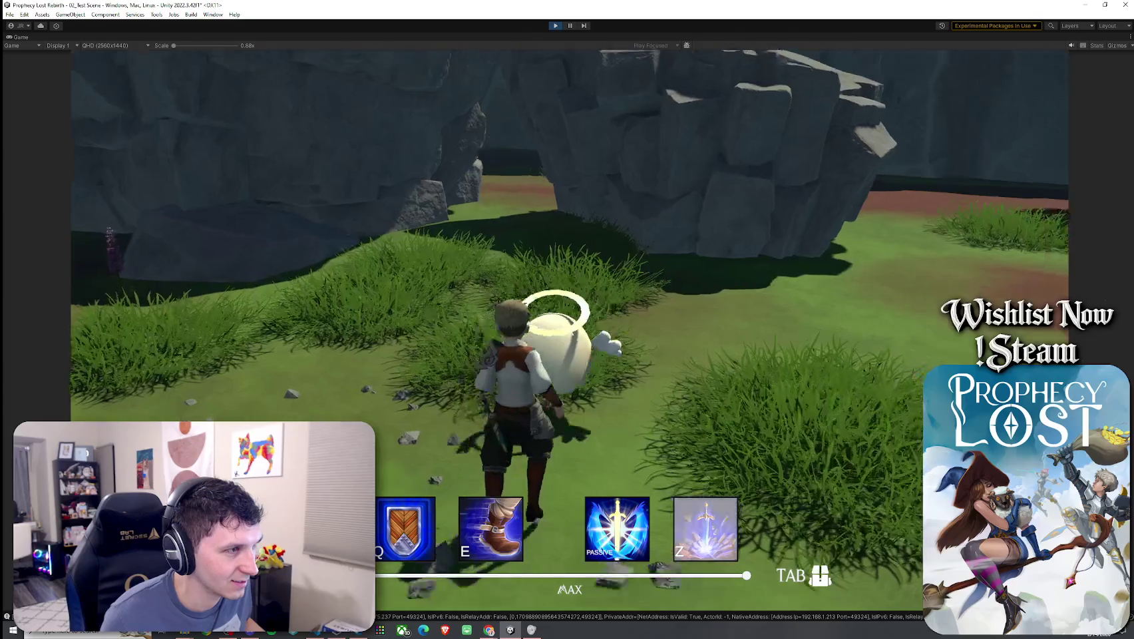
# - Attack the slime, run away through the forest, then stop play mode
pyautogui.click(569, 331)
pyautogui.press('w')
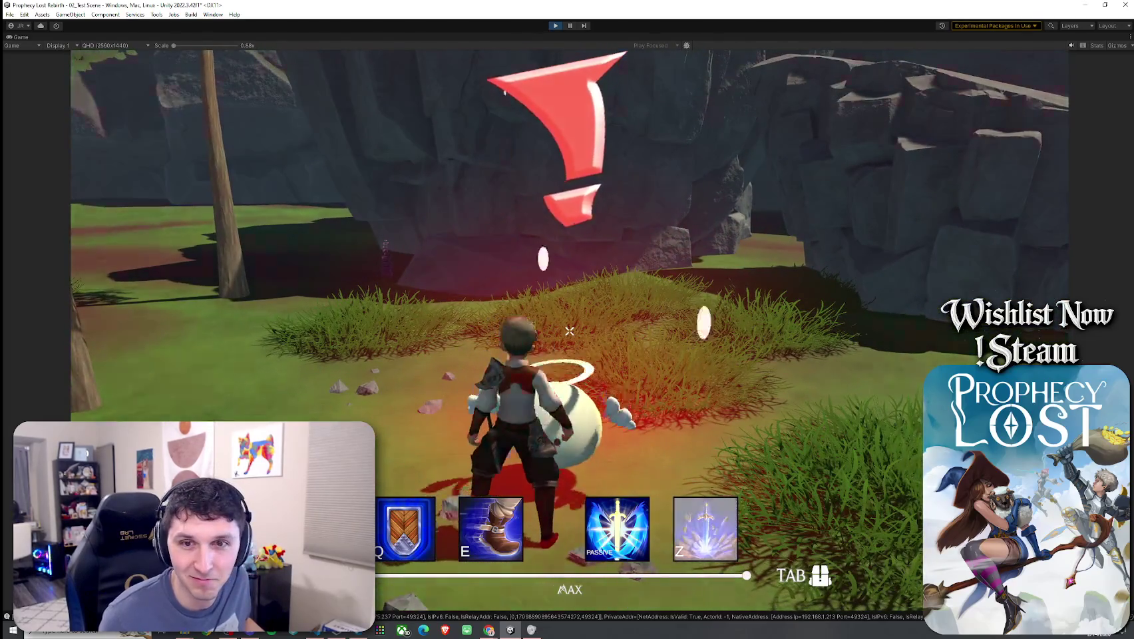
pyautogui.press('w')
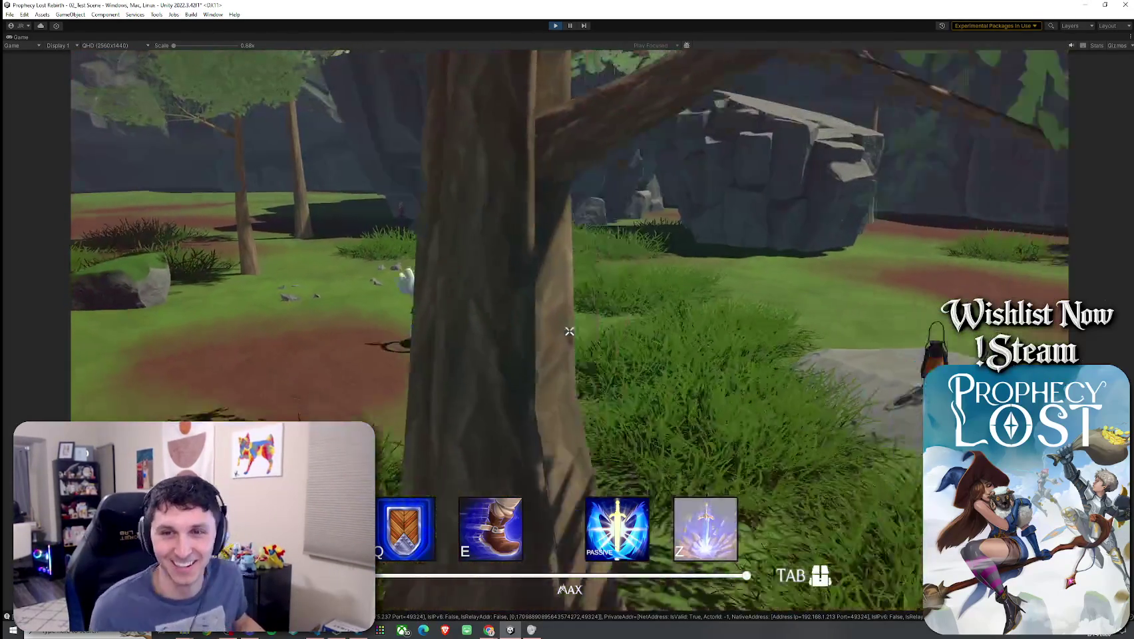
pyautogui.press('w')
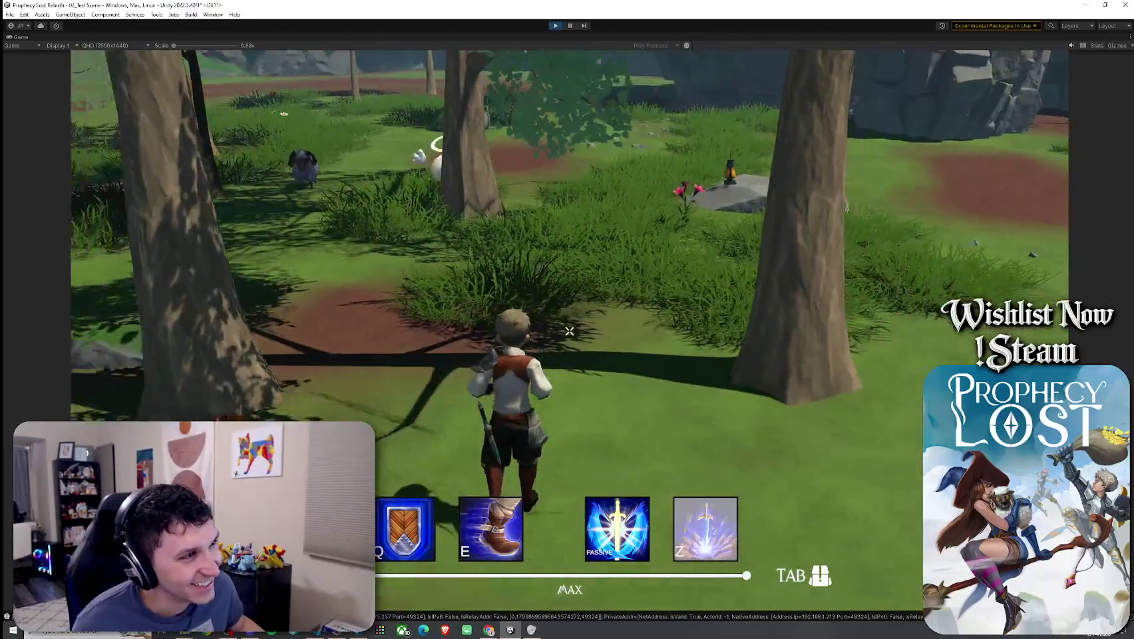
pyautogui.press('w')
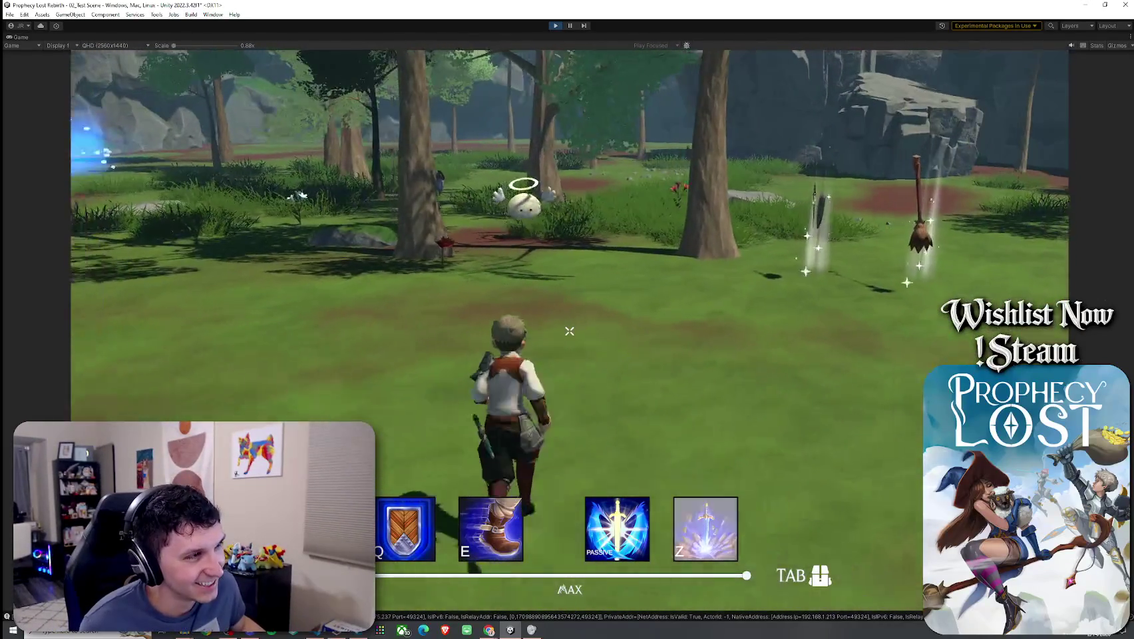
pyautogui.press('super')
pyautogui.click(555, 25)
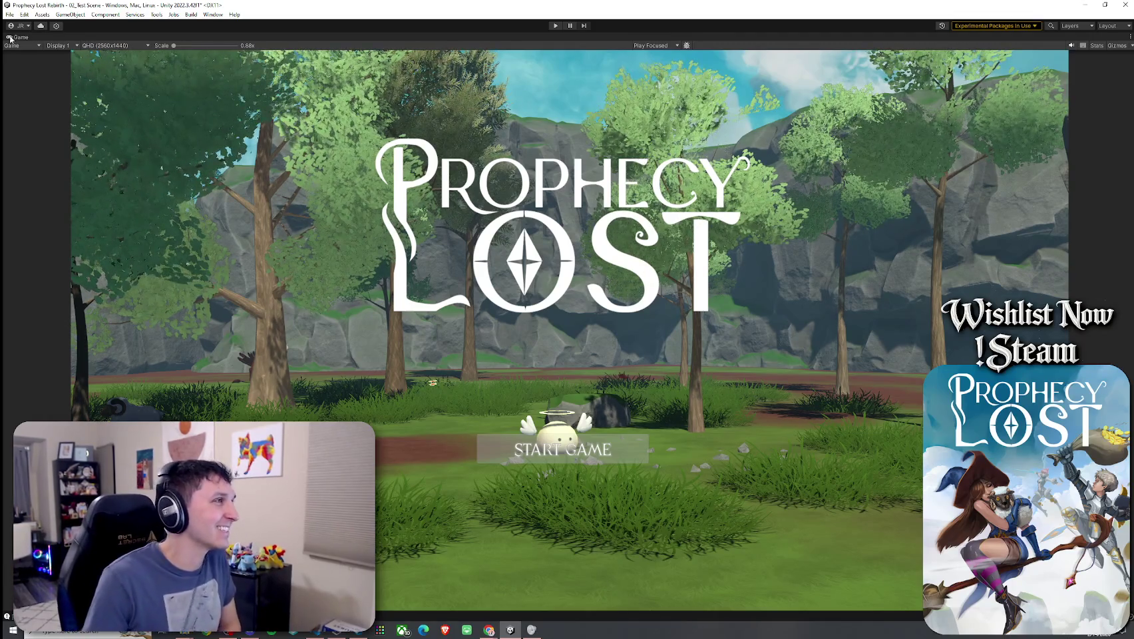
# - Restore the editor layout, set the Aggro Sound pitch random range to 2.2–2.5, and save the scene
pyautogui.hotkey('shift', 'space')
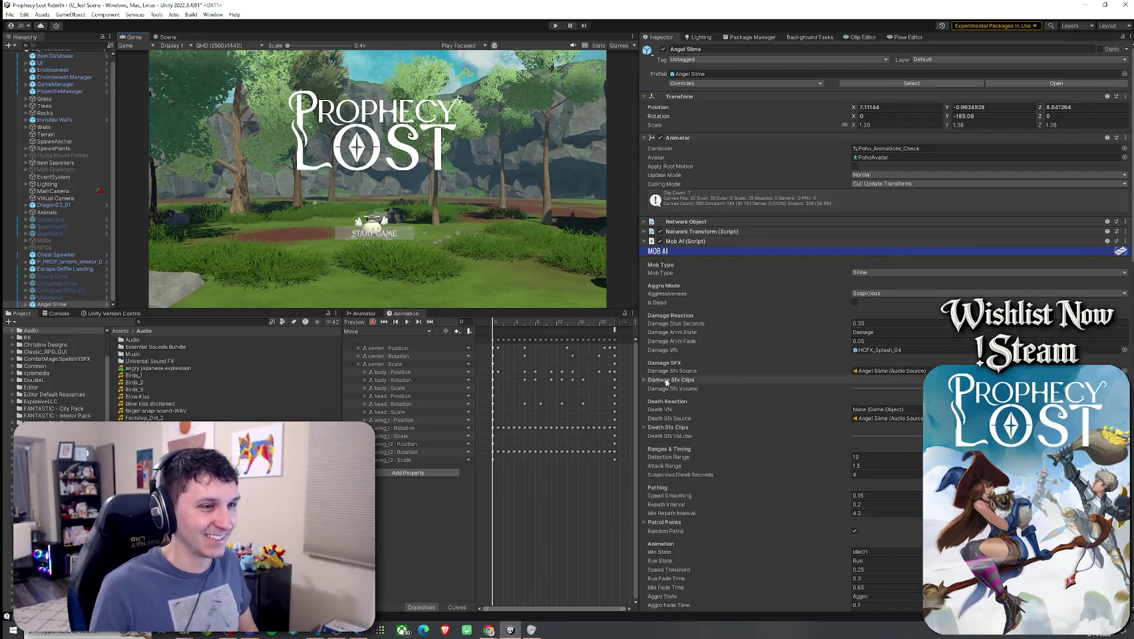
pyautogui.scroll(-10, 738, 365)
pyautogui.scroll(-15, 732, 365)
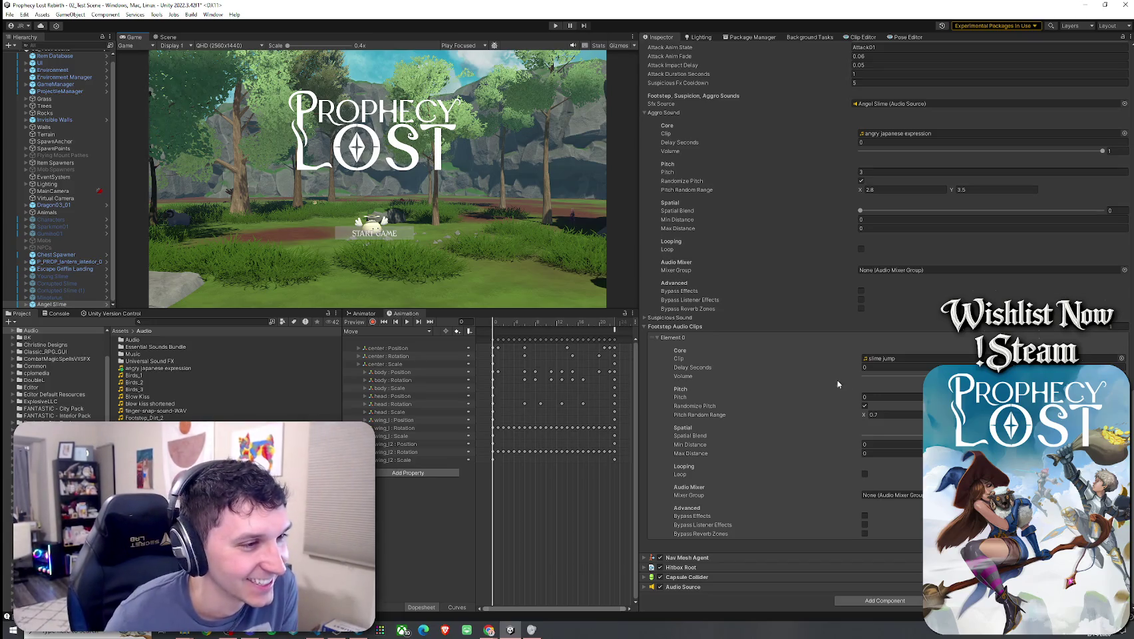
pyautogui.scroll(3, 761, 318)
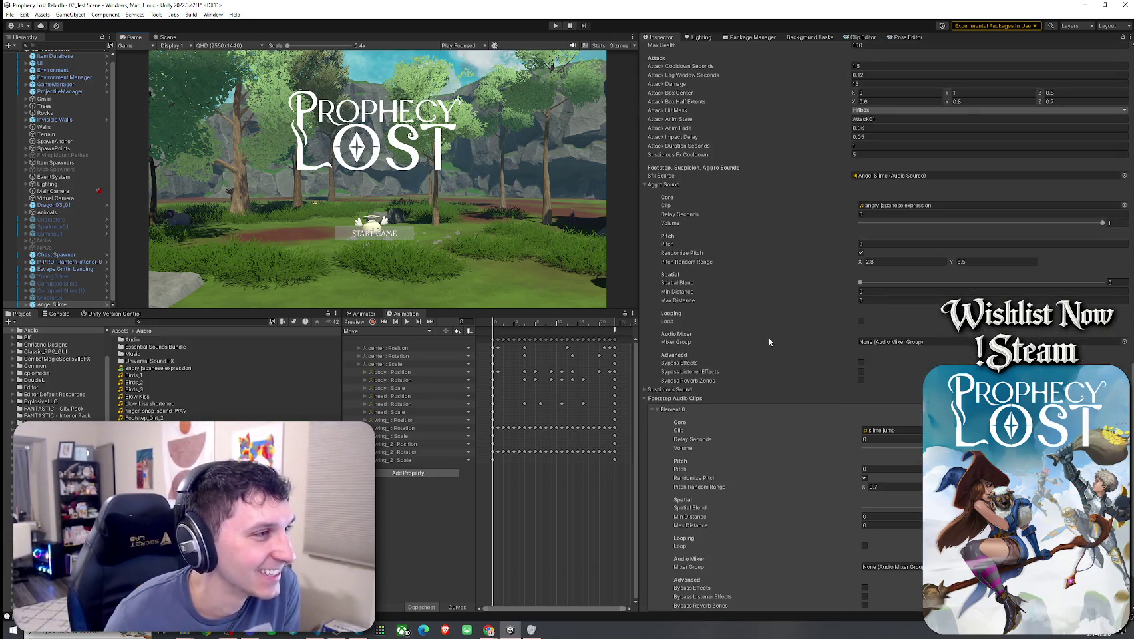
pyautogui.click(873, 261)
pyautogui.write('1.9')
pyautogui.click(972, 261)
pyautogui.write('2.1')
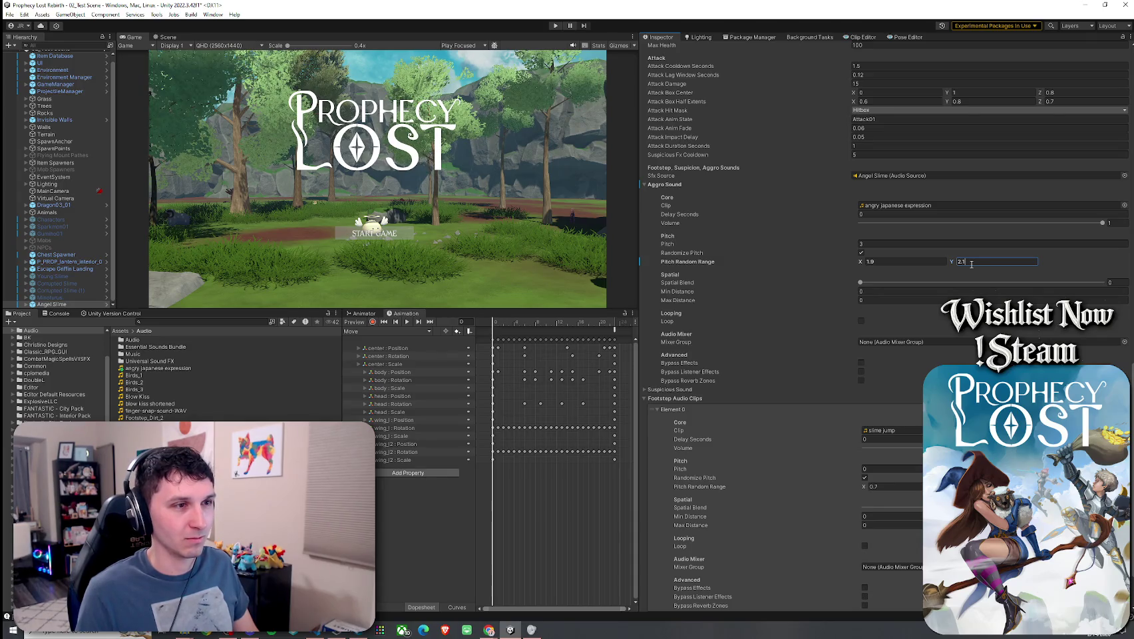
pyautogui.click(869, 262)
pyautogui.write('2.2')
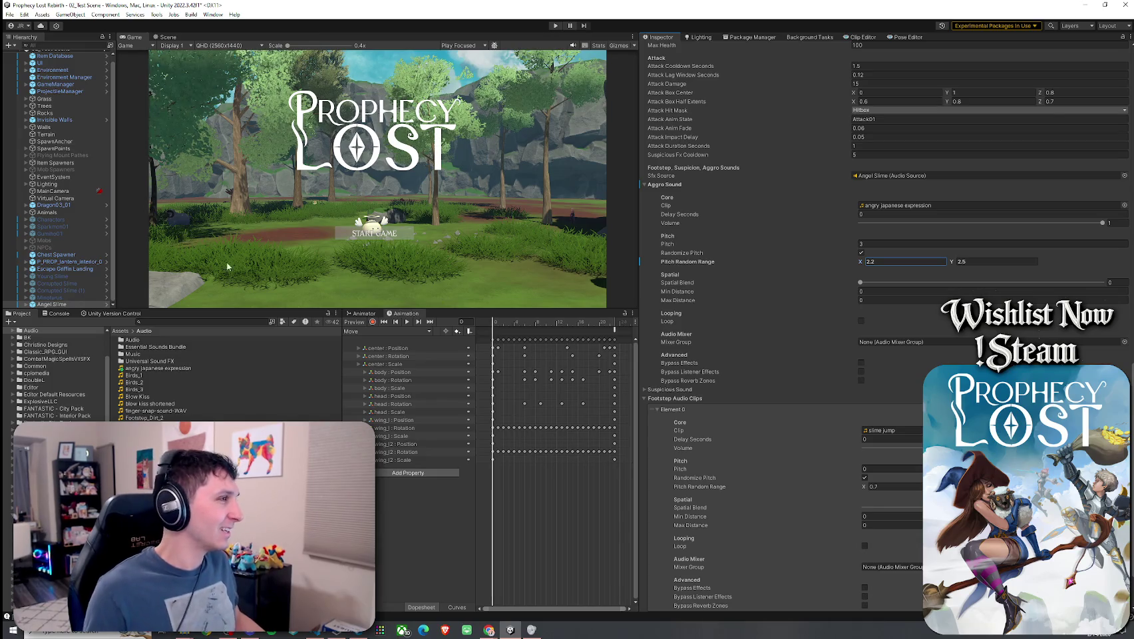
pyautogui.click(10, 14)
pyautogui.click(26, 57)
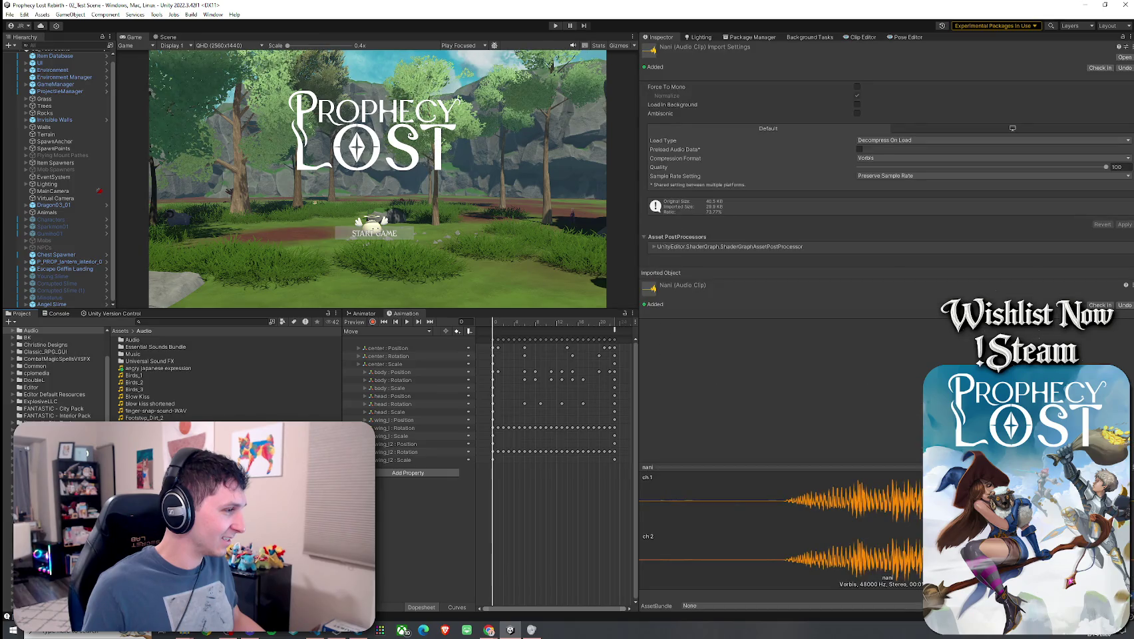
# - Preview the angry japanese expression clip in the Inspector, then reselect the Angel Slime
pyautogui.click(160, 369)
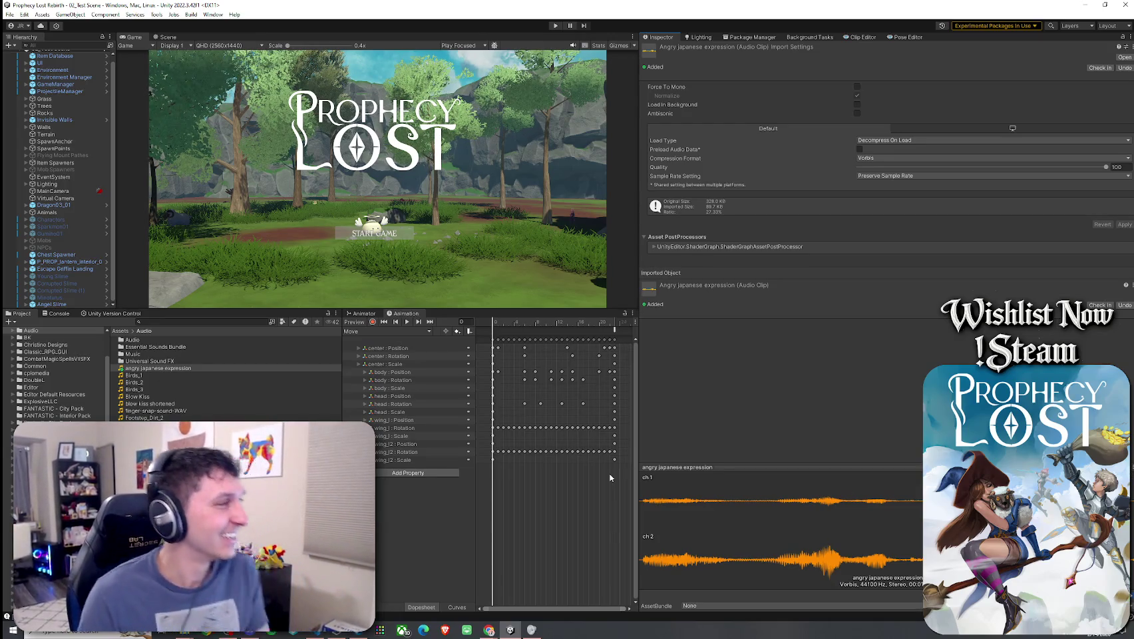
pyautogui.click(10, 14)
pyautogui.click(9, 14)
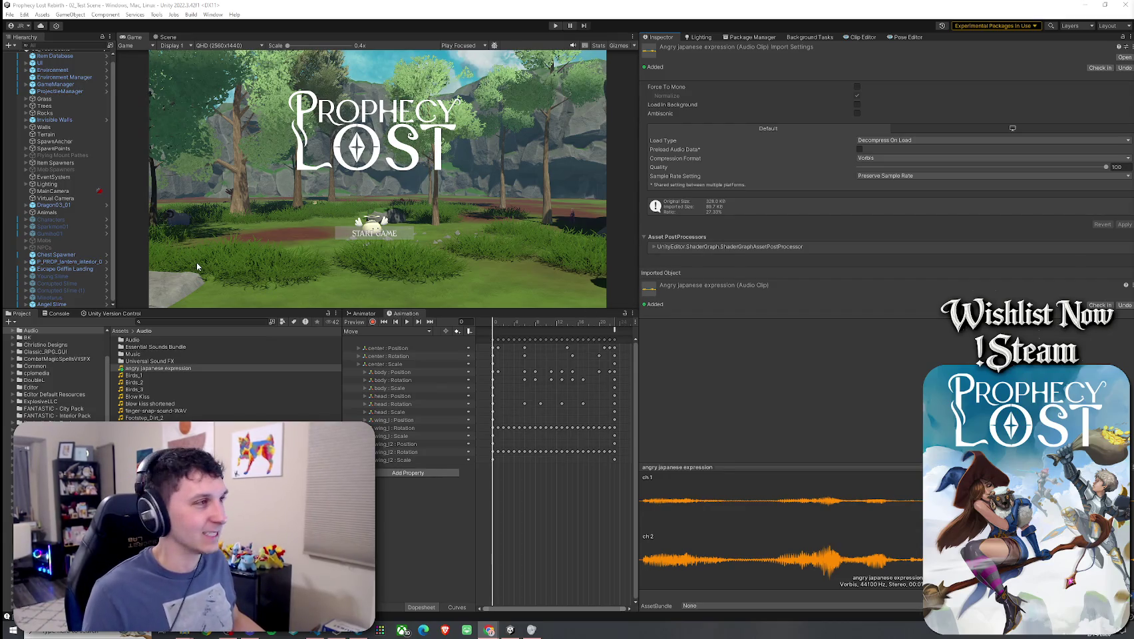
pyautogui.click(51, 304)
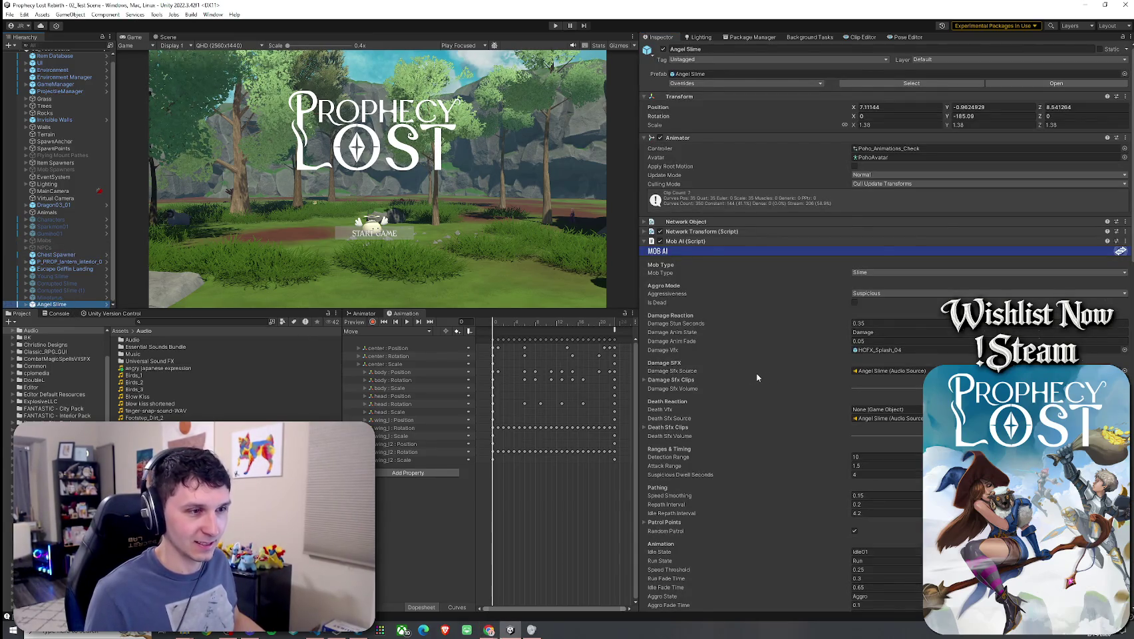
# - Review the Angel Slime's Aggro Sound settings and enter play mode to test the 2.2–2.5 pitch range
pyautogui.scroll(-10, 758, 373)
pyautogui.scroll(-3, 726, 377)
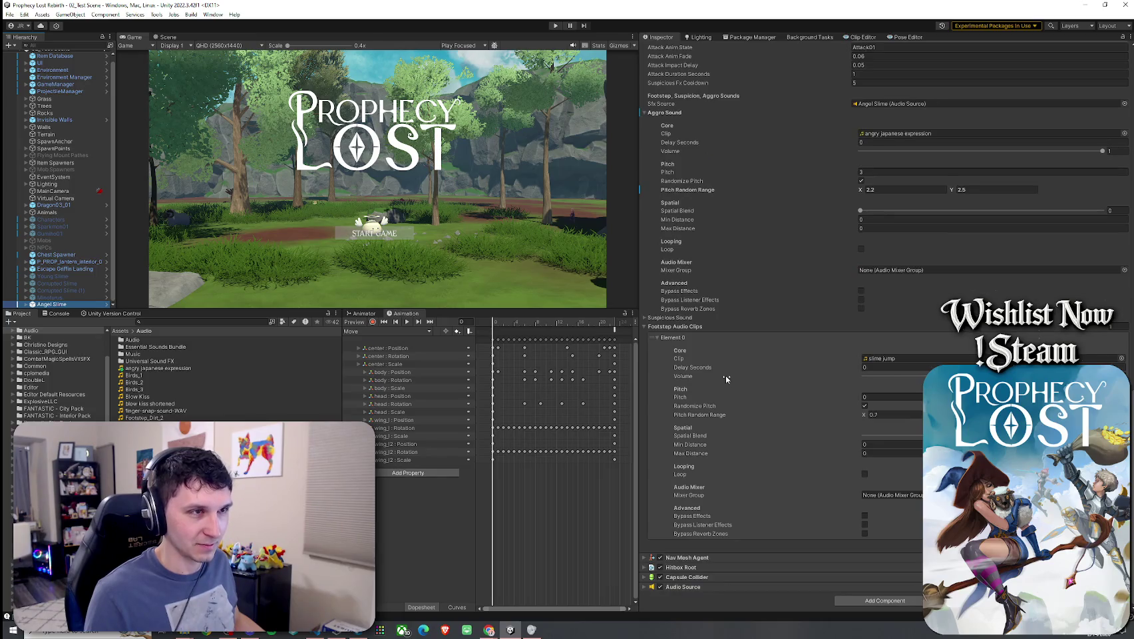
pyautogui.scroll(2, 726, 377)
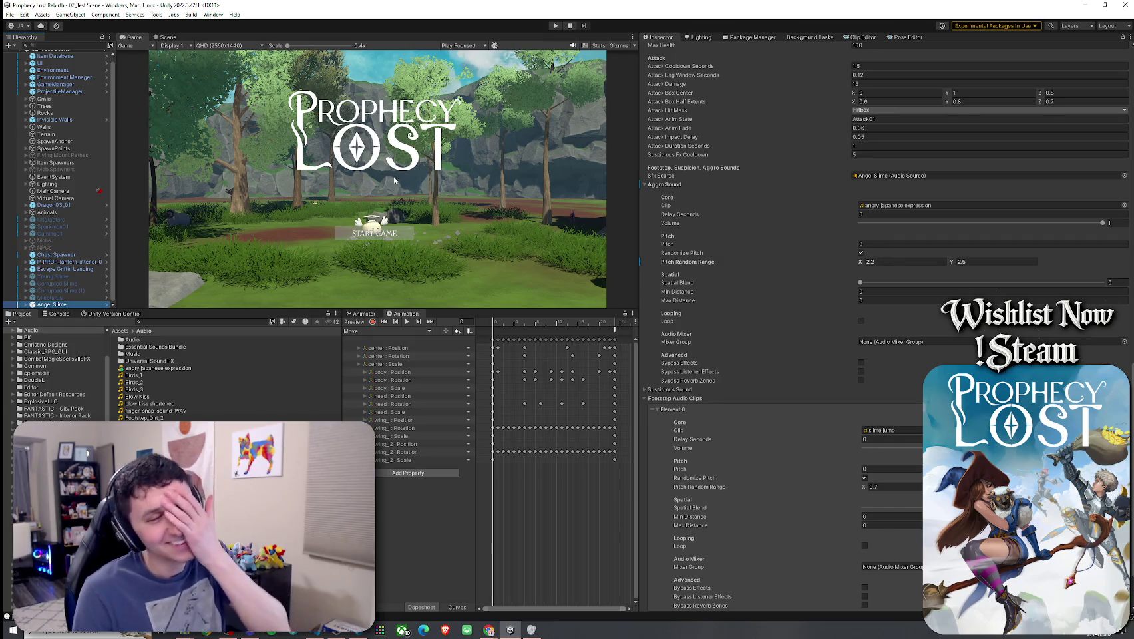
pyautogui.click(9, 14)
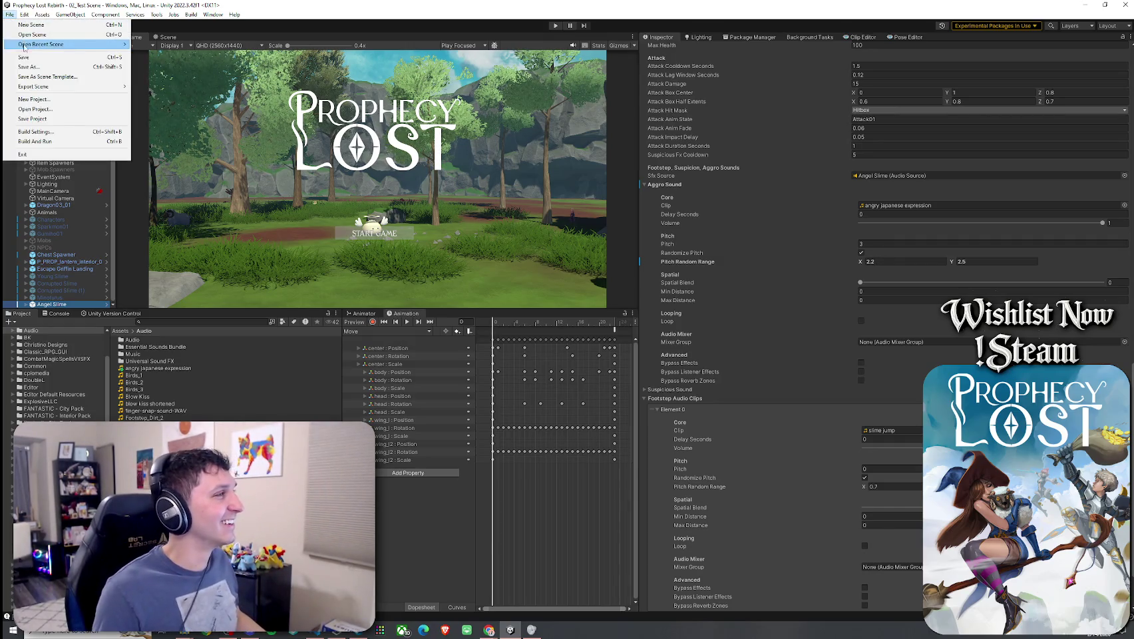
pyautogui.click(555, 25)
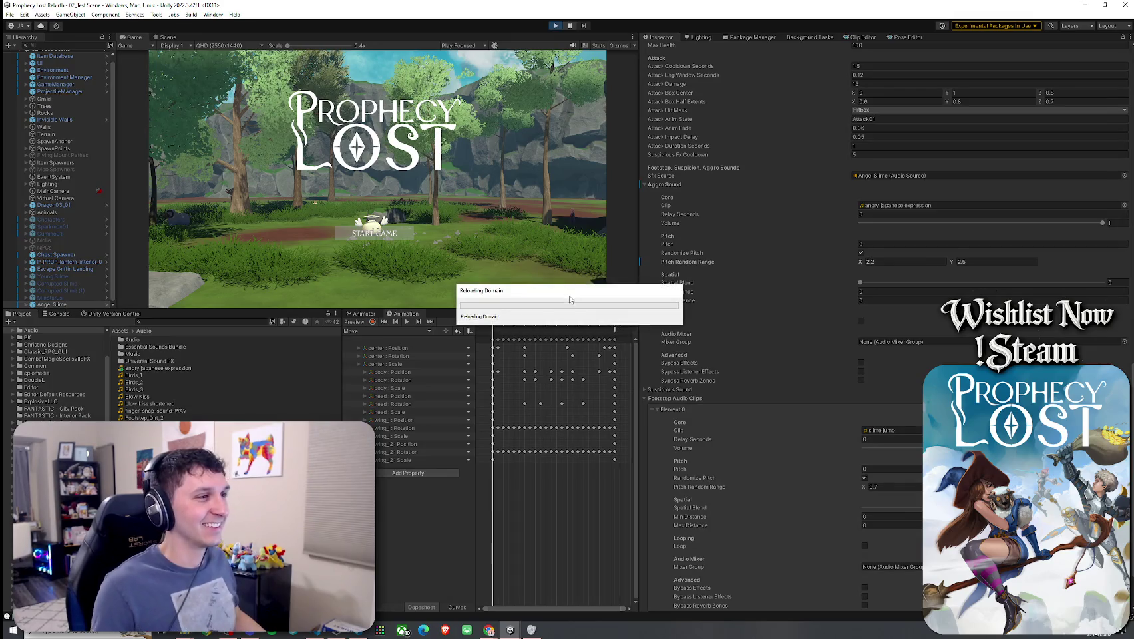
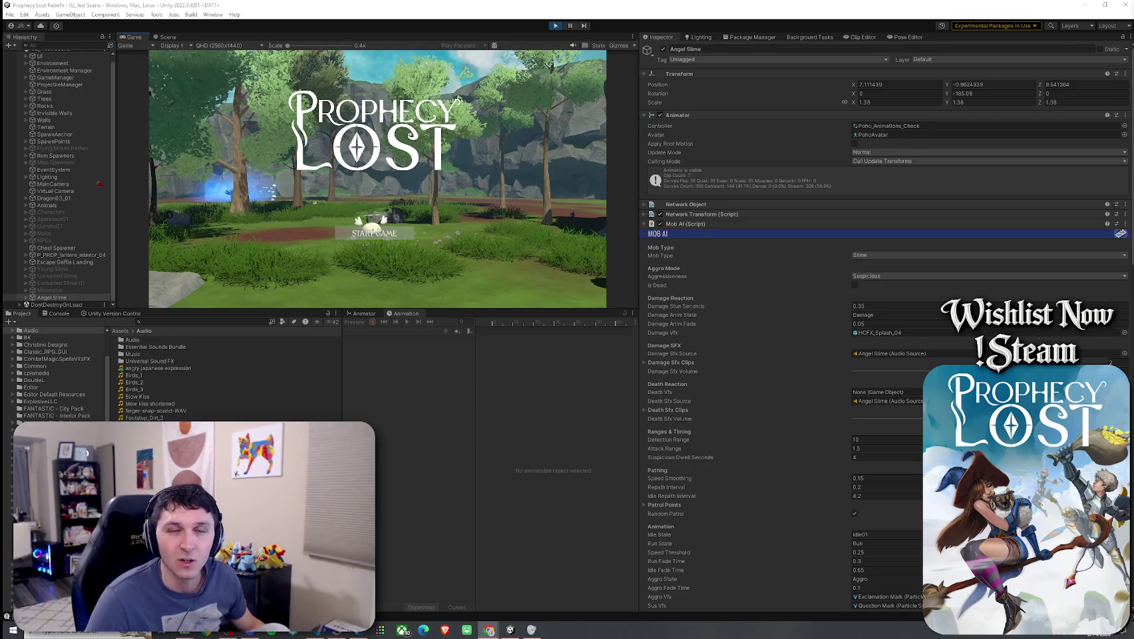
# - Start the game from the title screen and run the character up to the Angel Slime by the rocks
pyautogui.click(355, 234)
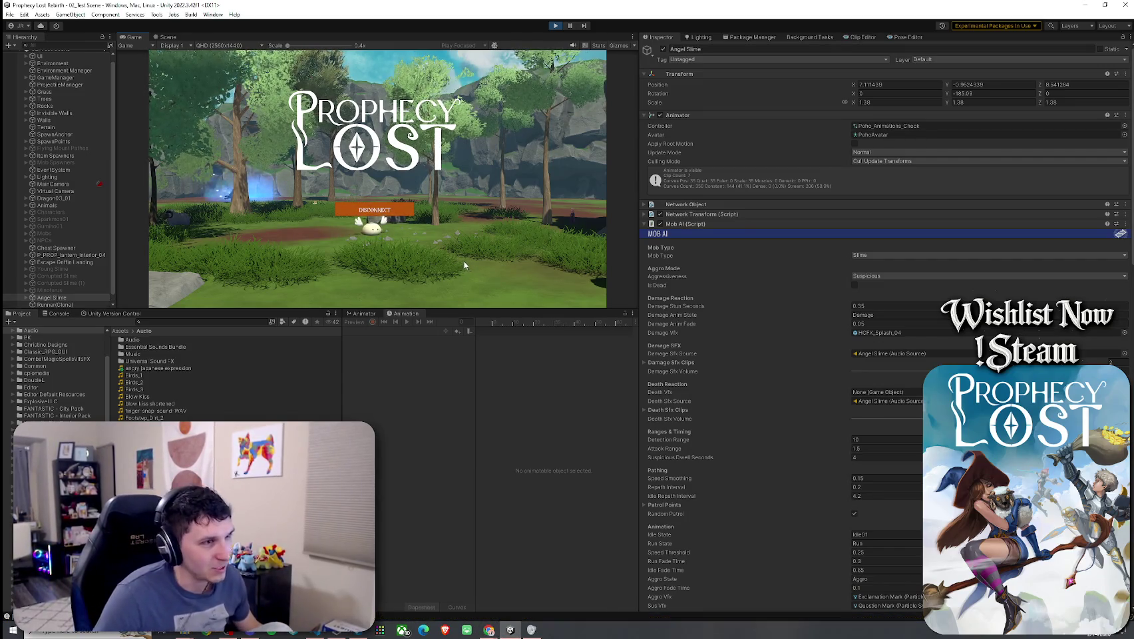
pyautogui.press('w')
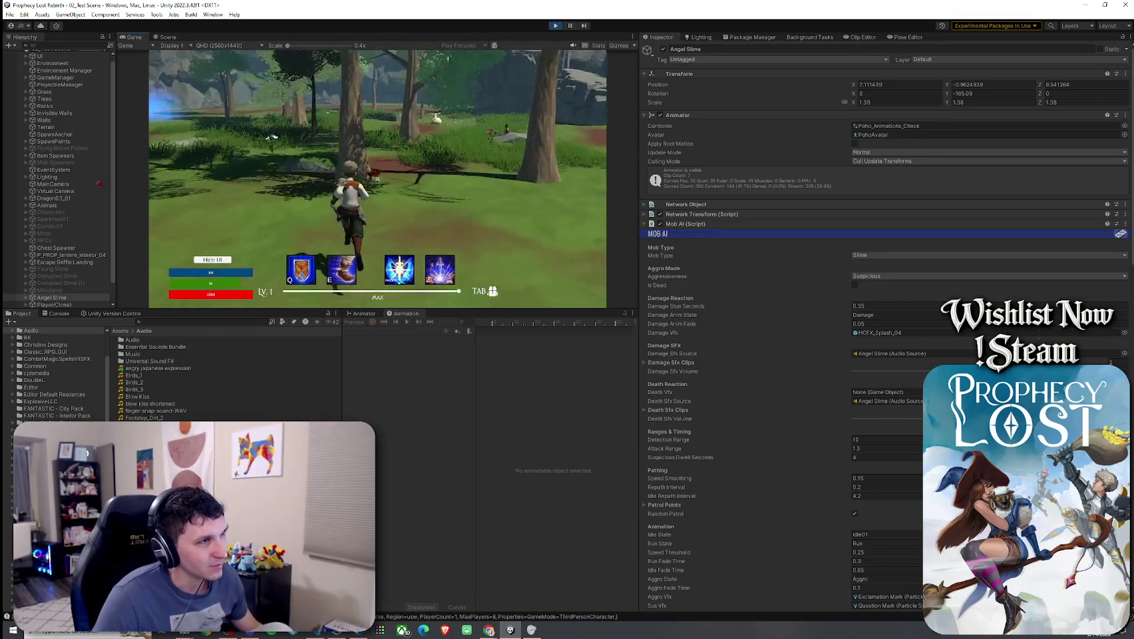
pyautogui.press('w')
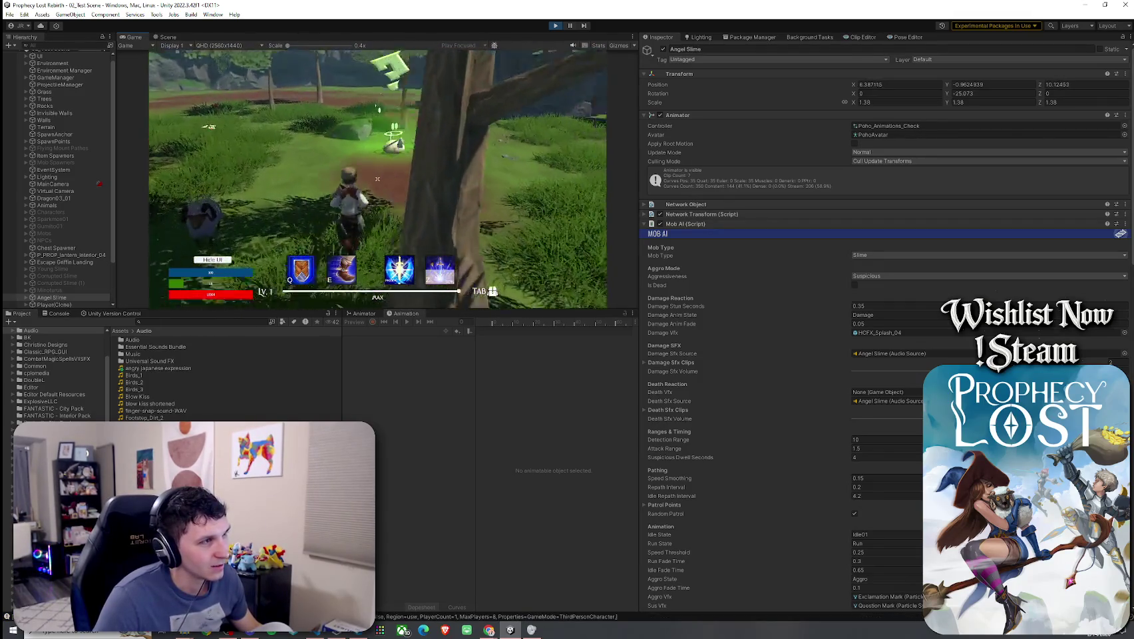
pyautogui.press('w')
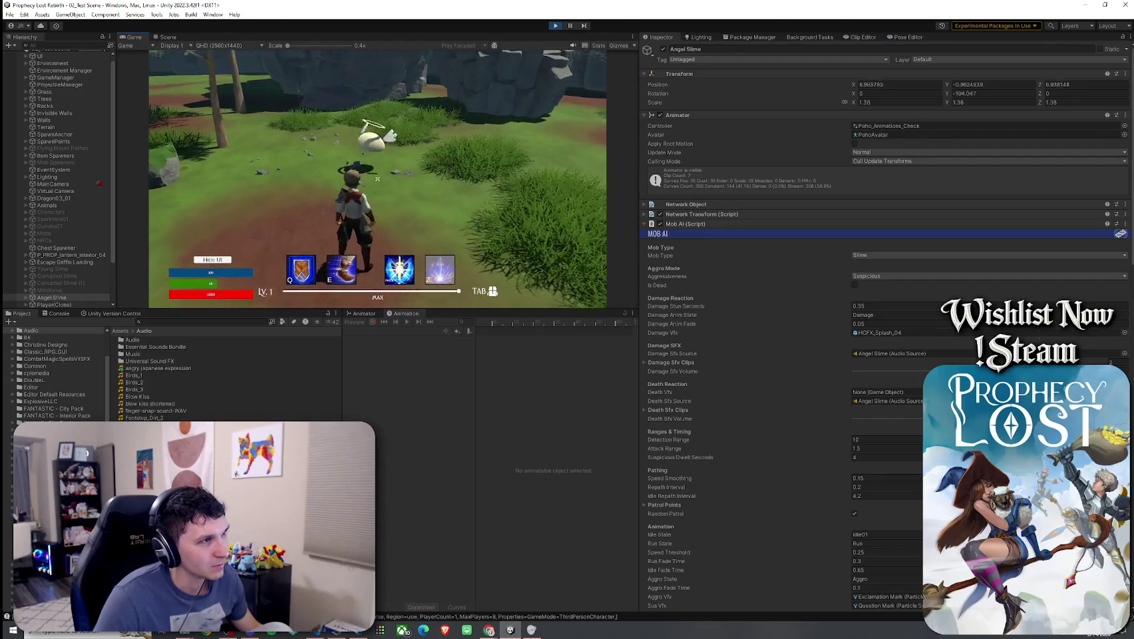
pyautogui.press('w')
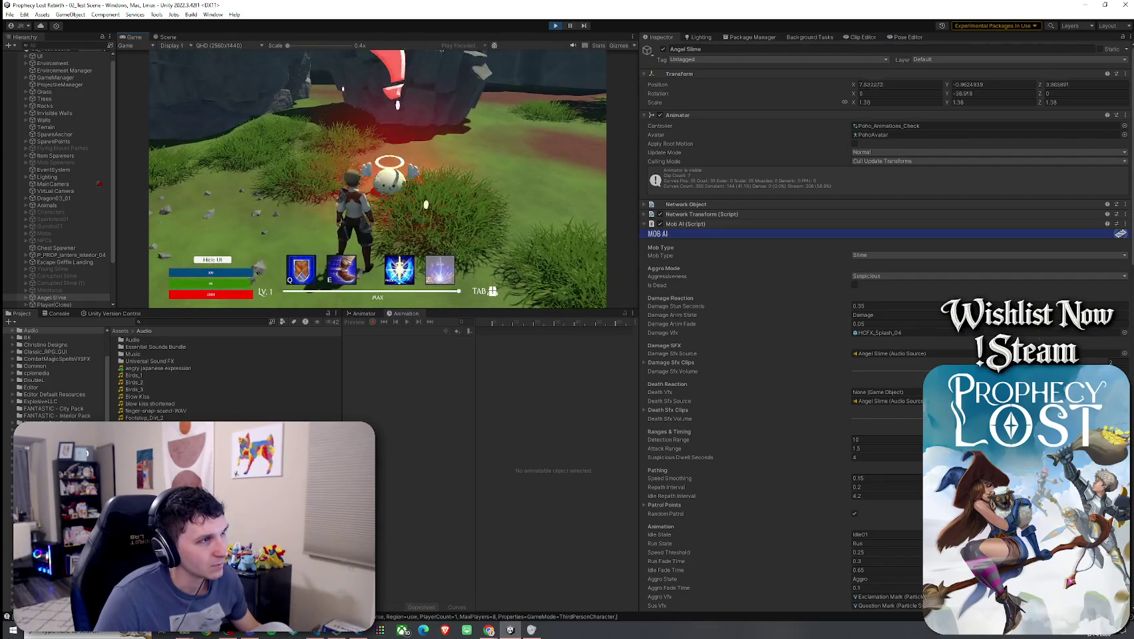
pyautogui.press('w')
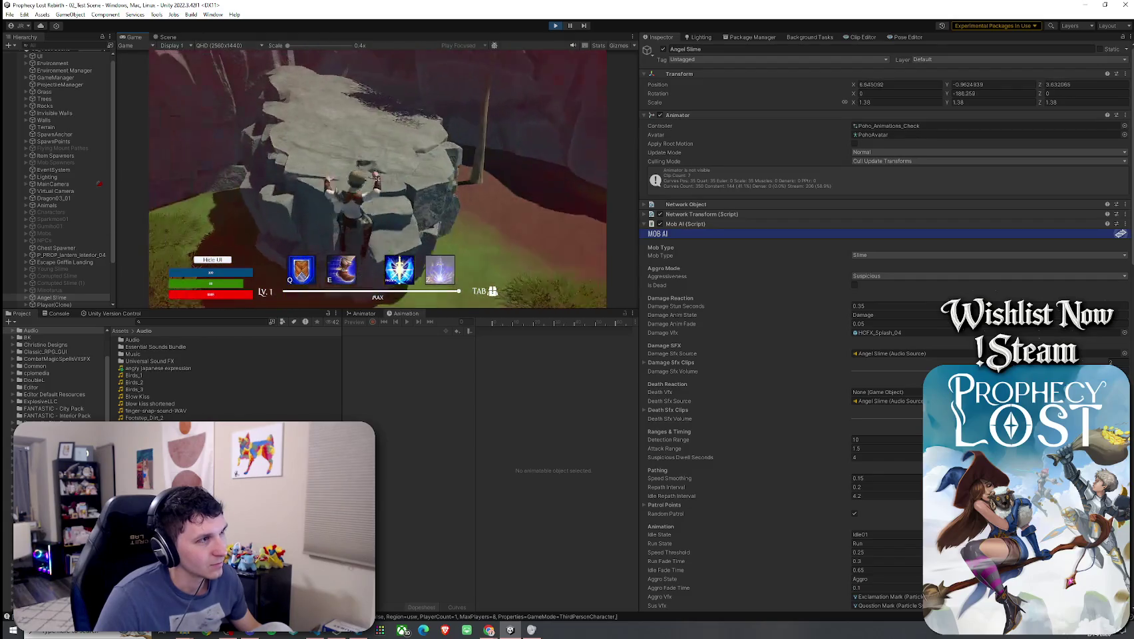
pyautogui.press('w')
pyautogui.press('super')
# - Stop play mode and set the Aggro Sound pitch to 1.5 with random range minimum 1.4
pyautogui.click(555, 25)
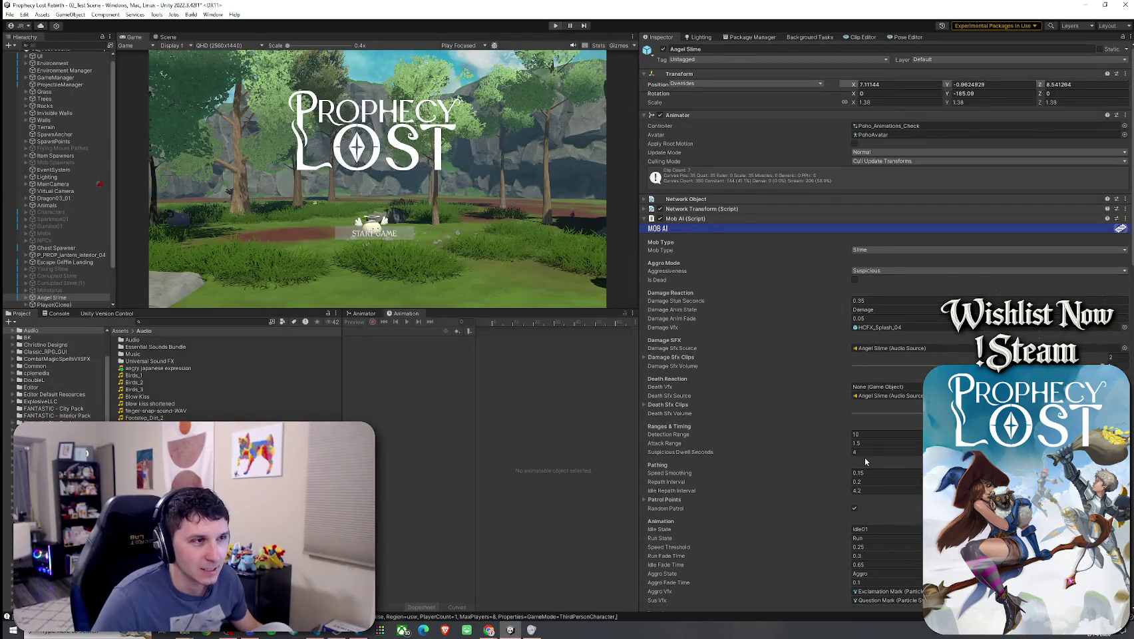
pyautogui.scroll(-10, 739, 339)
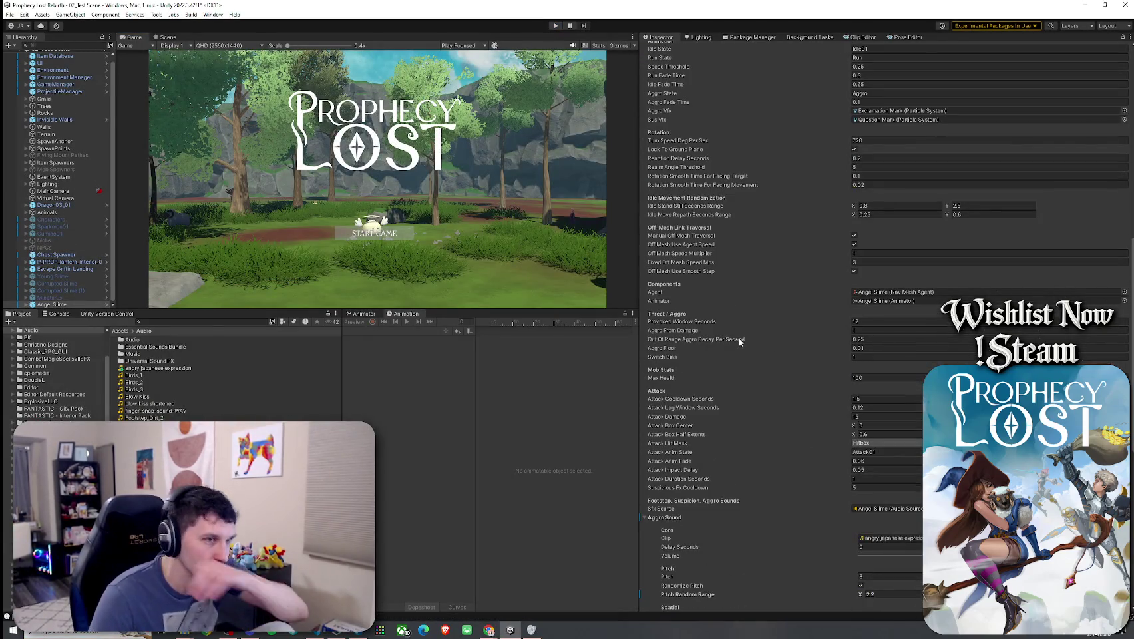
pyautogui.scroll(-3, 739, 335)
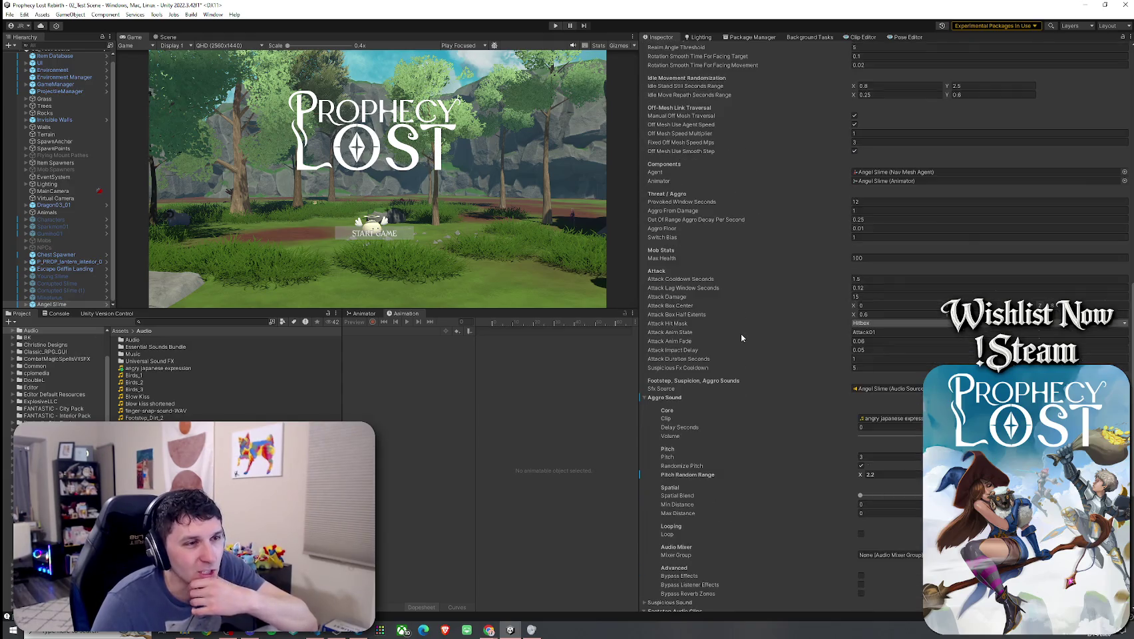
pyautogui.scroll(-4, 740, 332)
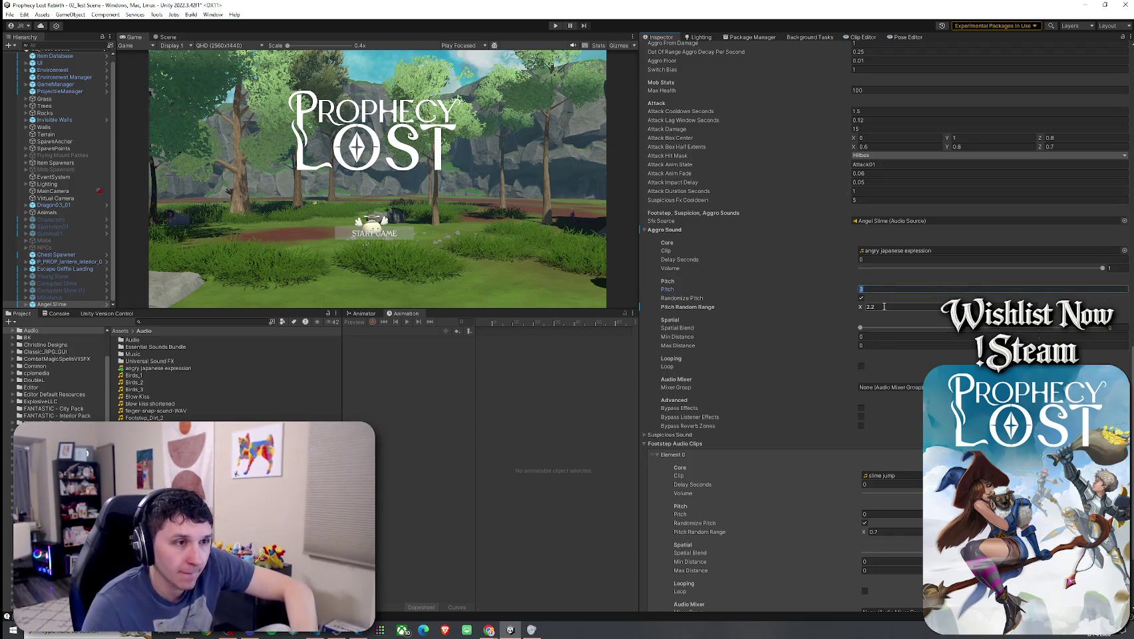
pyautogui.write('1')
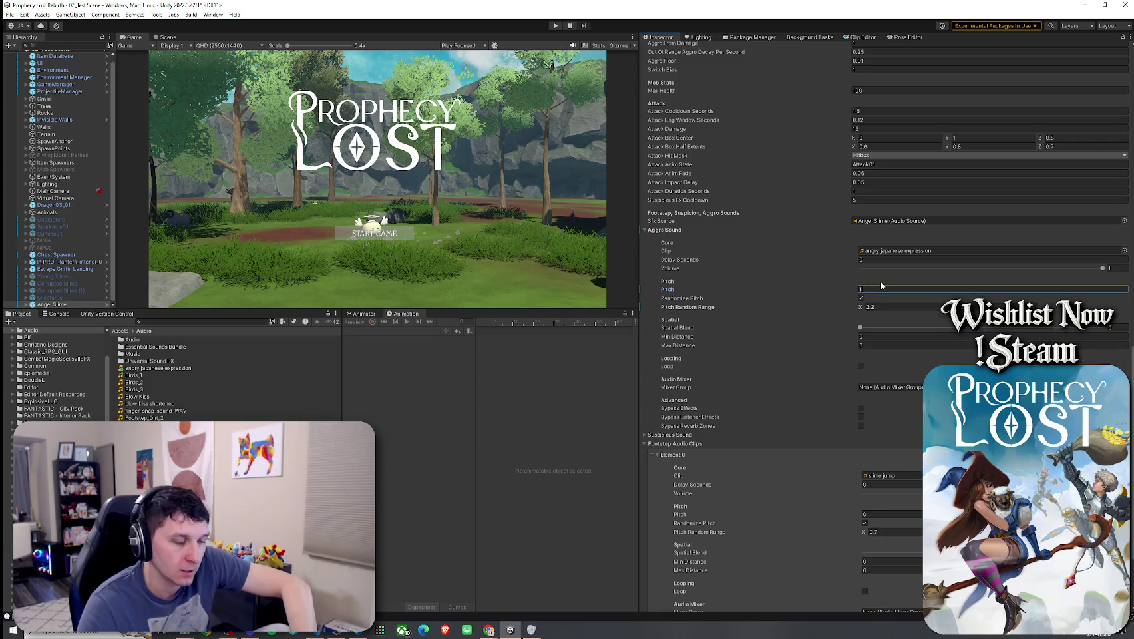
pyautogui.write('05')
pyautogui.click(885, 307)
pyautogui.write('1.4')
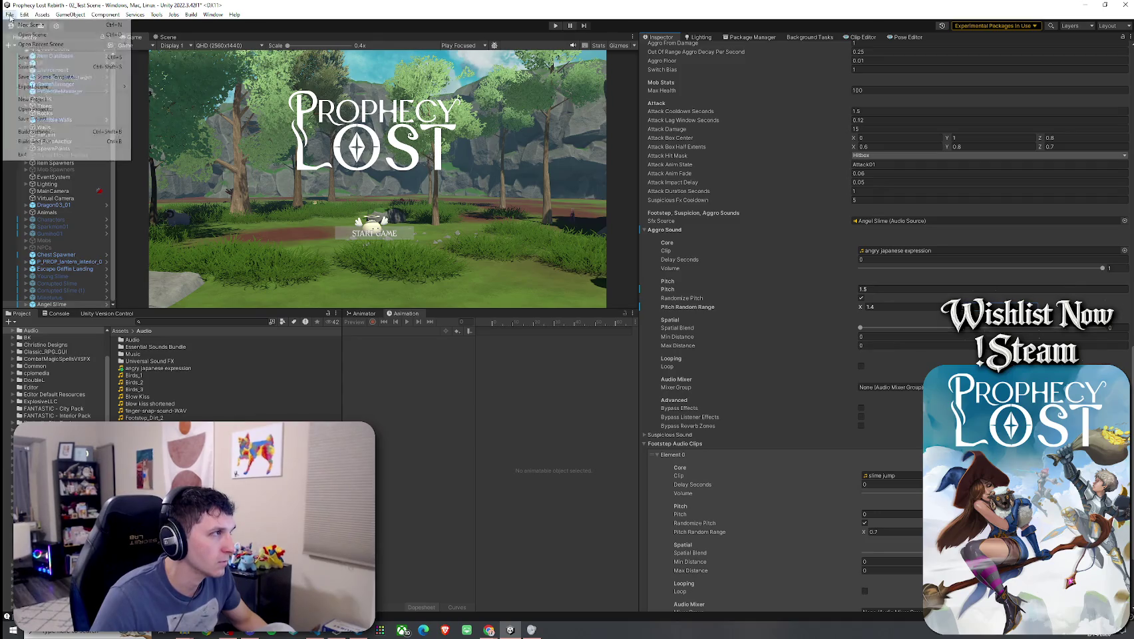
pyautogui.click(555, 26)
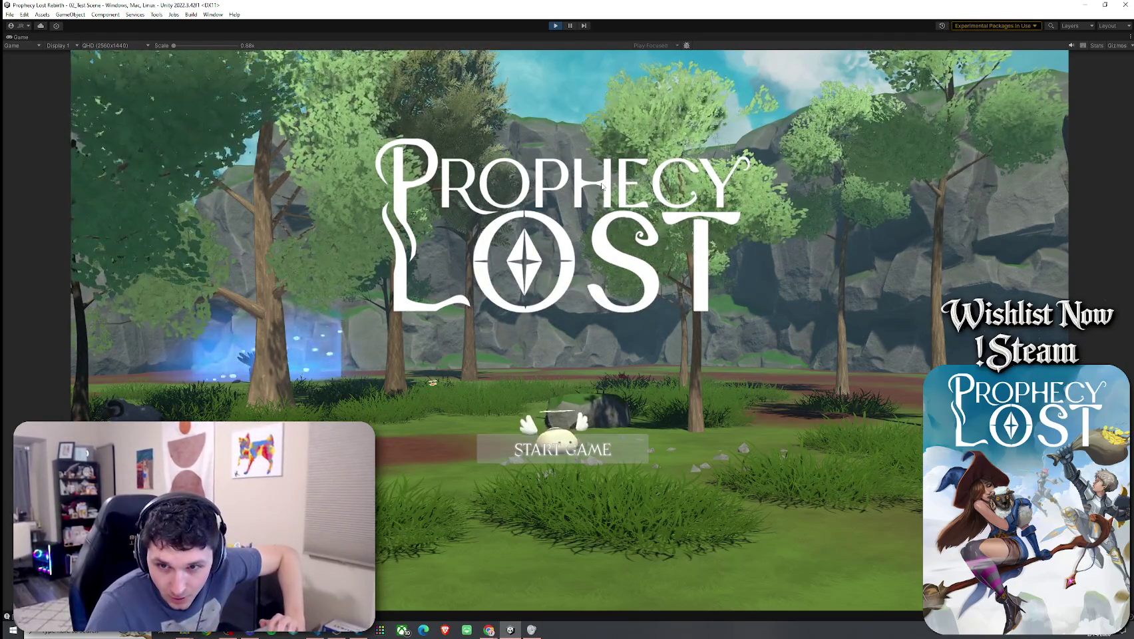
pyautogui.press('Return')
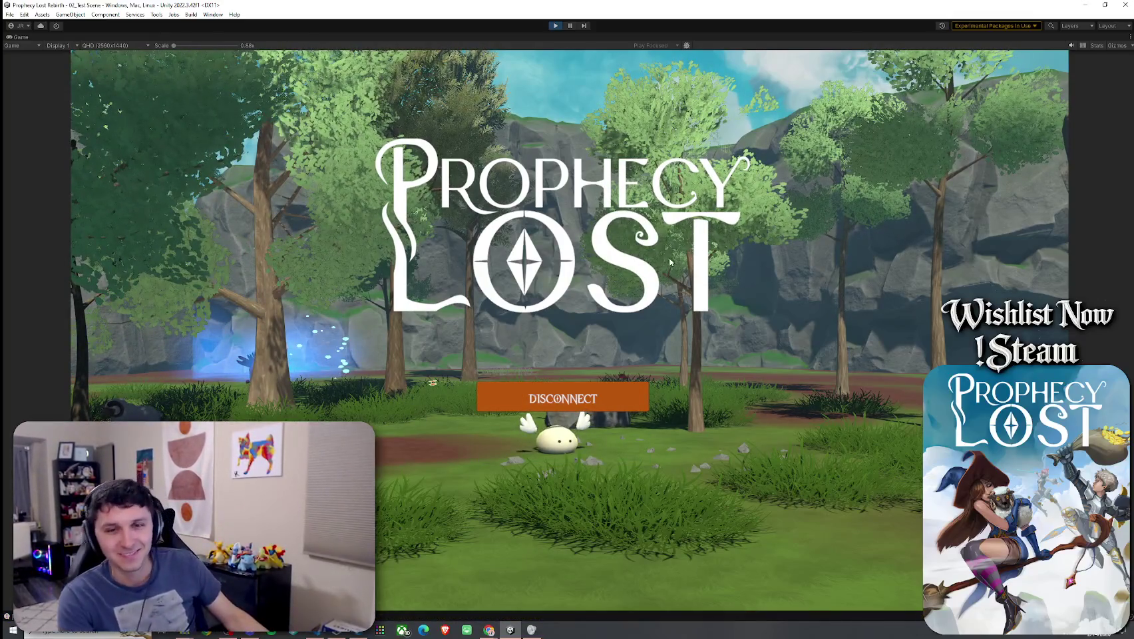
pyautogui.press('w')
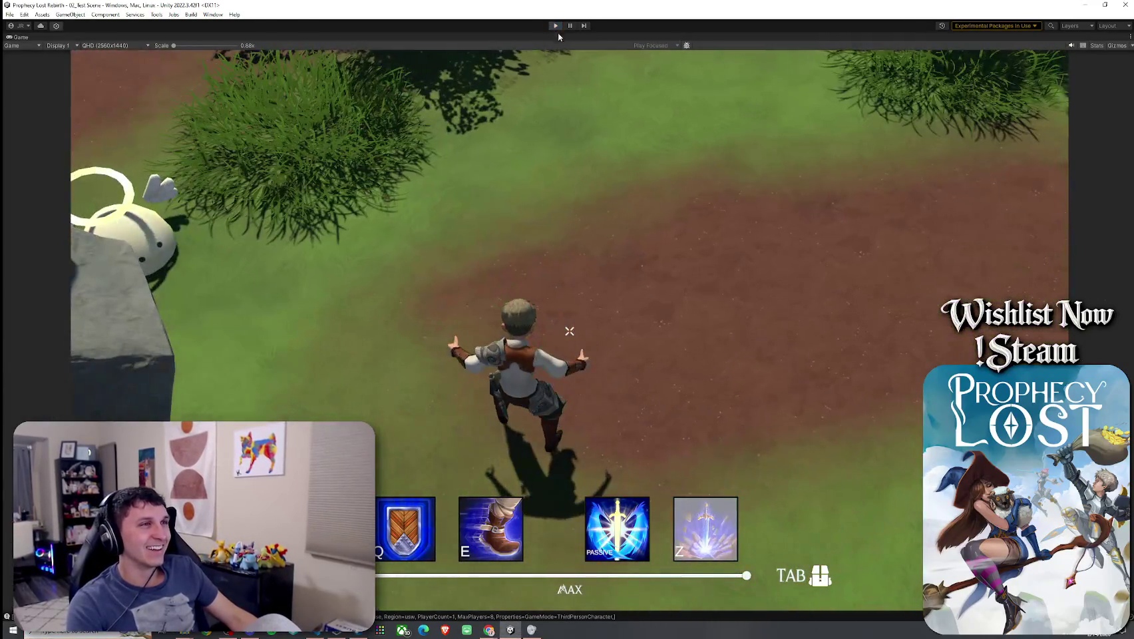
pyautogui.click(555, 26)
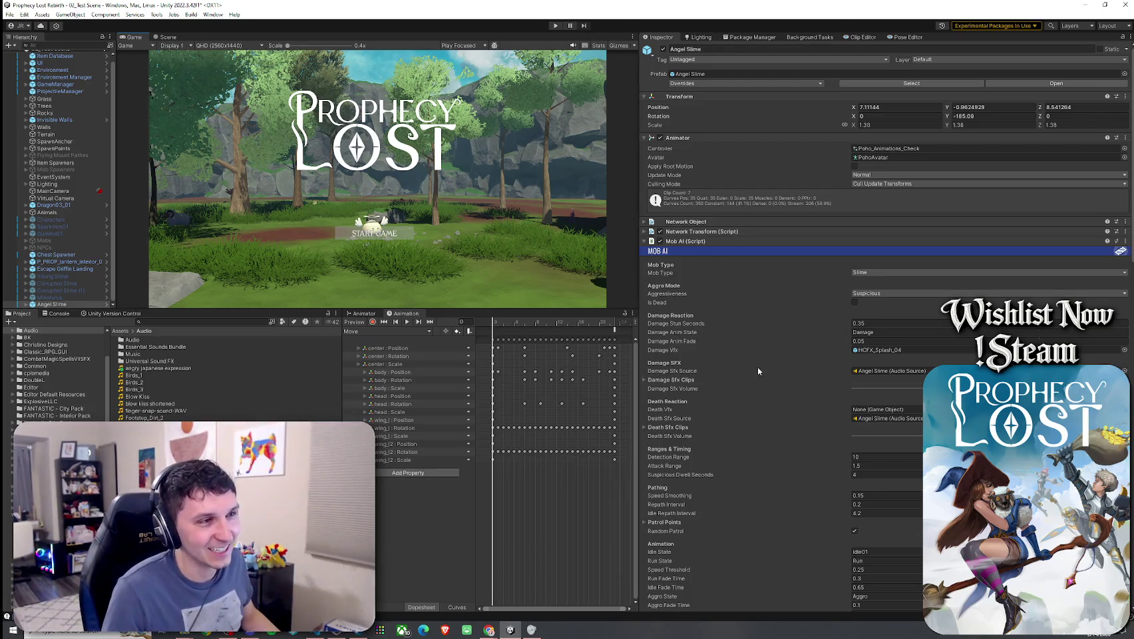
# - Set the Aggro Sound pitch random range to 1.75–1.85
pyautogui.scroll(-3, 750, 362)
pyautogui.scroll(-3, 751, 365)
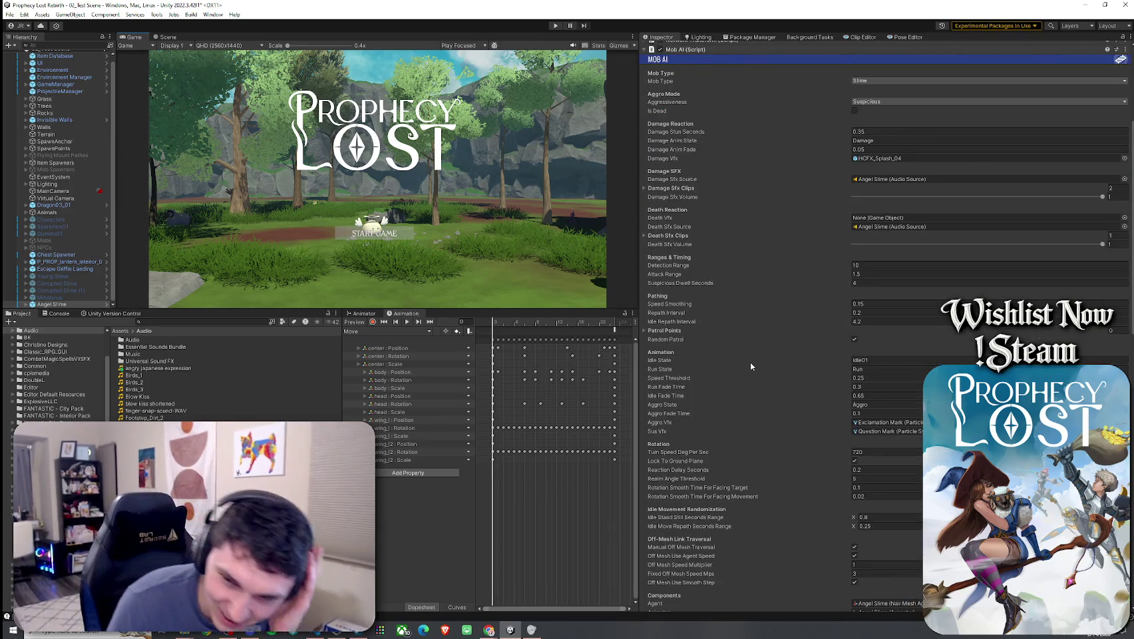
pyautogui.scroll(-4, 751, 360)
pyautogui.scroll(-7, 750, 359)
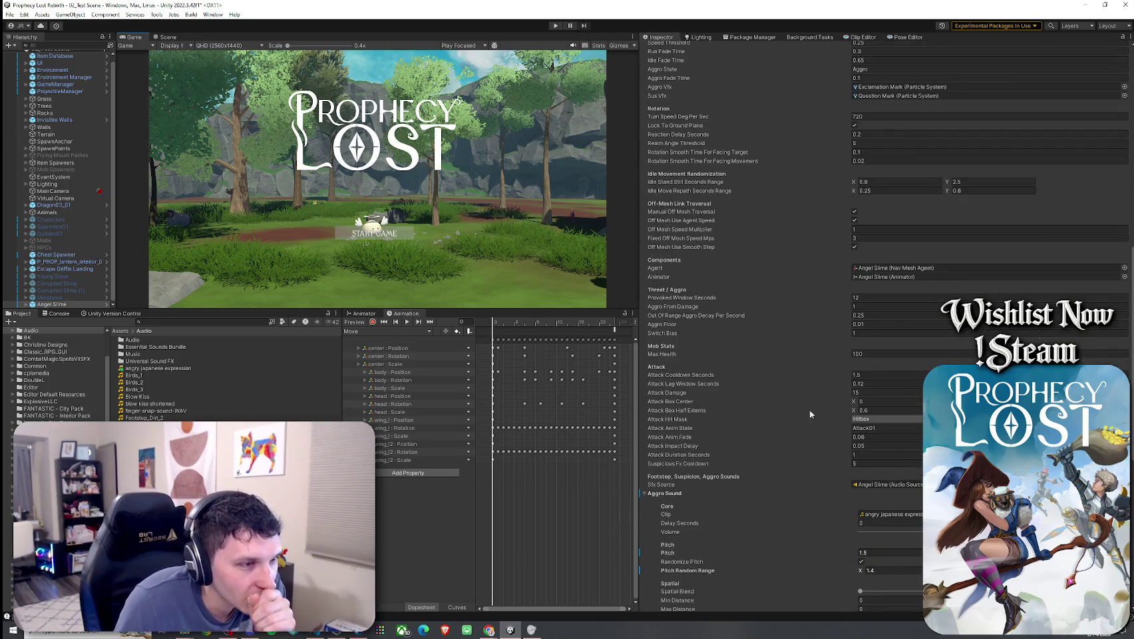
pyautogui.scroll(-7, 761, 444)
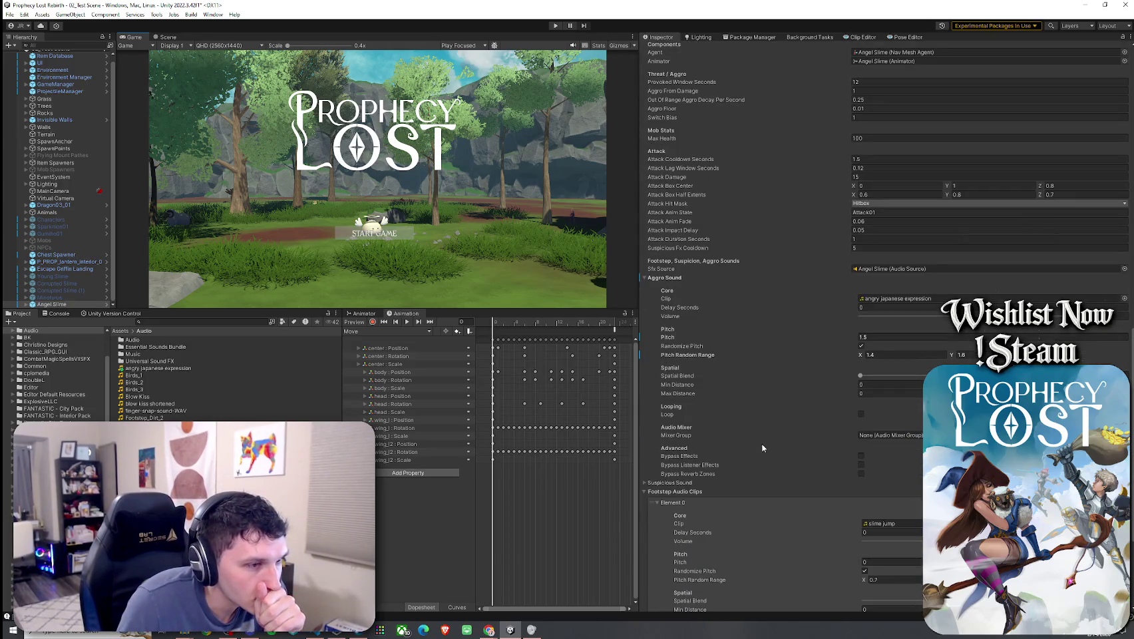
pyautogui.click(921, 355)
pyautogui.write('1')
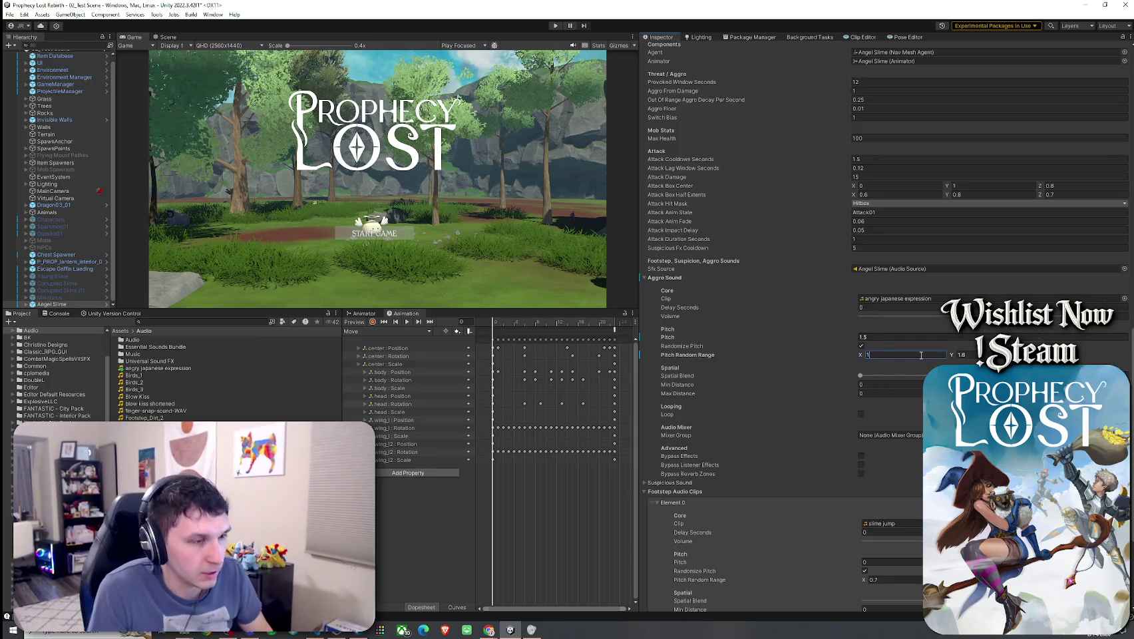
pyautogui.write('.75')
pyautogui.press('Tab')
pyautogui.write('1.85')
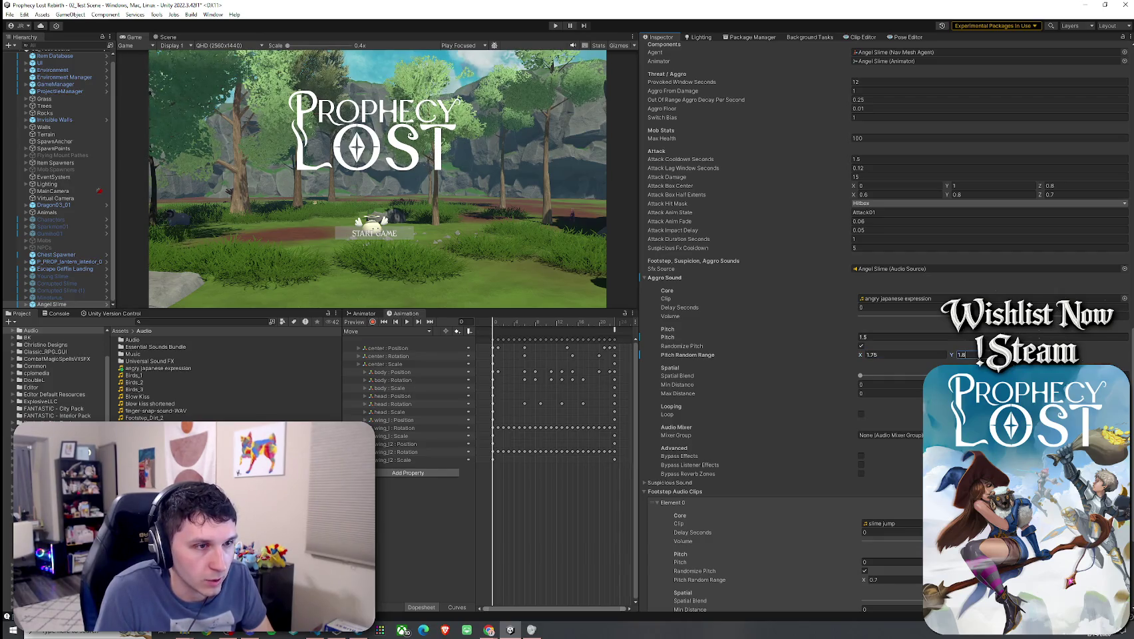
# - Expand Suspicious Sound and set its pitch random range minimum to 2
pyautogui.scroll(-3, 821, 478)
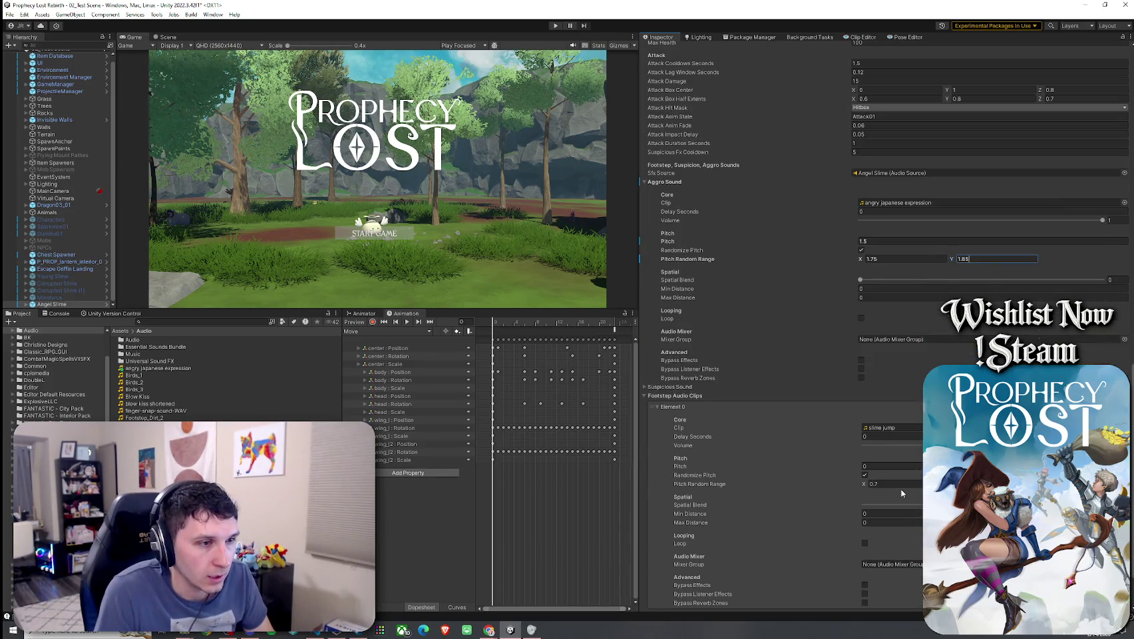
pyautogui.scroll(2, 686, 406)
pyautogui.click(669, 434)
pyautogui.scroll(-3, 751, 405)
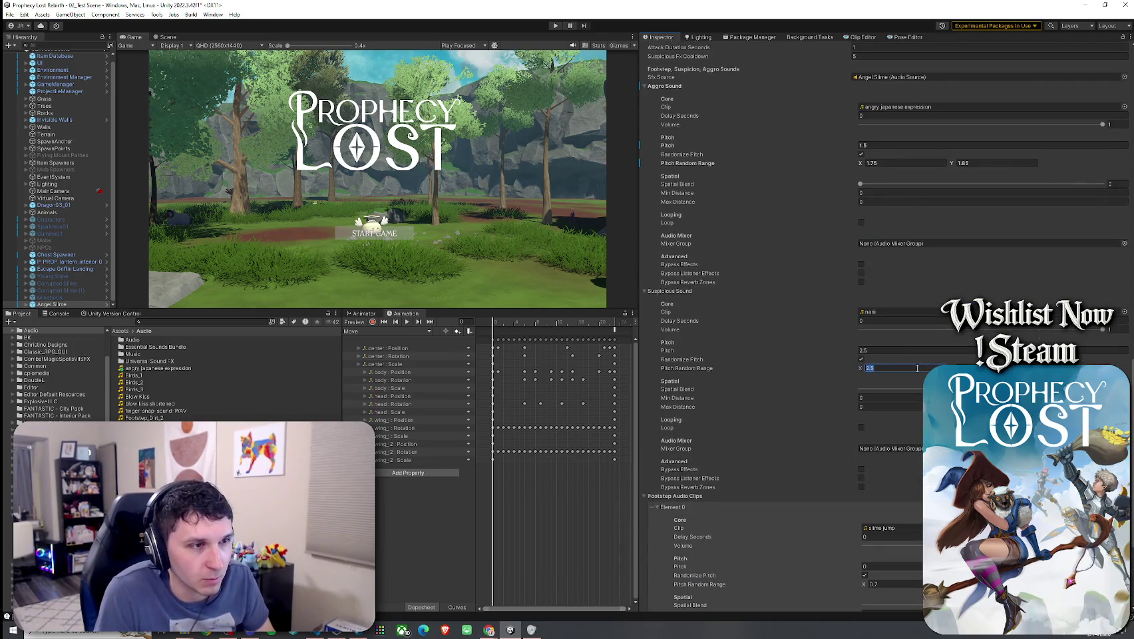
pyautogui.write('1.75')
pyautogui.press('Return')
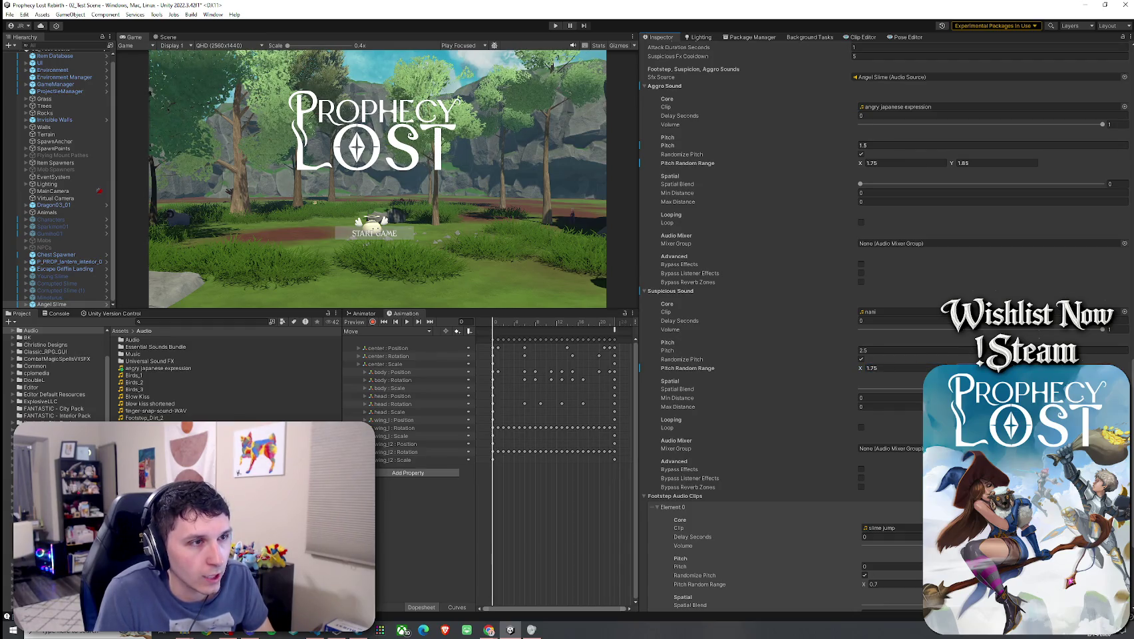
pyautogui.write('2')
pyautogui.press('Return')
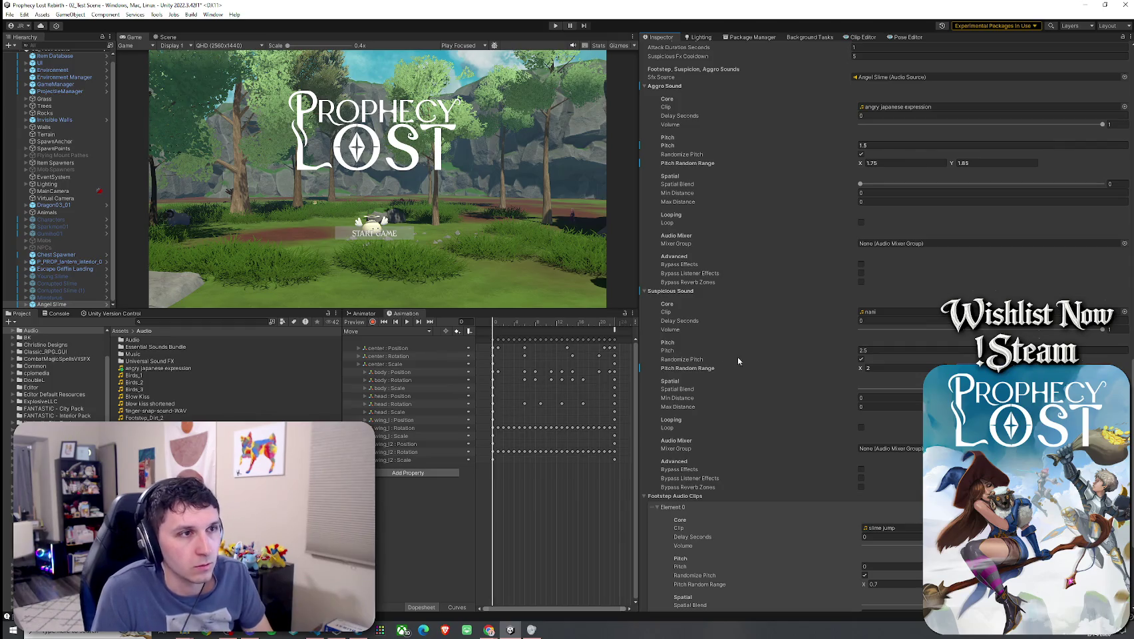
# - Save the scene and enter play mode
pyautogui.click(9, 14)
pyautogui.click(136, 14)
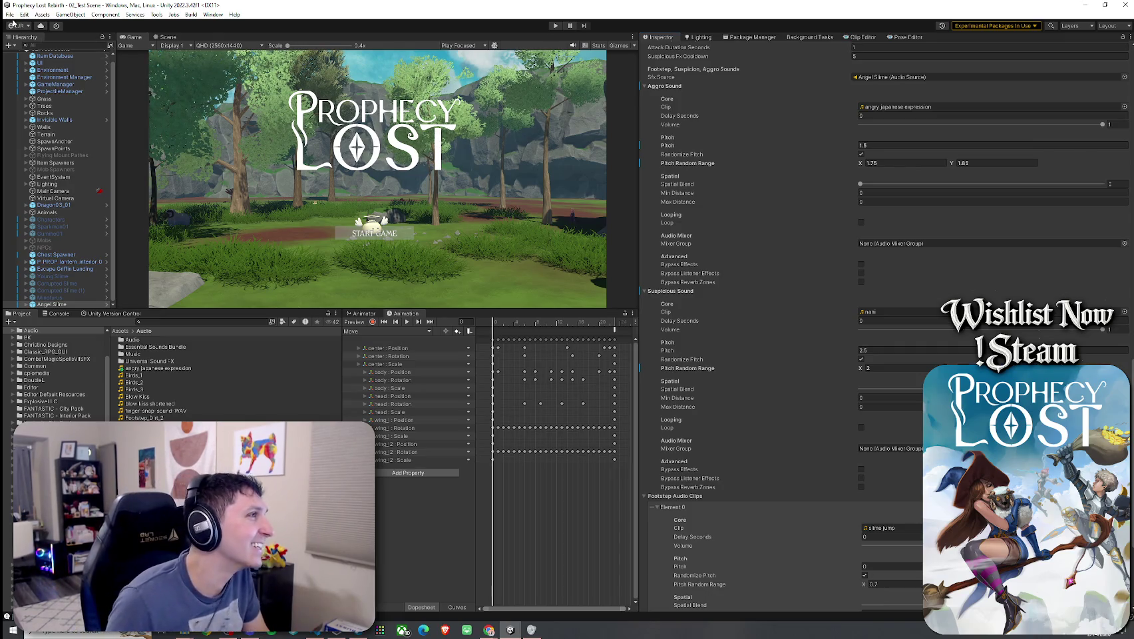
pyautogui.click(10, 14)
pyautogui.click(30, 56)
pyautogui.click(556, 25)
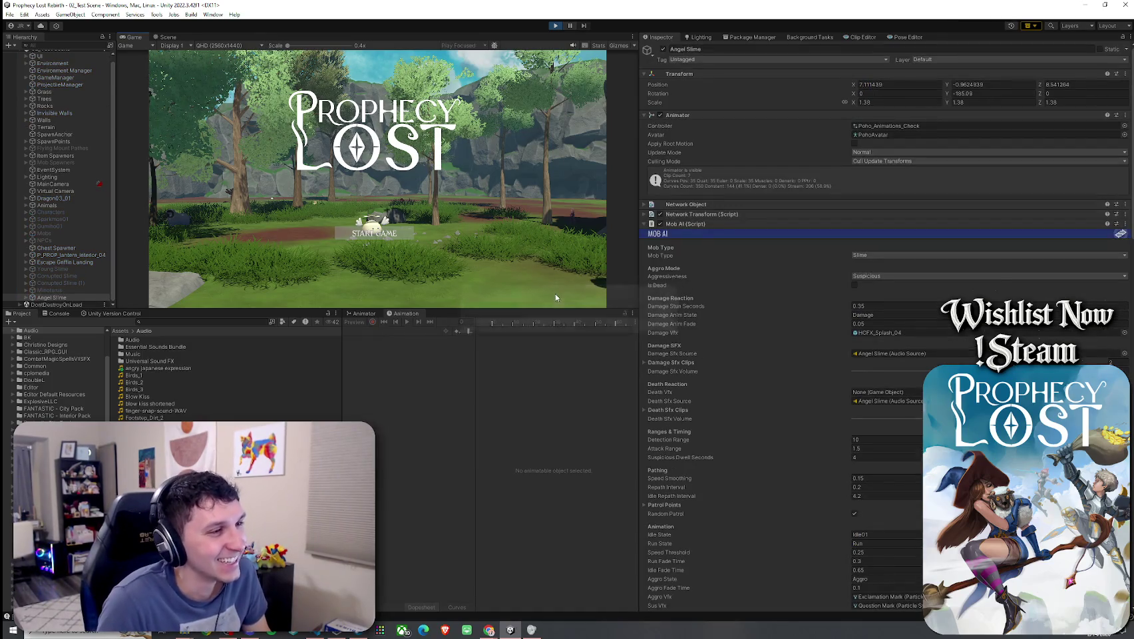
# - Start the game and run through the forest onto the rocks near the Angel Slime
pyautogui.click(378, 233)
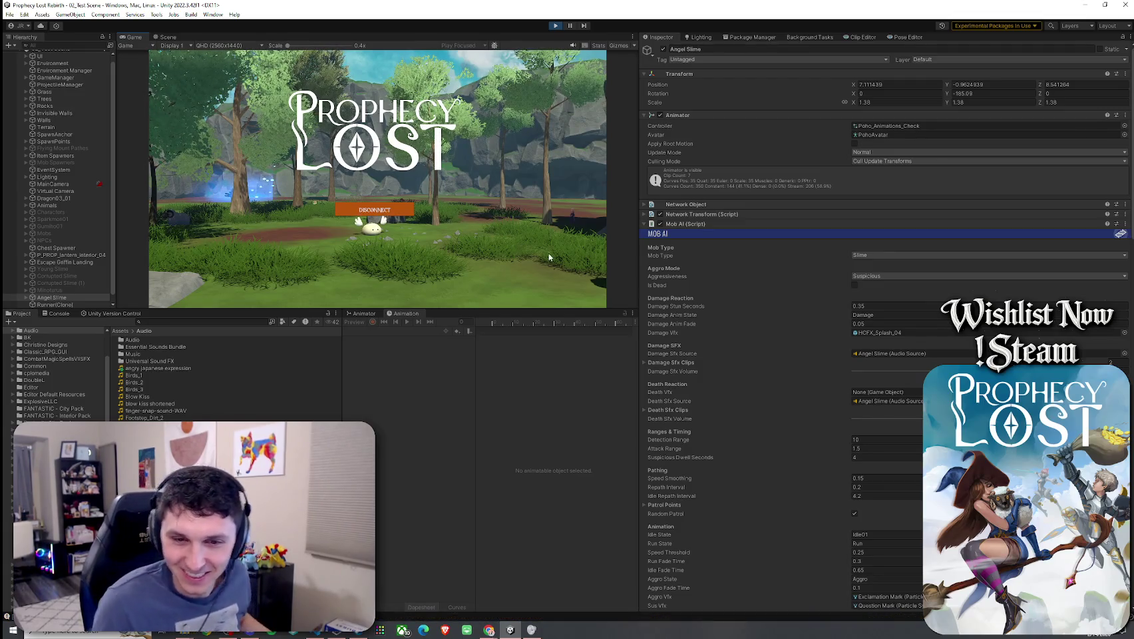
pyautogui.press('w')
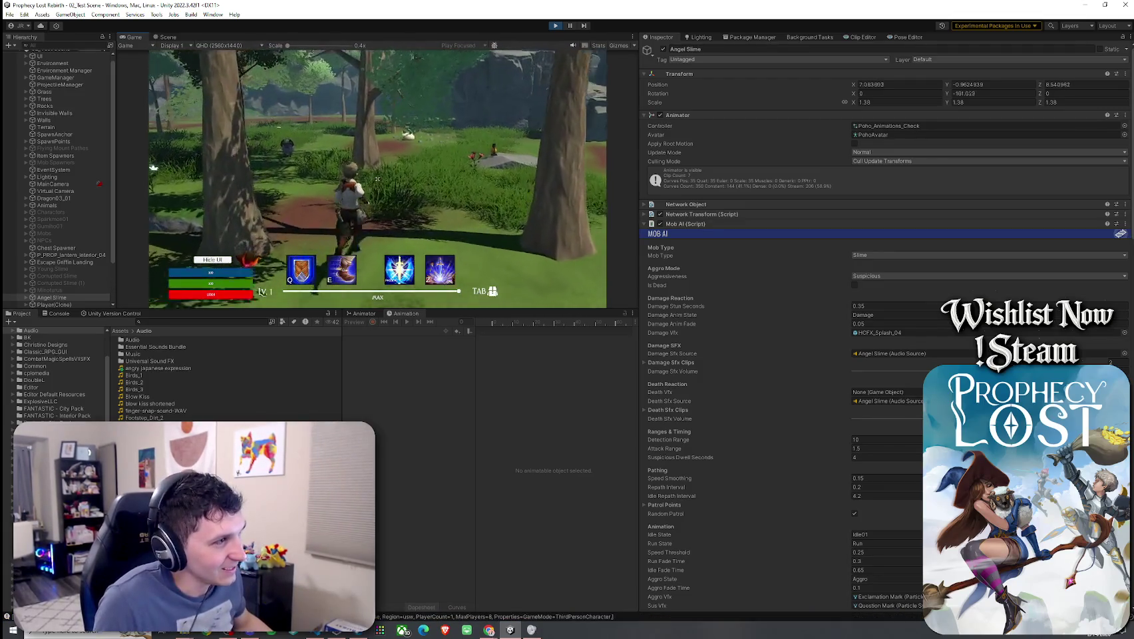
pyautogui.press('w')
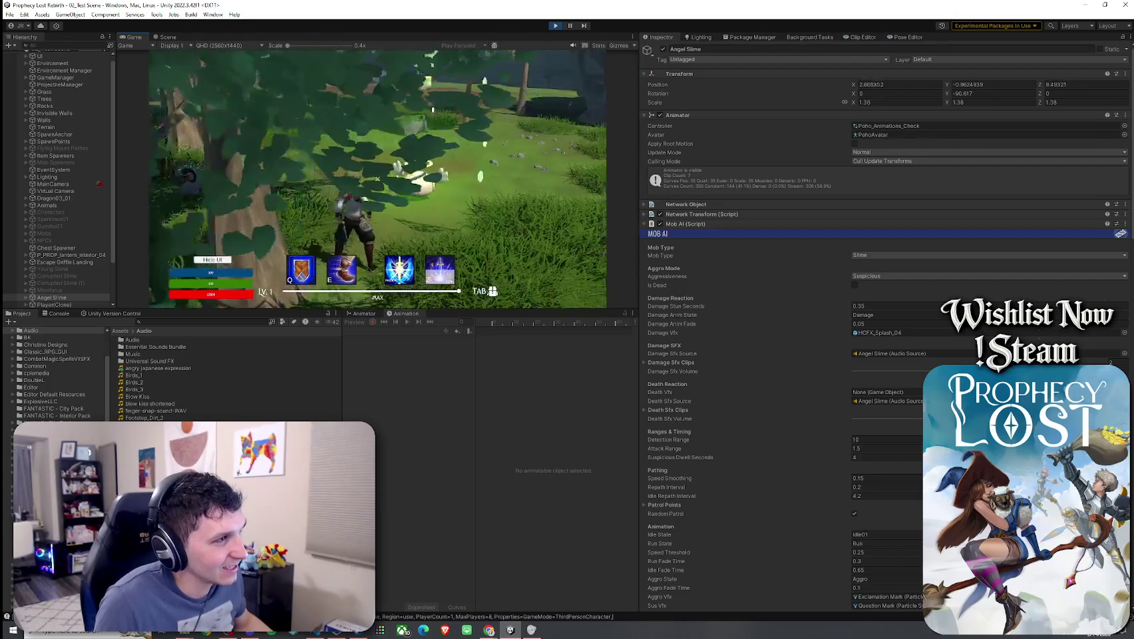
pyautogui.press('w')
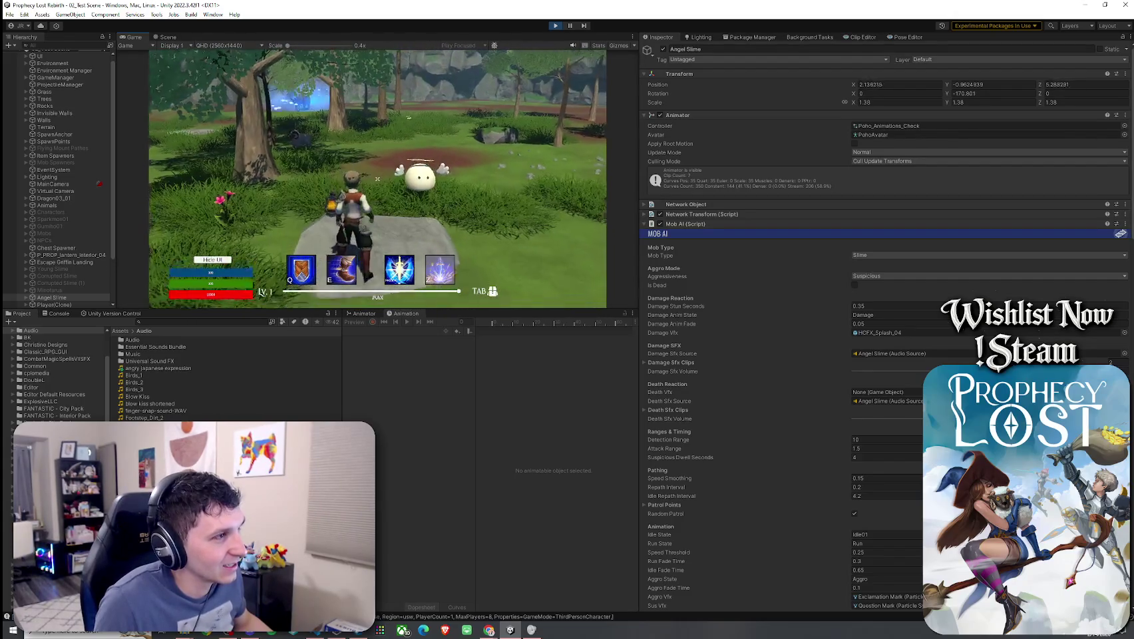
pyautogui.press('w')
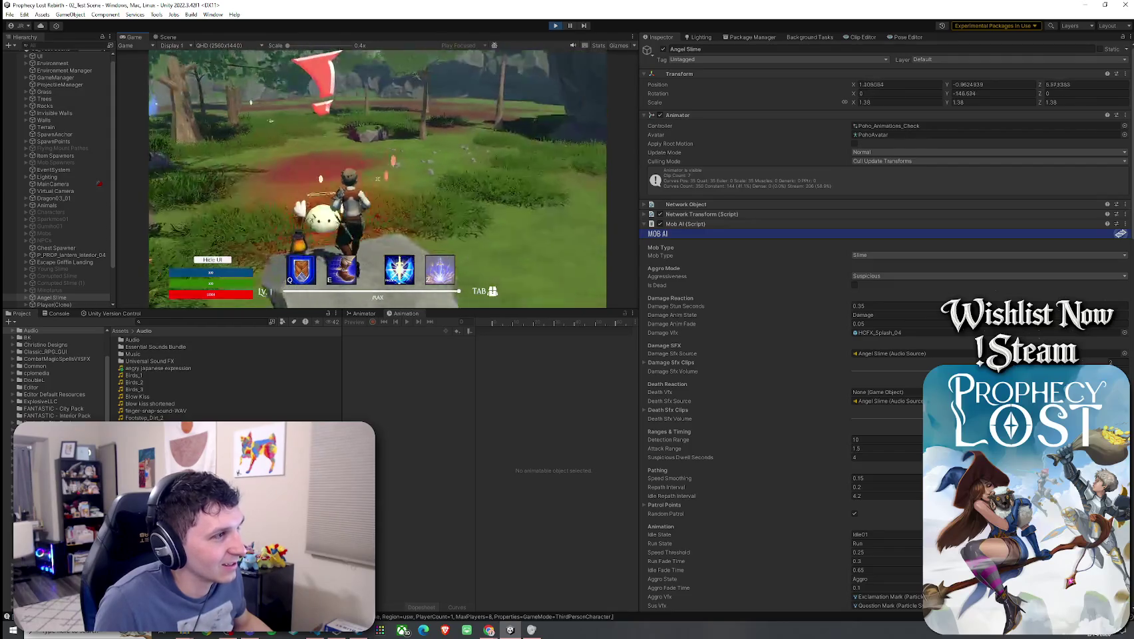
pyautogui.press('w')
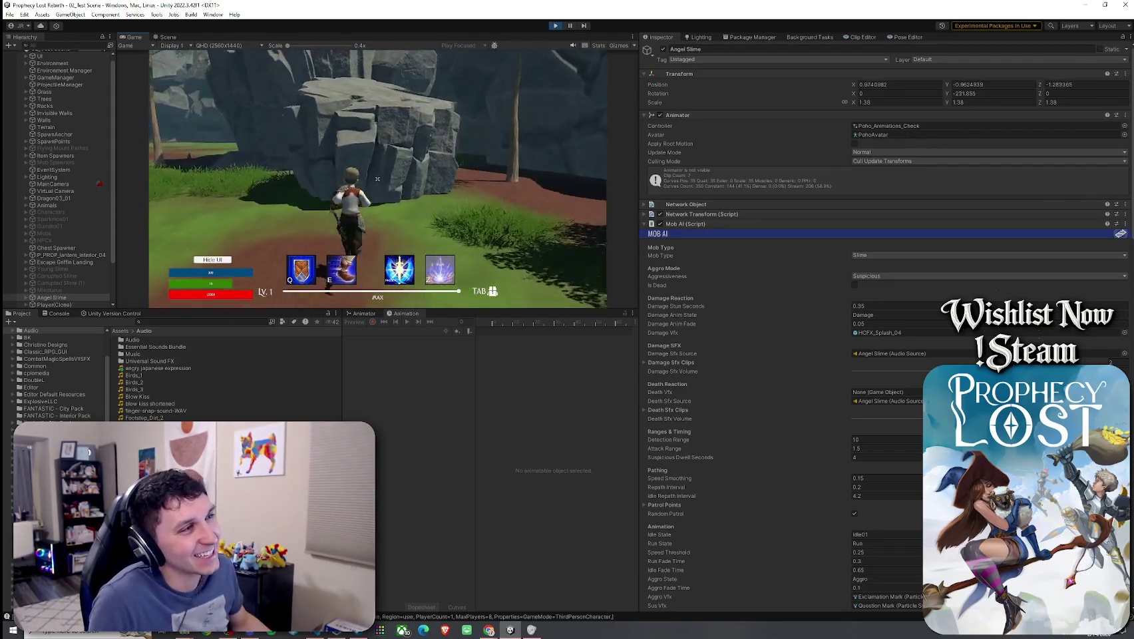
pyautogui.press('w')
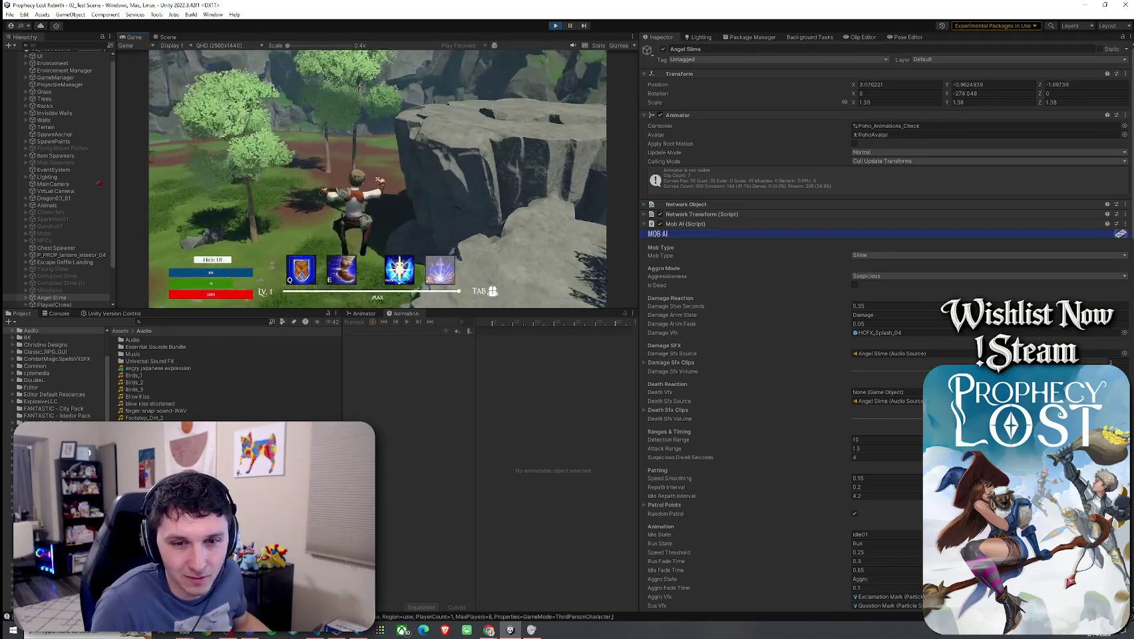
# - Approach the Angel Slime to trigger its reaction, run off into the trees, then stop play mode
pyautogui.press('w')
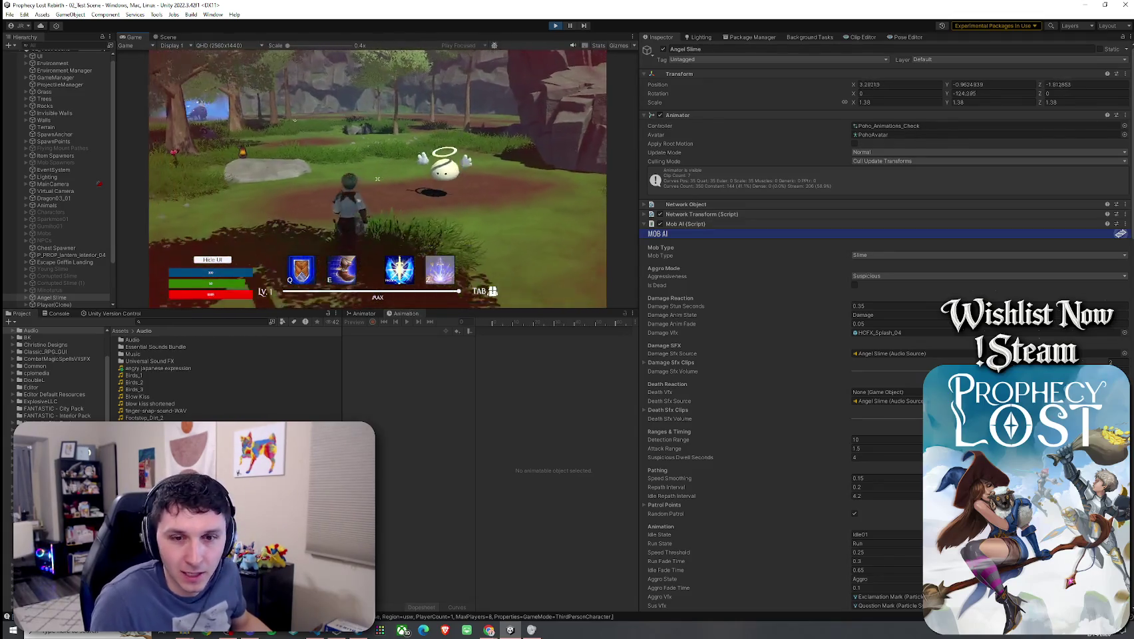
pyautogui.press('w')
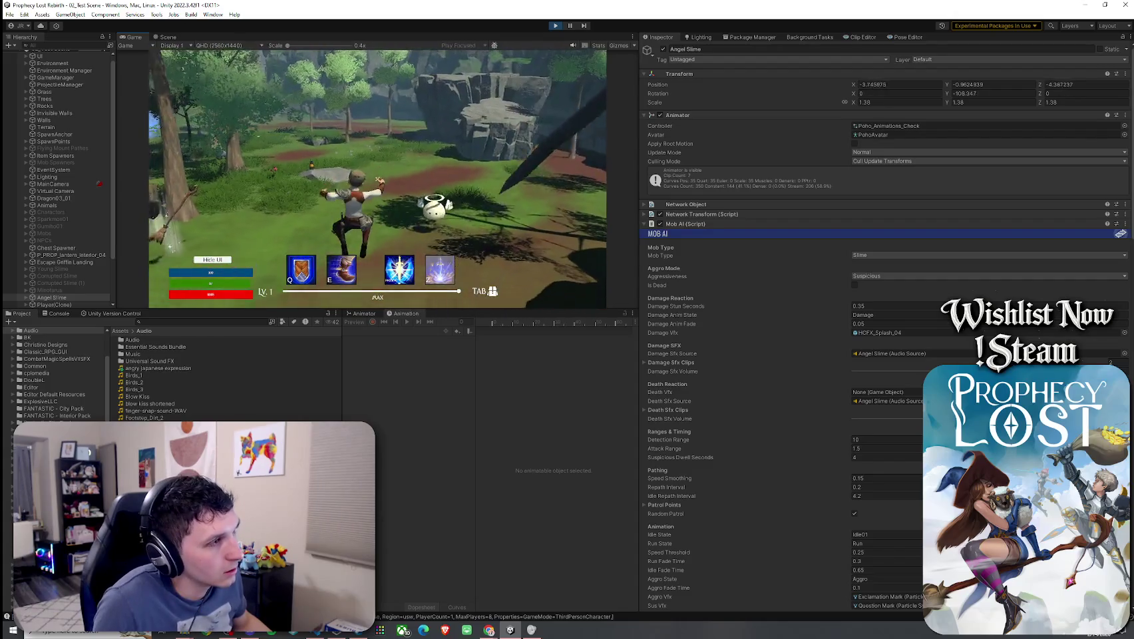
pyautogui.press('w')
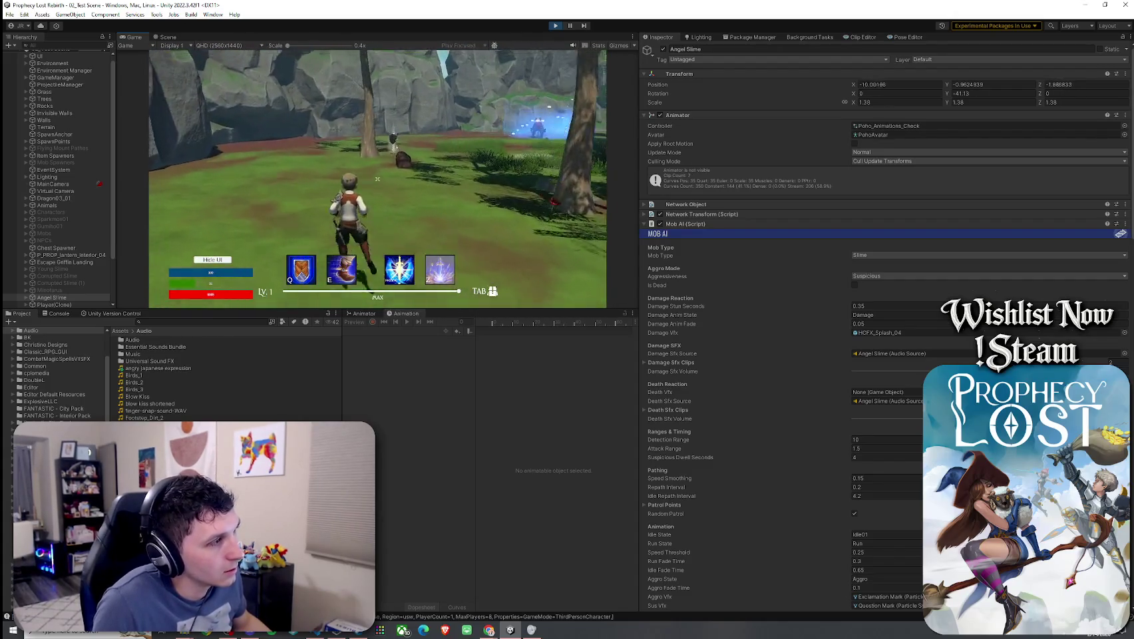
pyautogui.press('w')
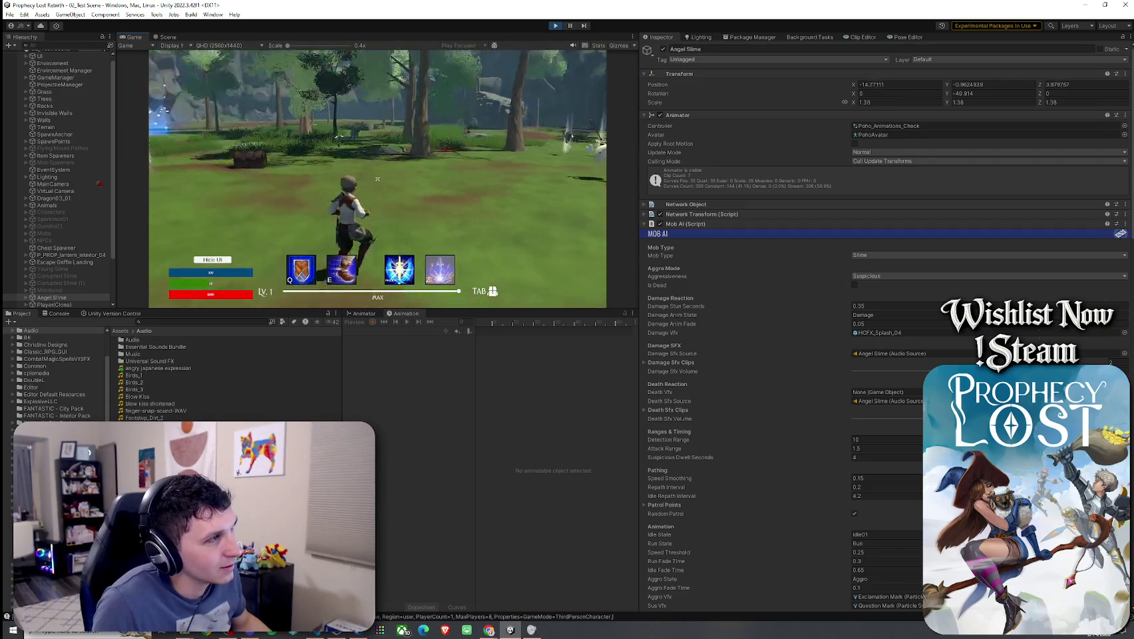
pyautogui.press('w')
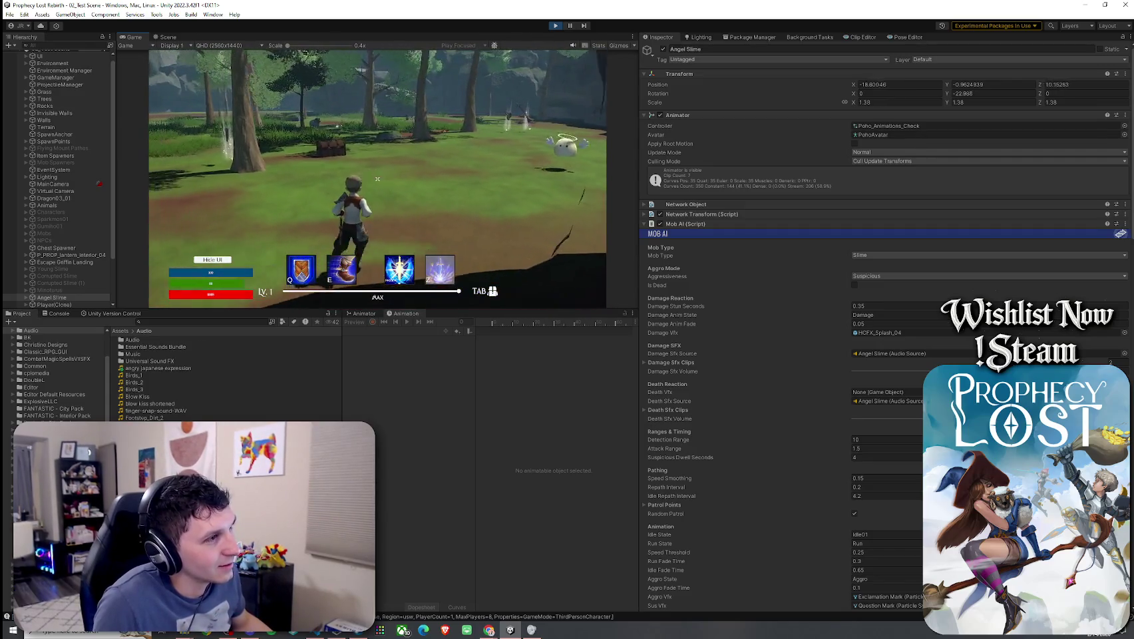
pyautogui.press('w')
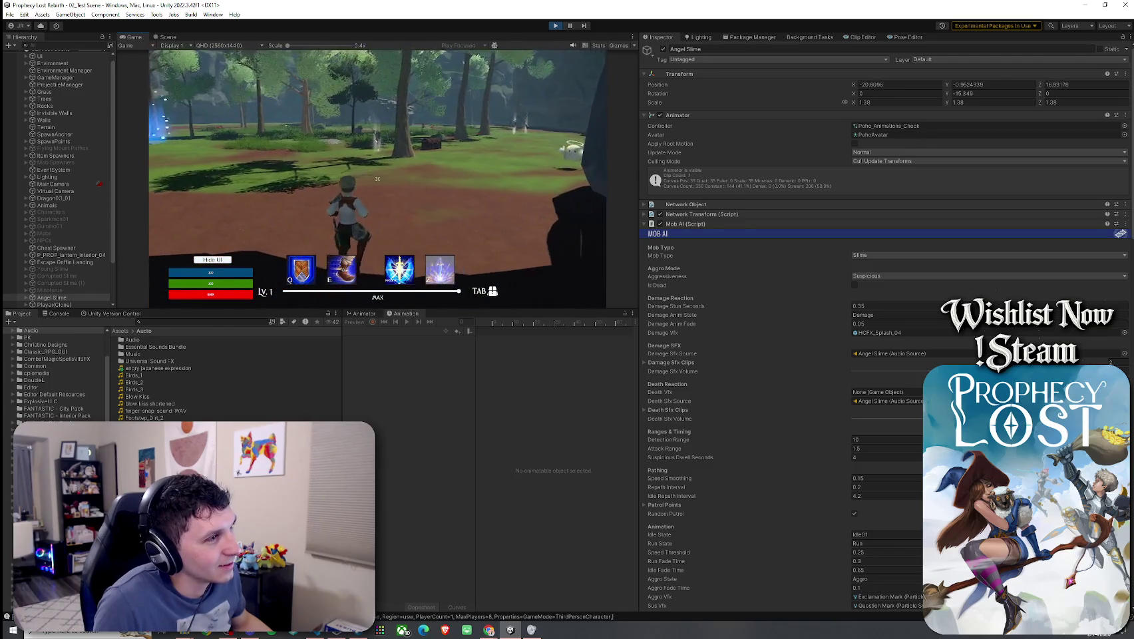
pyautogui.hotkey('ctrl', 'p')
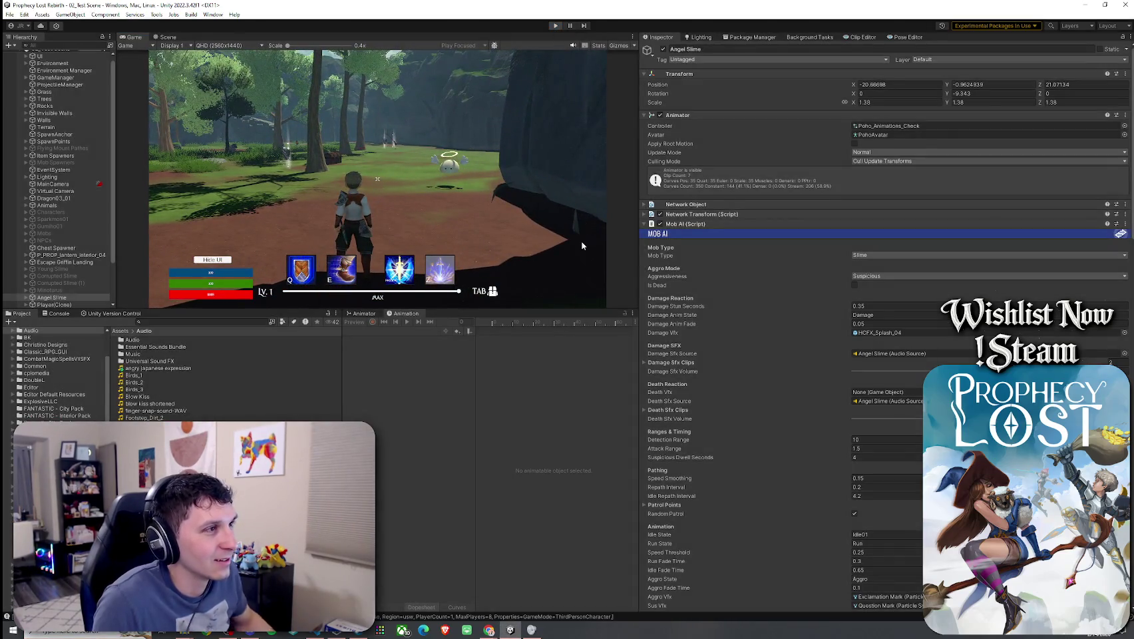
pyautogui.scroll(-10, 824, 406)
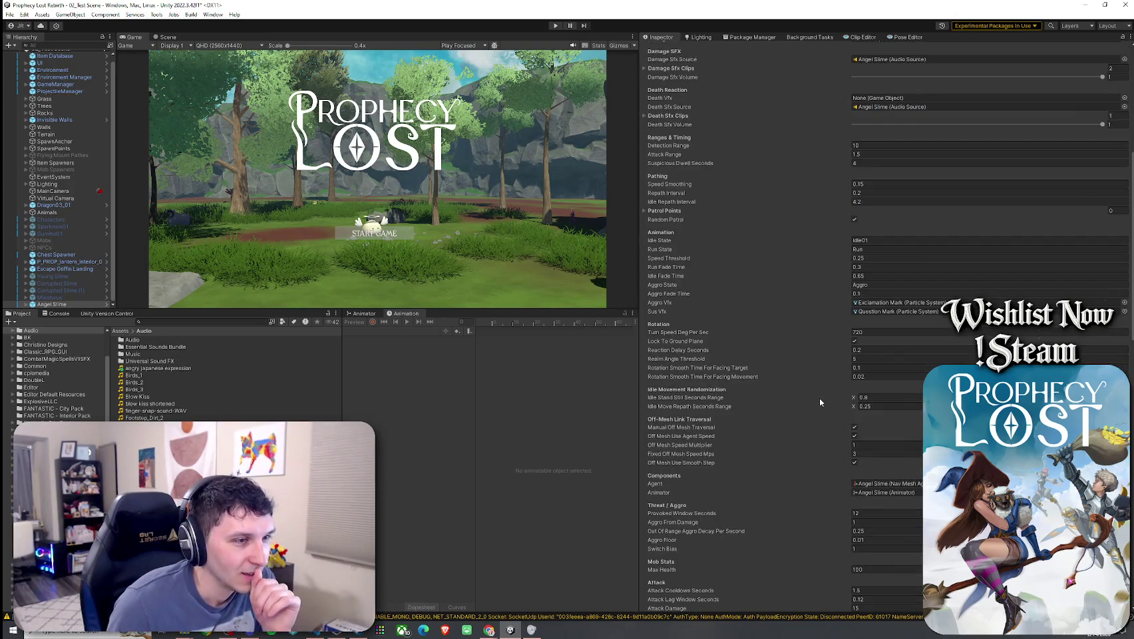
# - Set the Suspicious Sound range minimum to 2.5 and the Aggro Sound range to 2.2–2.5
pyautogui.scroll(-10, 825, 399)
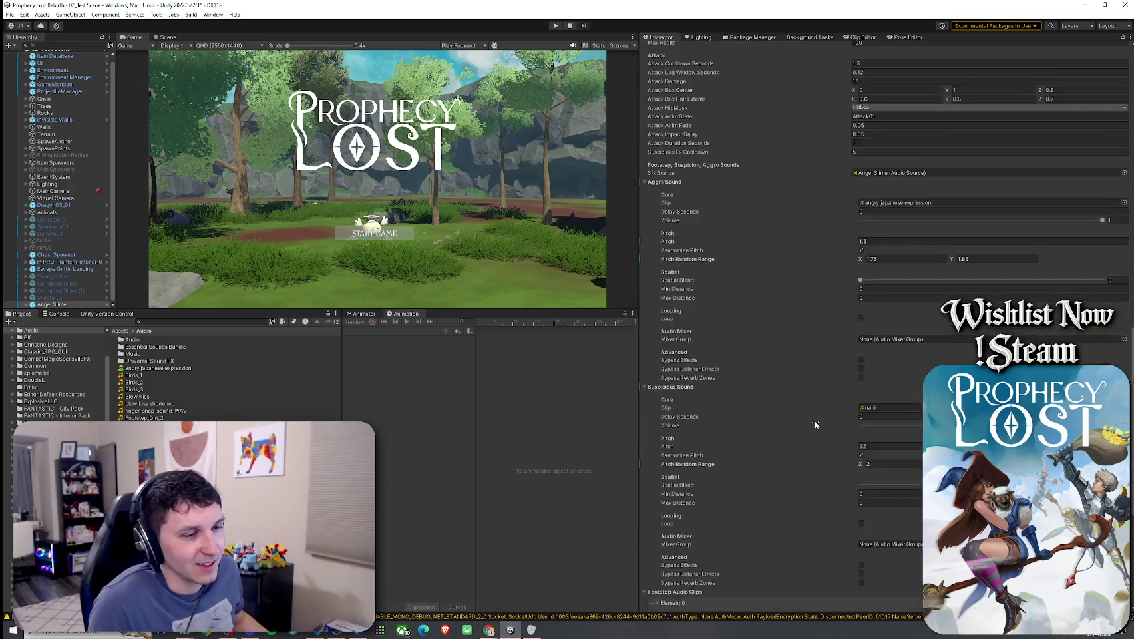
pyautogui.scroll(-3, 814, 420)
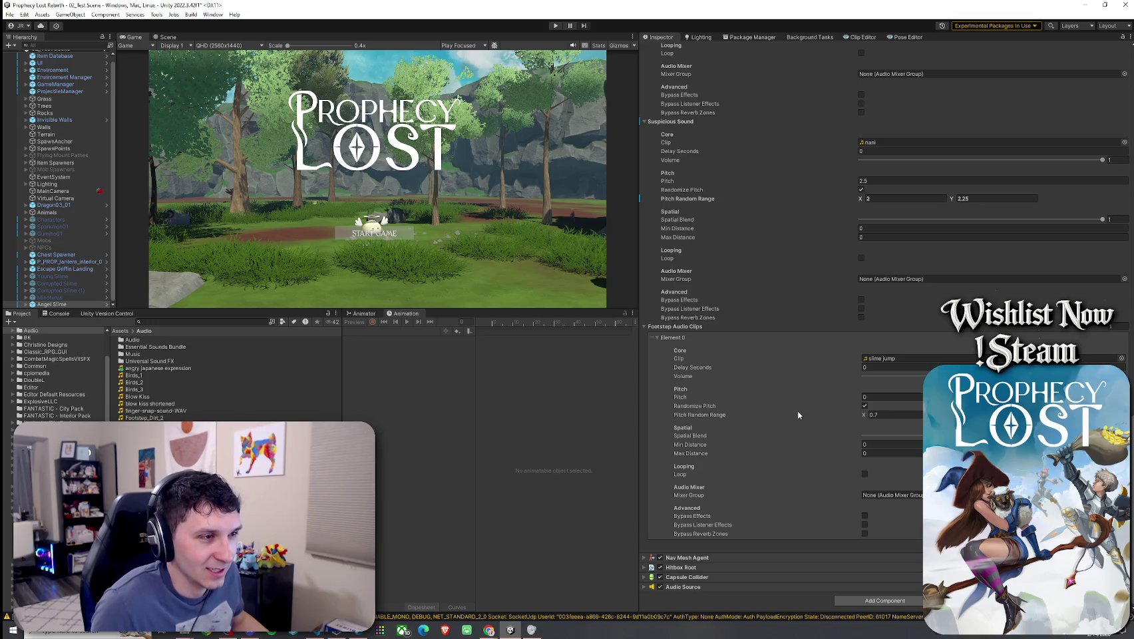
pyautogui.scroll(6, 697, 314)
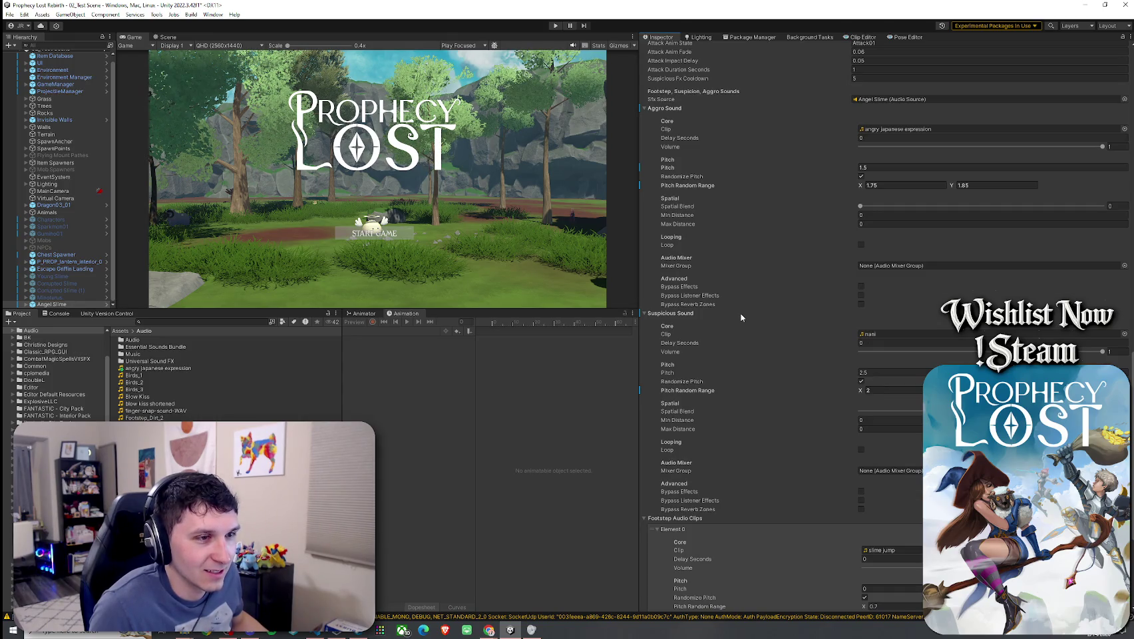
pyautogui.write('.5')
pyautogui.hotkey('ctrl', 'z')
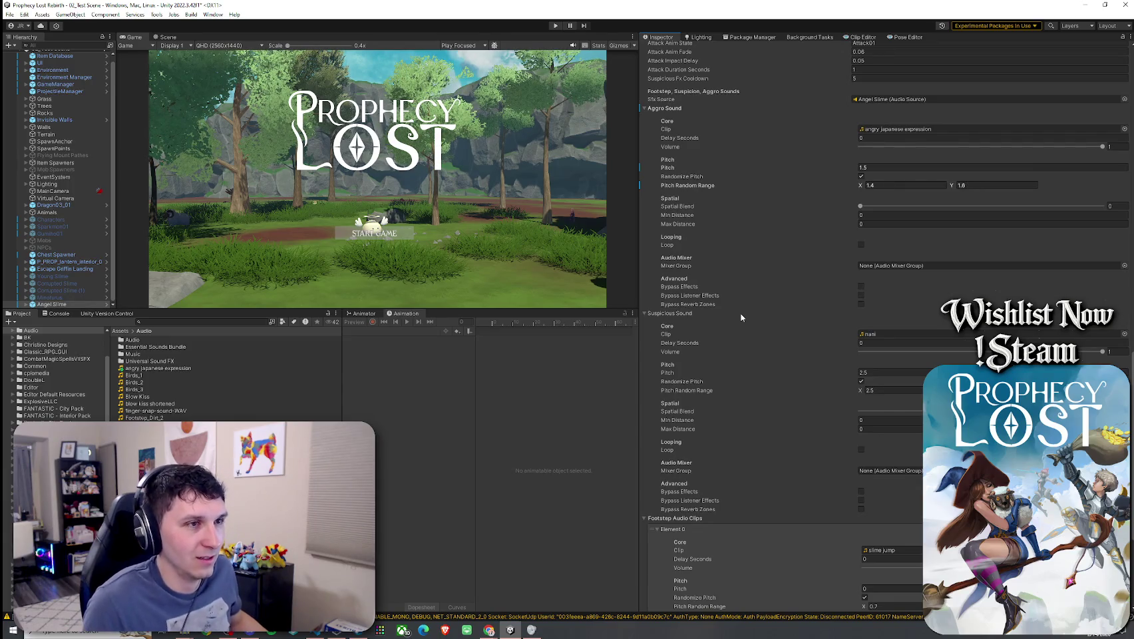
pyautogui.hotkey('ctrl', 'z')
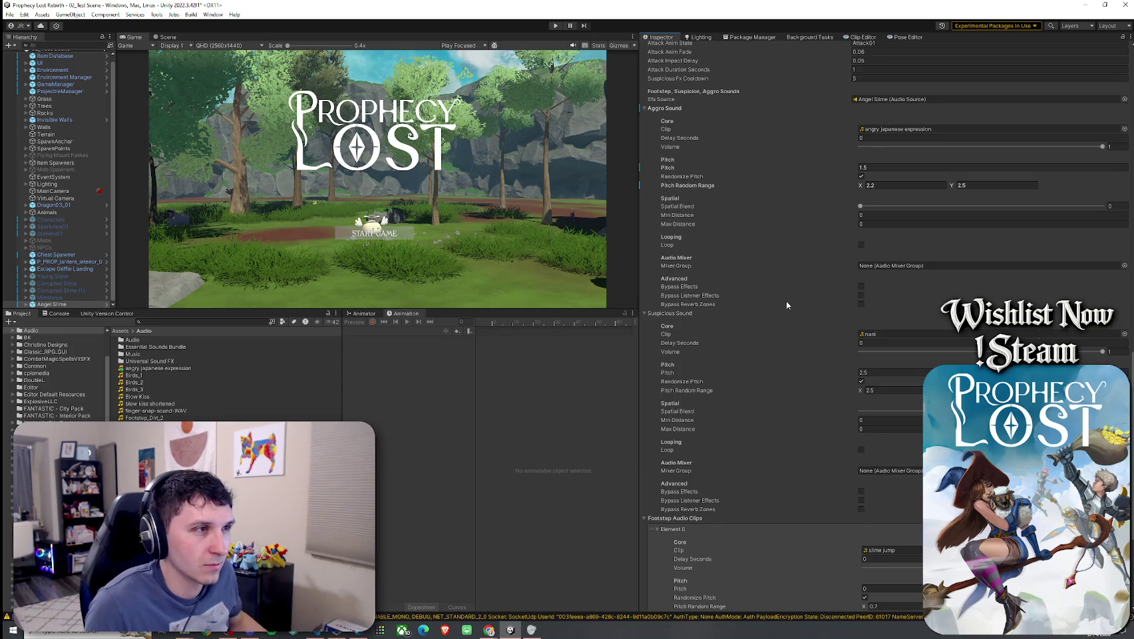
pyautogui.press('super')
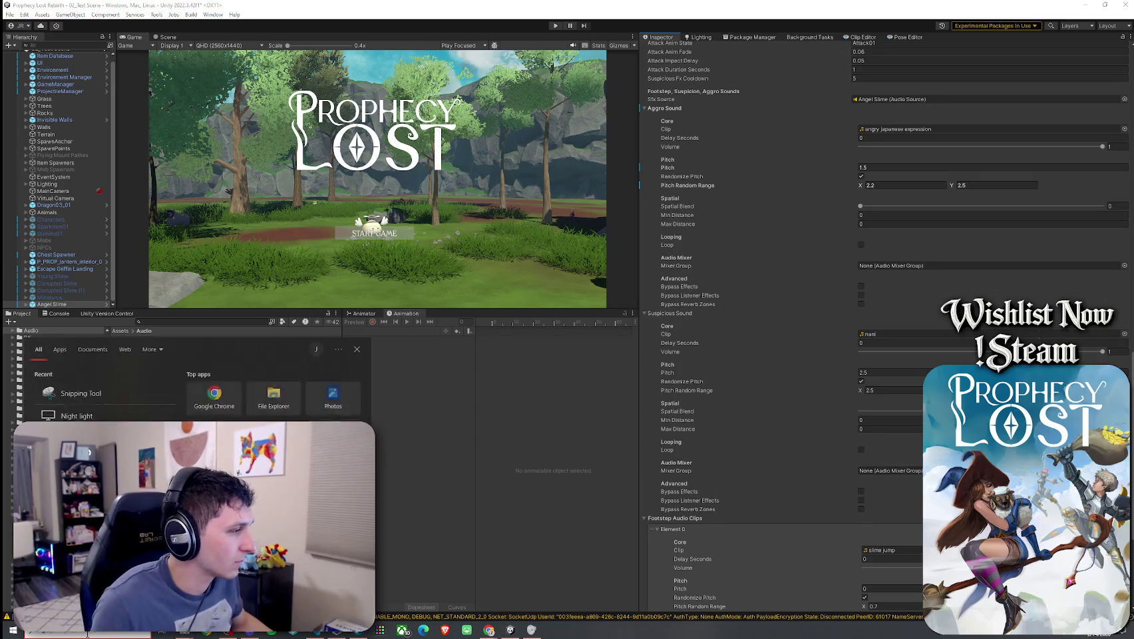
# - Take a Snipping Tool capture of the Aggro and Suspicious Sound settings, then close the tool
pyautogui.write('snip')
pyautogui.press('Return')
pyautogui.click(20, 107)
pyautogui.moveTo(1011, 435)
pyautogui.mouseDown()
pyautogui.moveTo(1110, 517)
pyautogui.moveTo(1099, 442)
pyautogui.moveTo(1124, 493)
pyautogui.moveTo(1128, 460)
pyautogui.moveTo(1129, 515)
pyautogui.mouseUp()
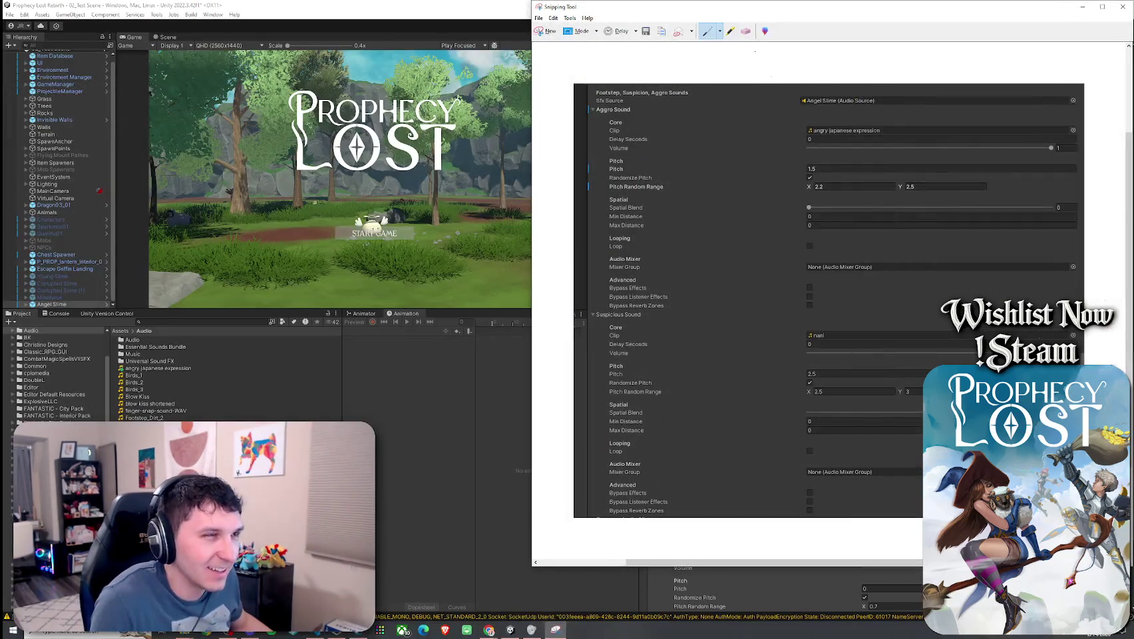
pyautogui.moveTo(898, 8); pyautogui.dragTo(45, 12)
pyautogui.click(188, 12)
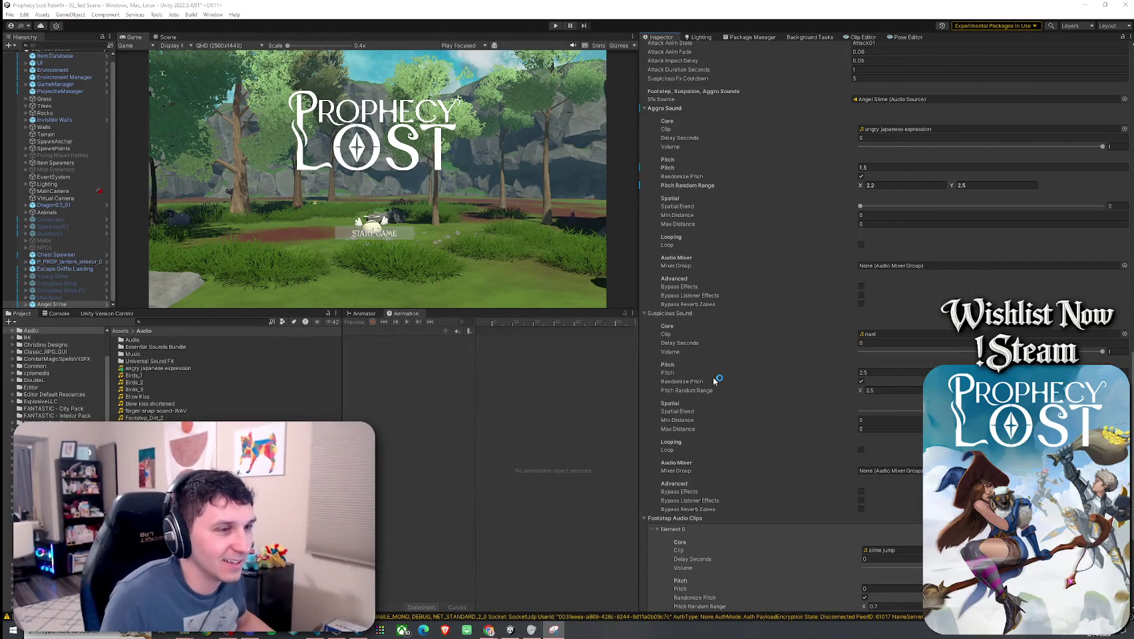
# - Save the scene via File > Save
pyautogui.click(22, 15)
pyautogui.moveTo(10, 14)
pyautogui.click(40, 57)
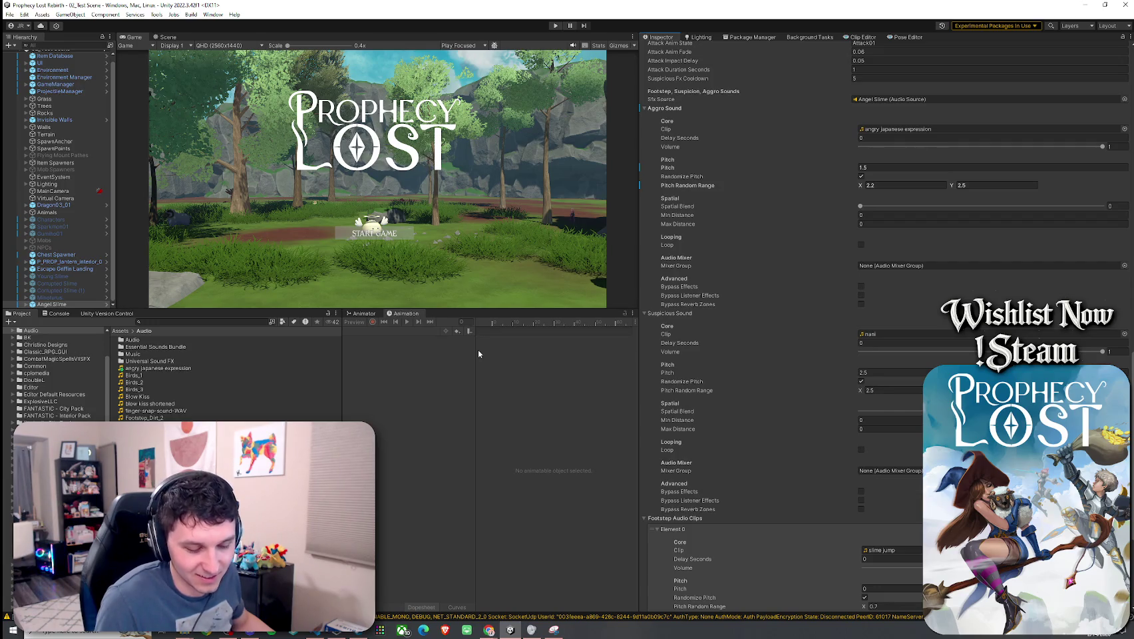
# - Return from the browser and search the Project for 'slime'
pyautogui.hotkey('alt', 'Tab')
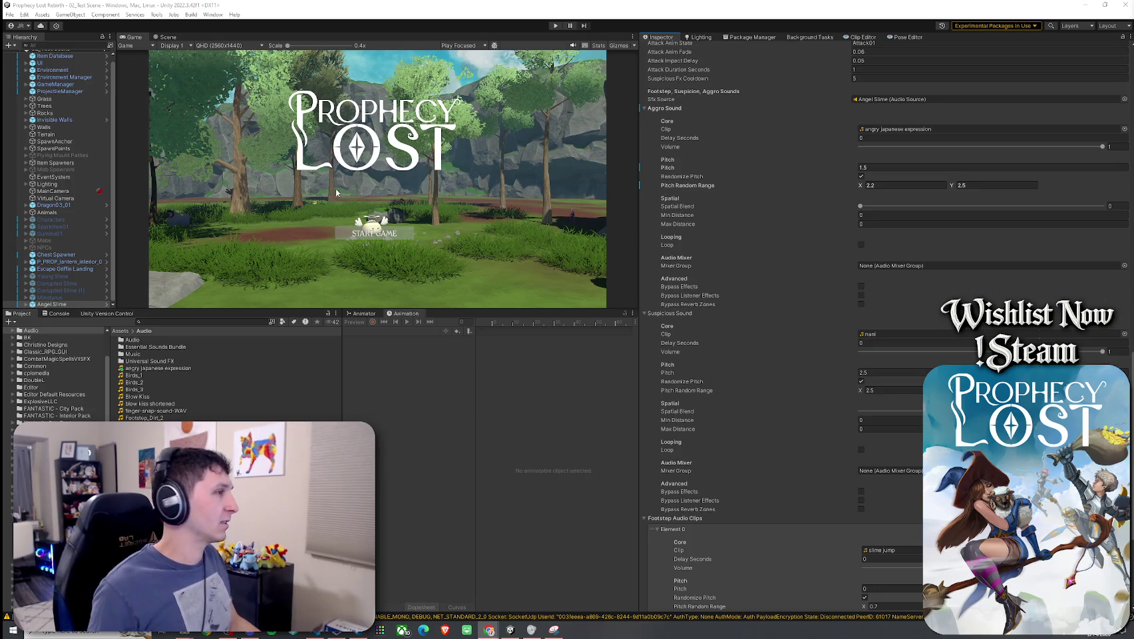
pyautogui.click(213, 323)
pyautogui.write('slime')
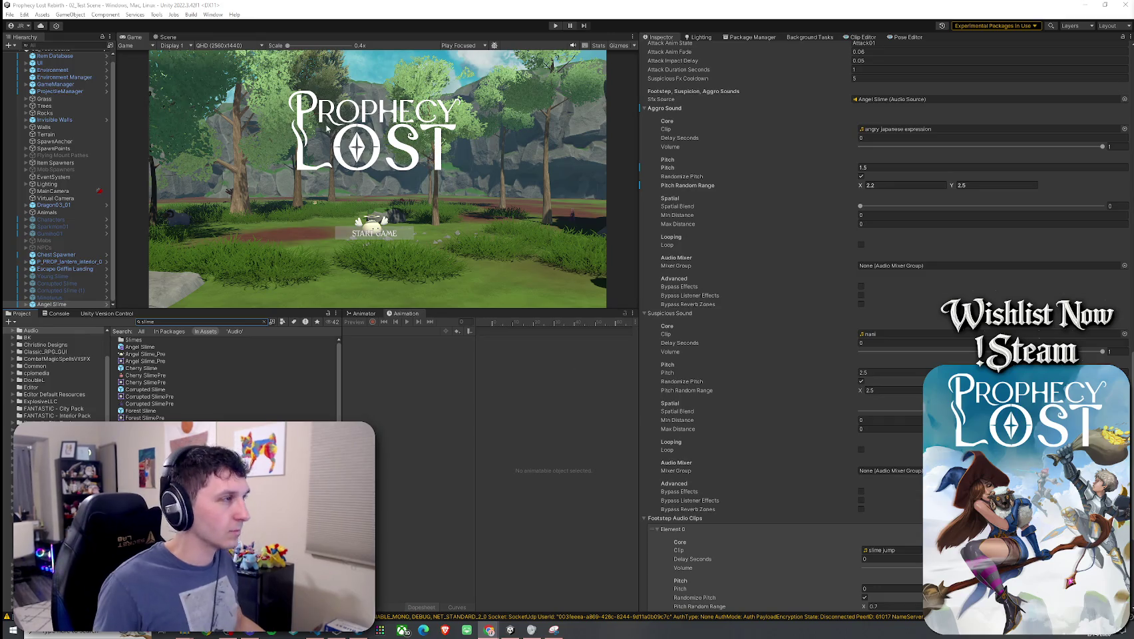
# - Select all six slime prefabs from the Slimes folder
pyautogui.click(10, 14)
pyautogui.press('Escape')
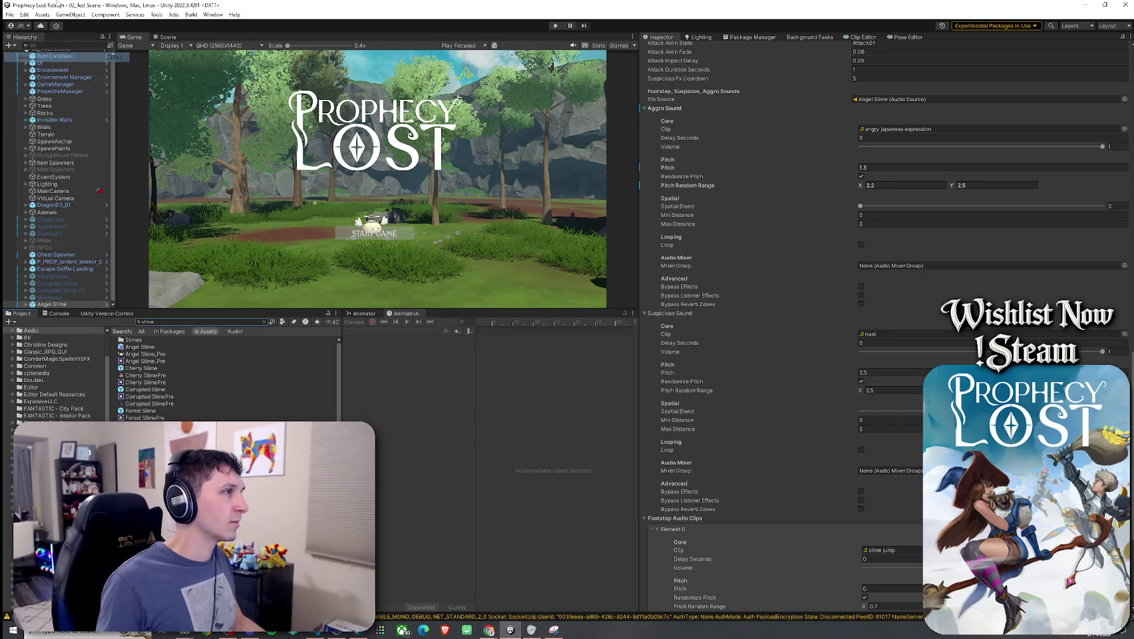
pyautogui.click(168, 322)
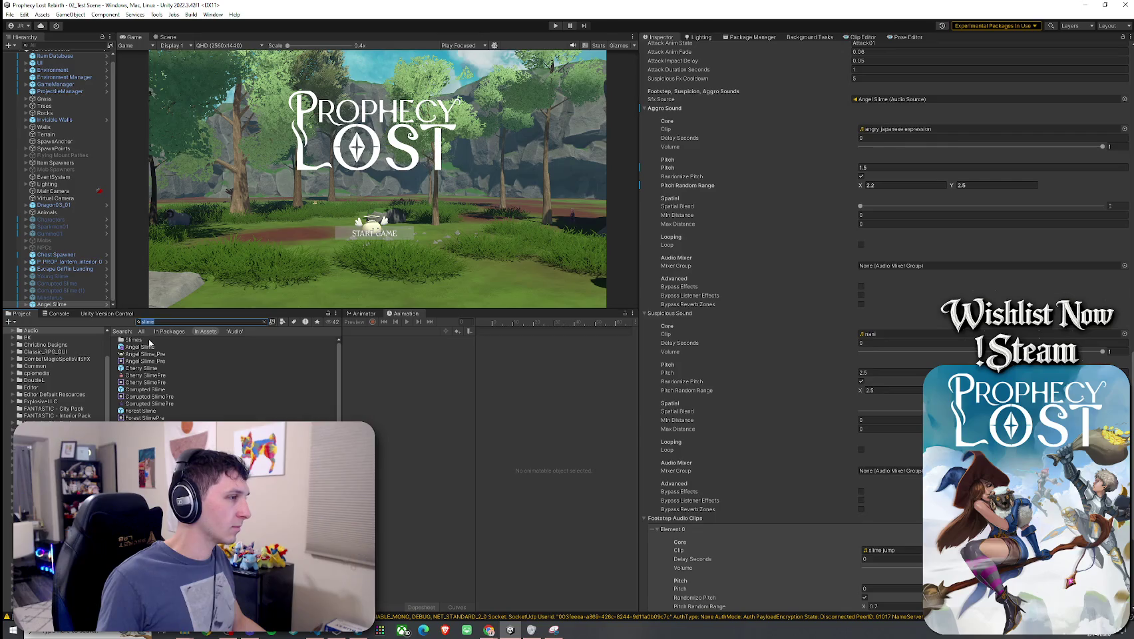
pyautogui.doubleClick(149, 340)
pyautogui.click(139, 339)
pyautogui.keyDown('shift'); pyautogui.click(176, 376); pyautogui.keyUp('shift')
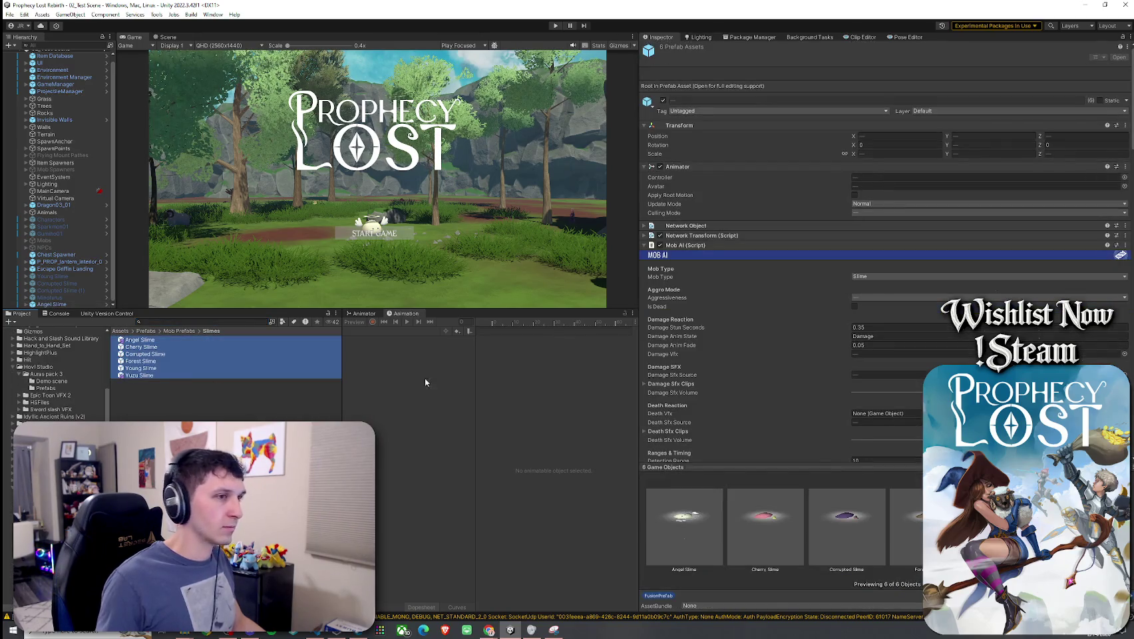
pyautogui.scroll(-10, 700, 335)
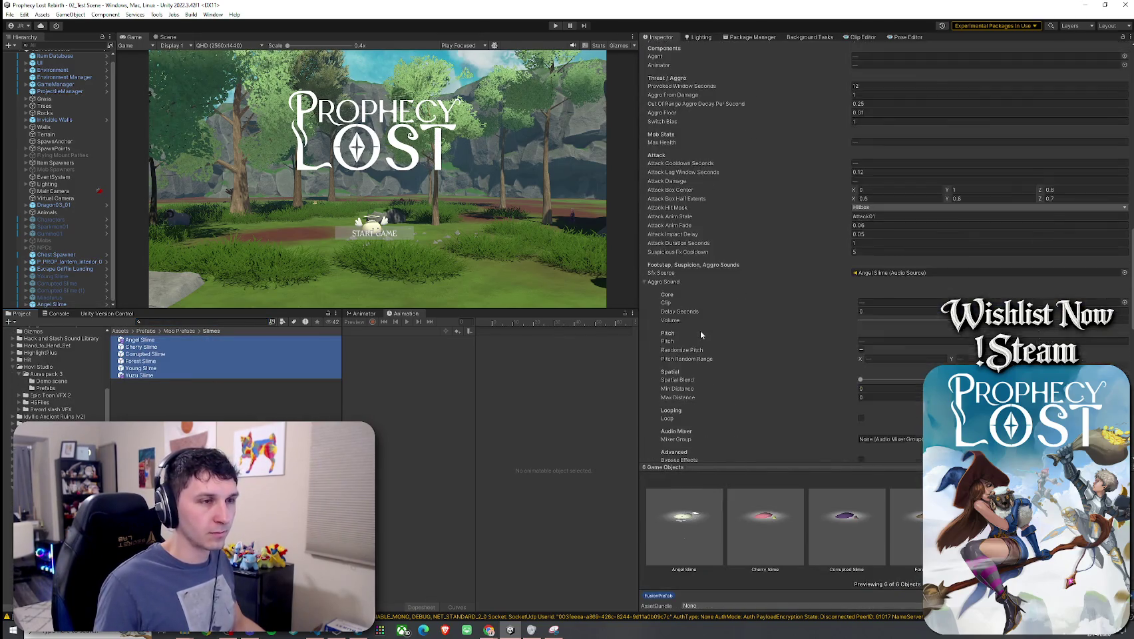
pyautogui.scroll(-10, 701, 334)
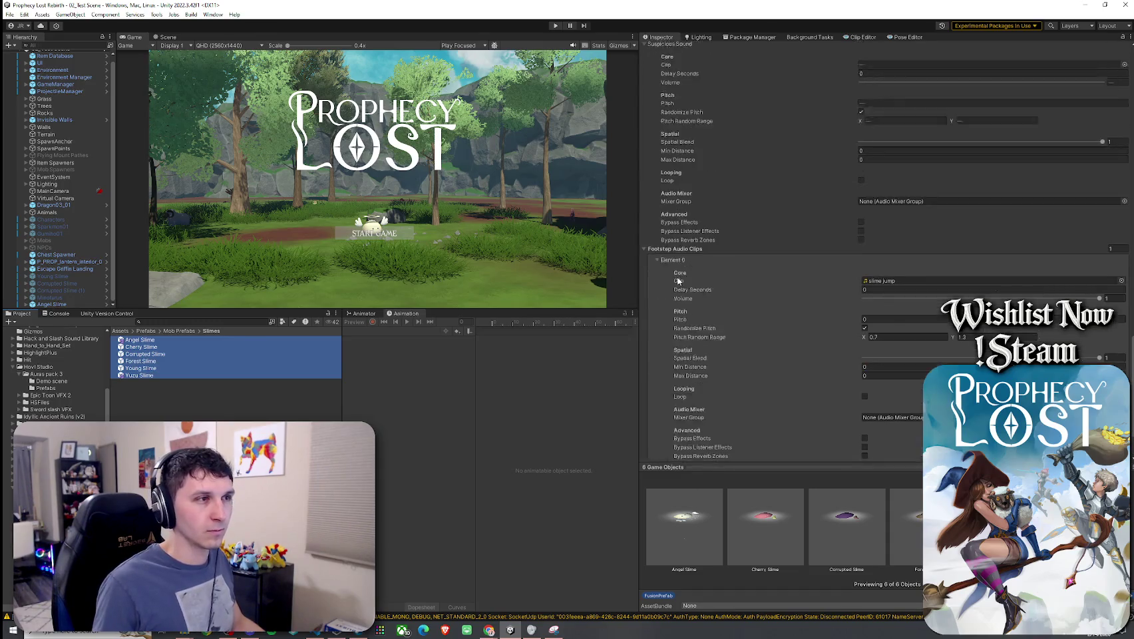
pyautogui.scroll(3, 676, 253)
pyautogui.scroll(3, 716, 279)
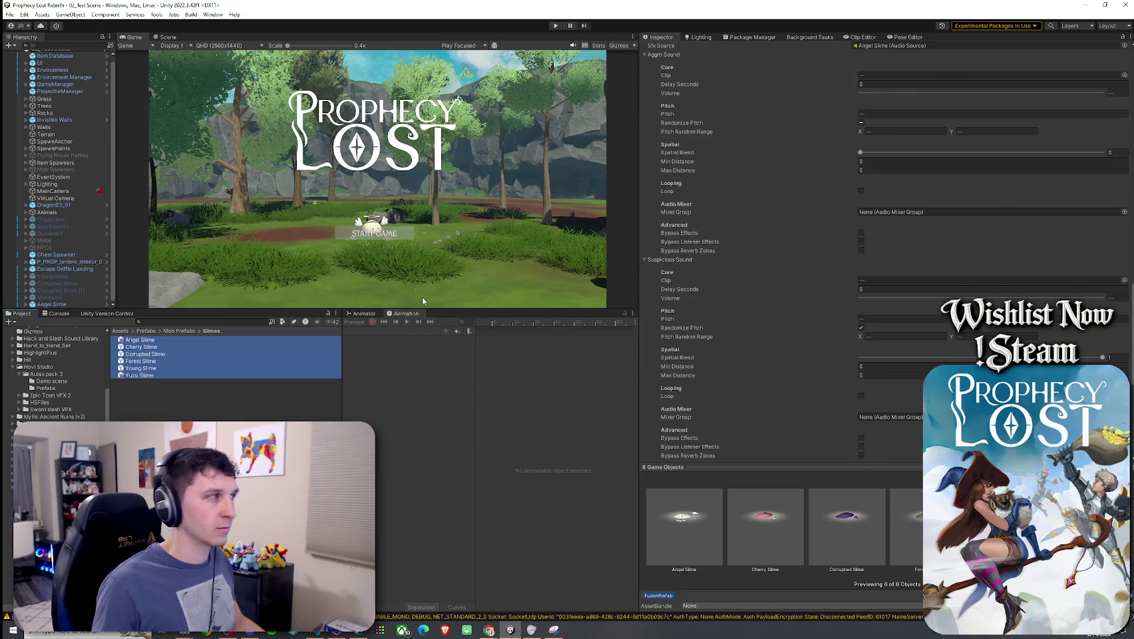
# - Assign the 'angry japanese expression' clip as the slimes' Aggro Sound
pyautogui.click(331, 304)
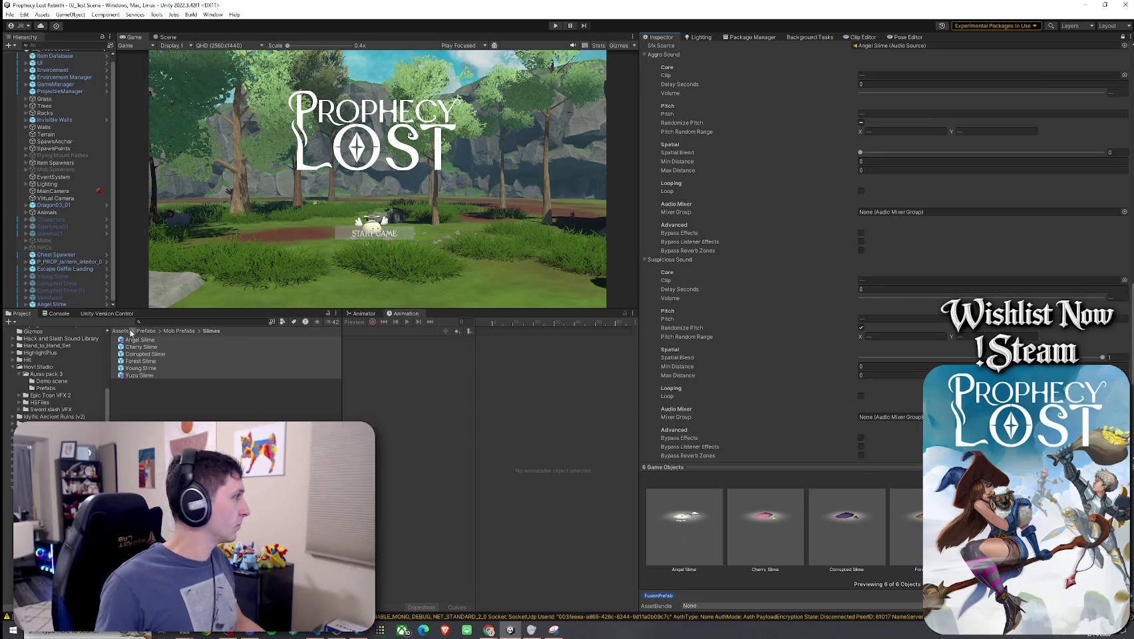
pyautogui.click(161, 321)
pyautogui.write('anese')
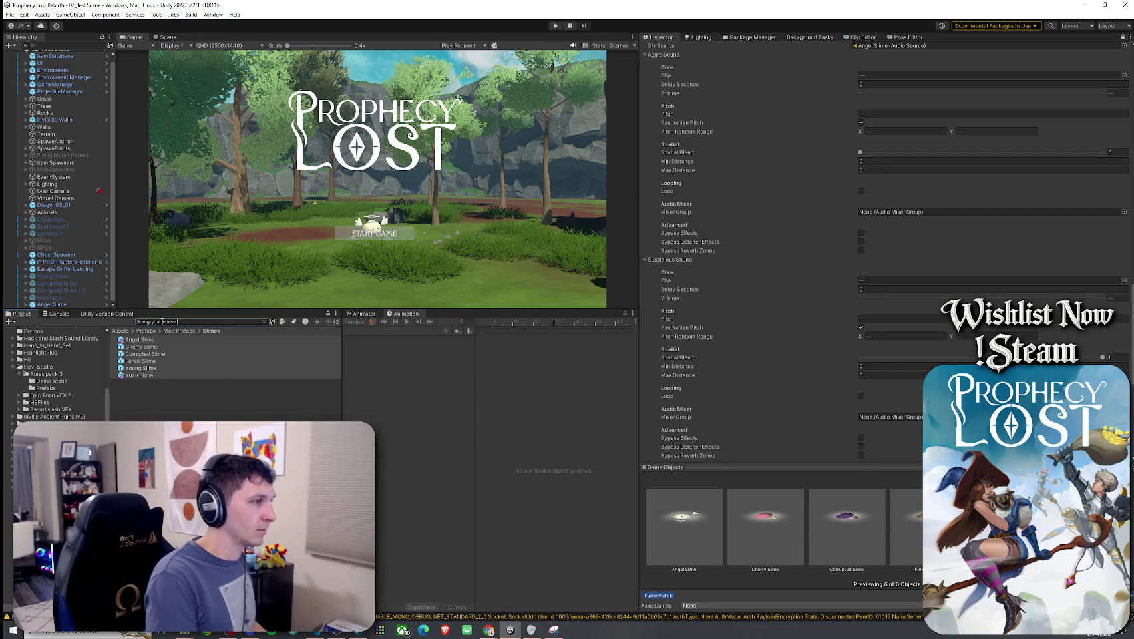
pyautogui.write(' expression')
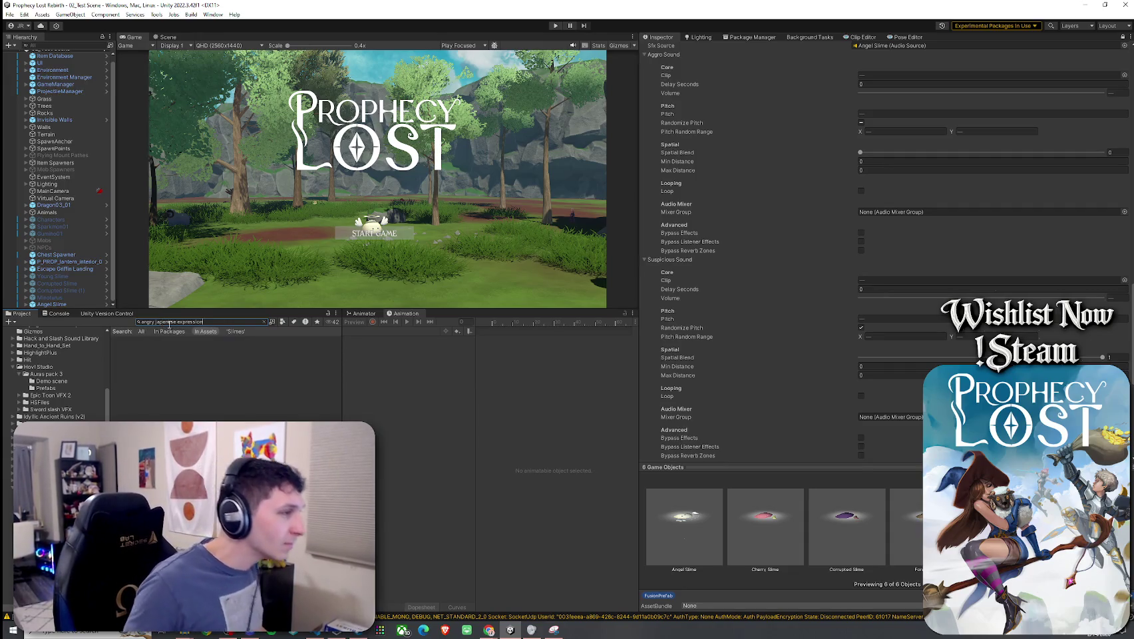
pyautogui.hotkey('ctrl', 'a')
pyautogui.write('a')
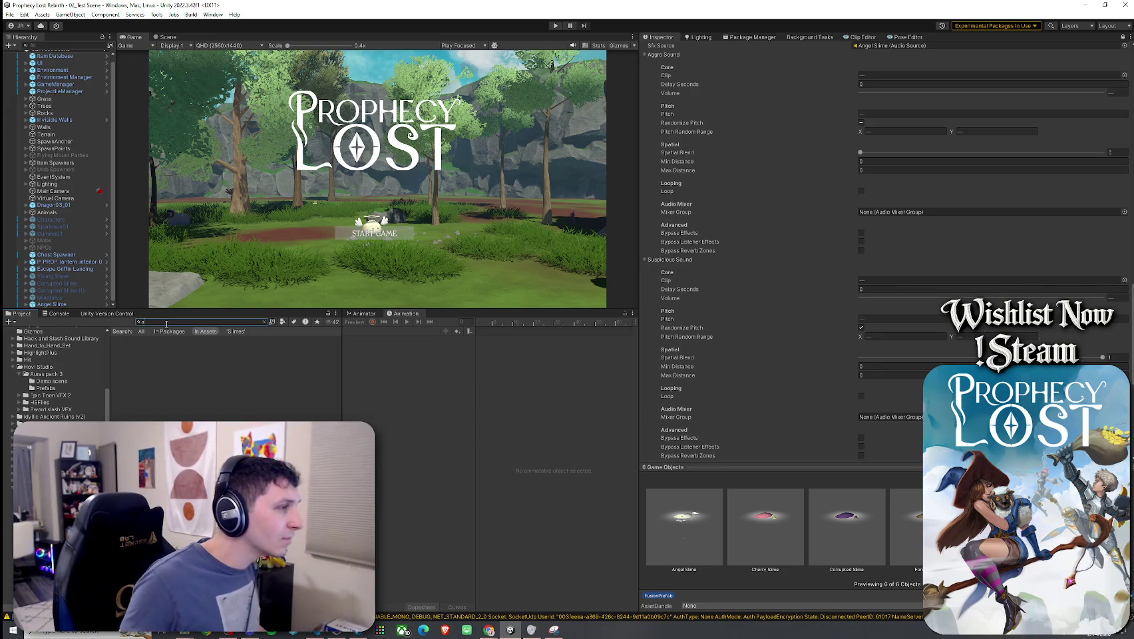
pyautogui.press('BackSpace')
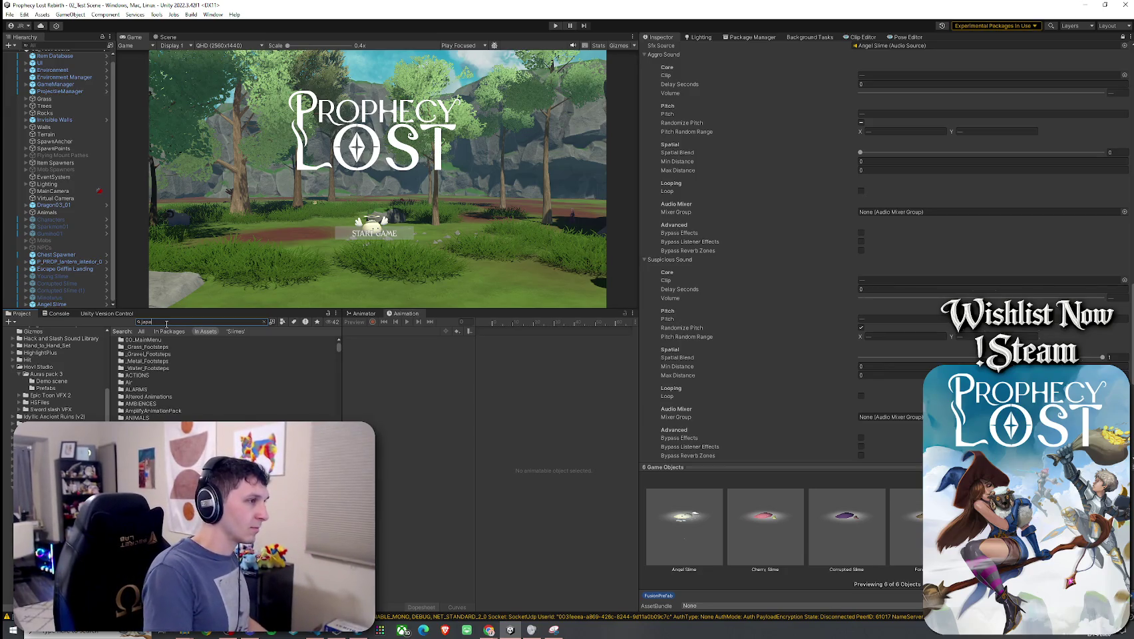
pyautogui.write('nese')
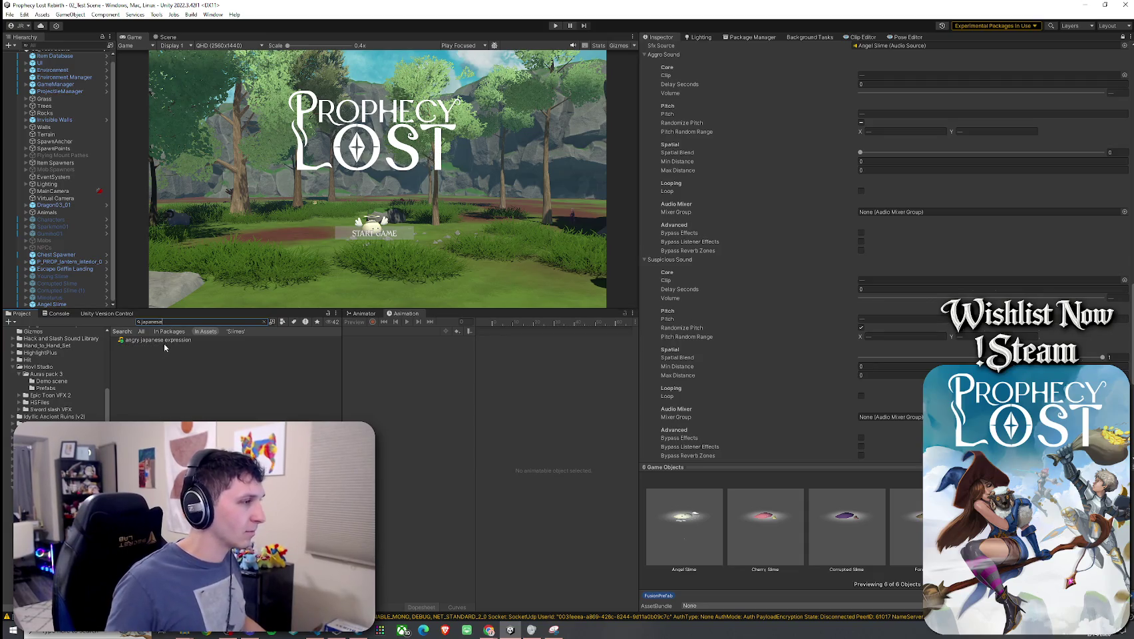
pyautogui.moveTo(158, 340)
pyautogui.mouseDown()
pyautogui.moveTo(456, 357)
pyautogui.moveTo(728, 221)
pyautogui.mouseUp()
pyautogui.moveTo(850, 94); pyautogui.dragTo(879, 81)
# - Give Aggro Sound volume 1, pitch 2.4, random range 2.2–2.5 and spatial blend 1
pyautogui.click(1104, 94)
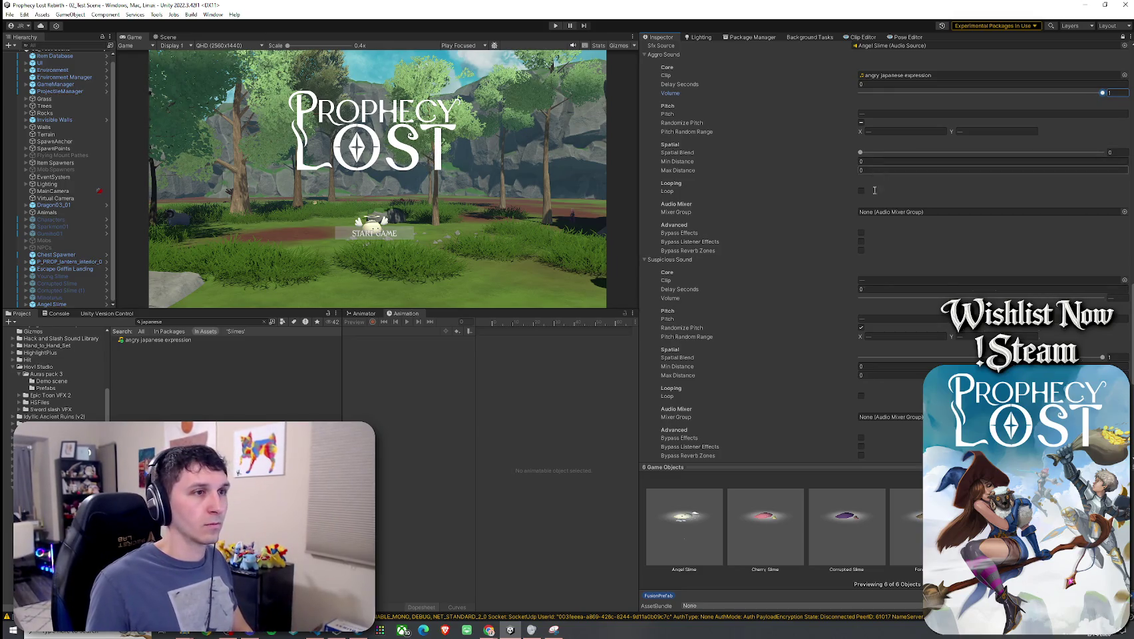
pyautogui.click(881, 114)
pyautogui.write('2.4')
pyautogui.click(860, 122)
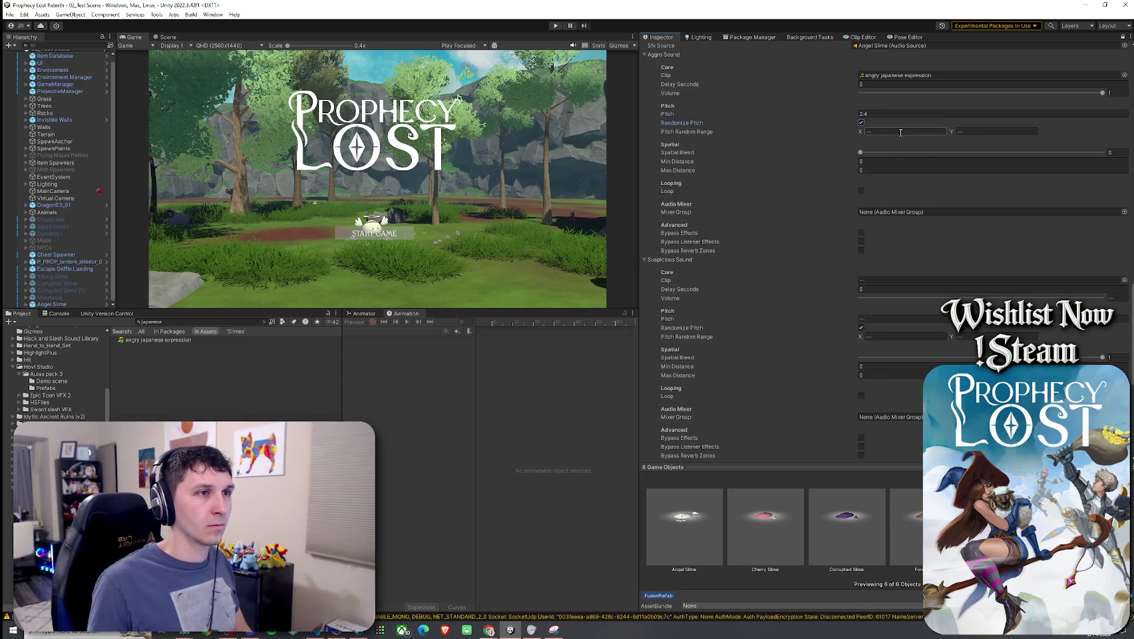
pyautogui.write('2.2')
pyautogui.click(978, 132)
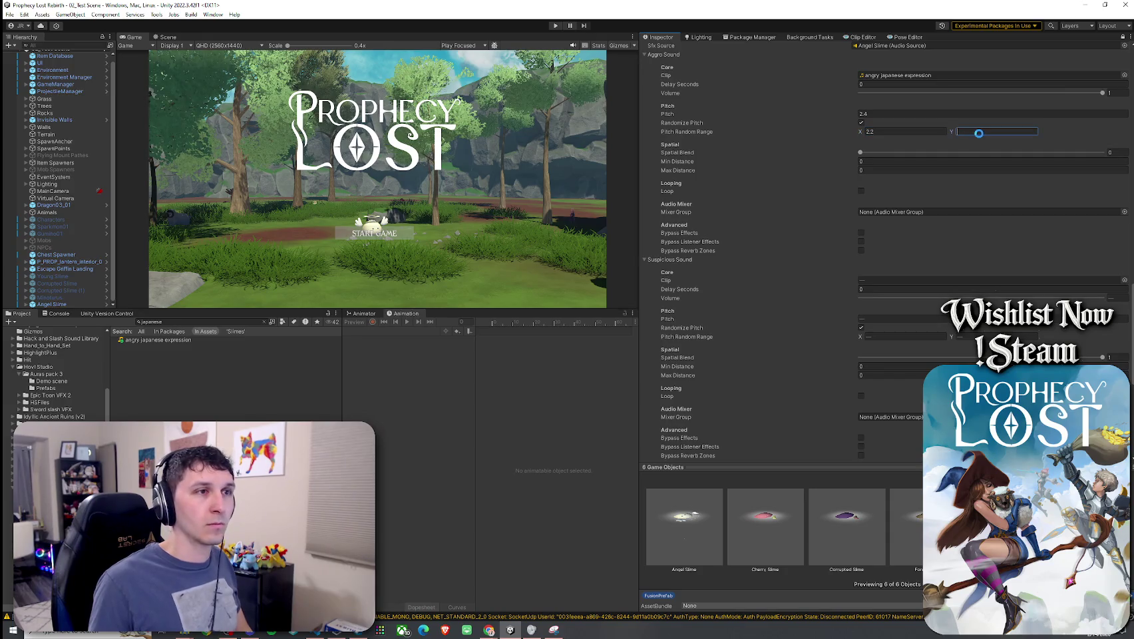
pyautogui.write('2.5')
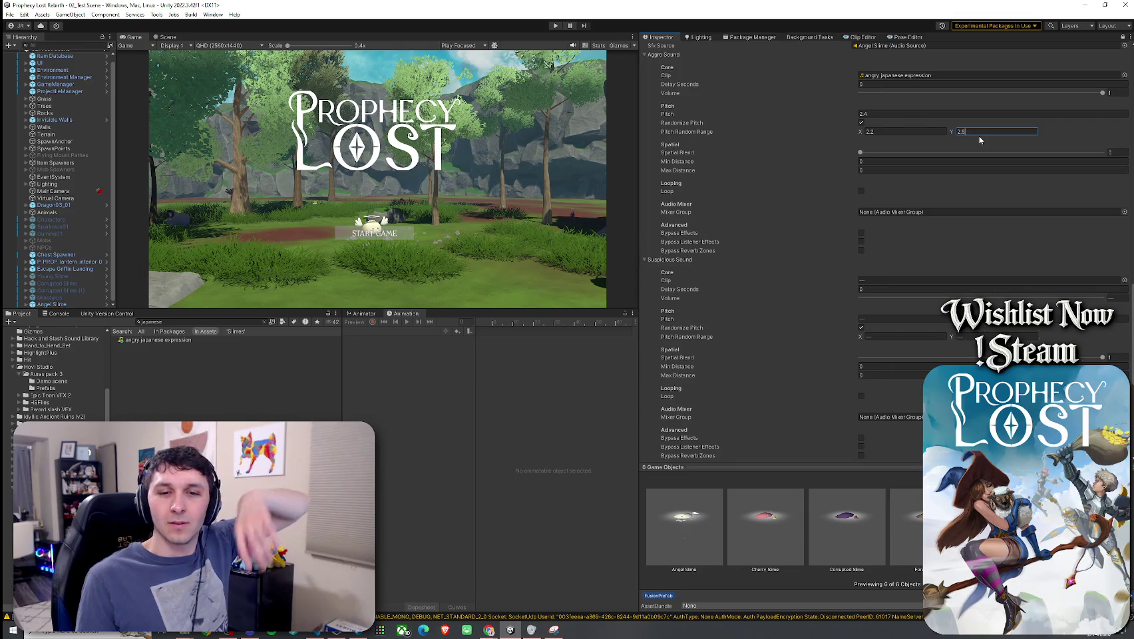
pyautogui.moveTo(965, 153); pyautogui.dragTo(1101, 159)
pyautogui.write('1')
pyautogui.press('Return')
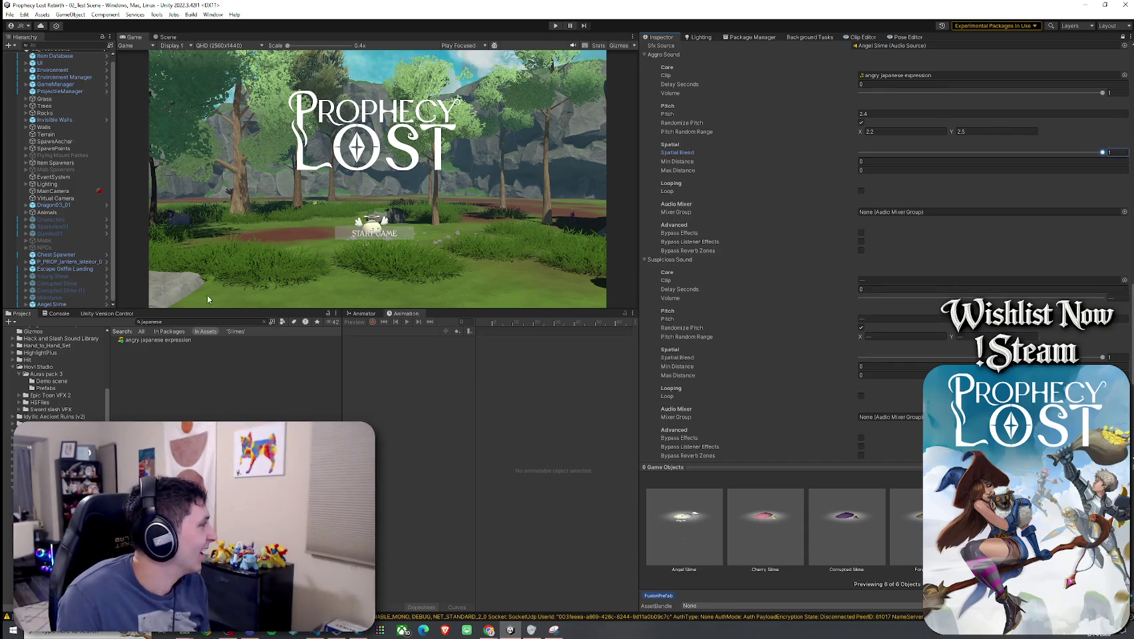
# - Assign 'nani' as Suspicious Sound with volume 1, pitch 2.5 and random range 2.5–3
pyautogui.click(173, 321)
pyautogui.click(173, 322)
pyautogui.write('anim')
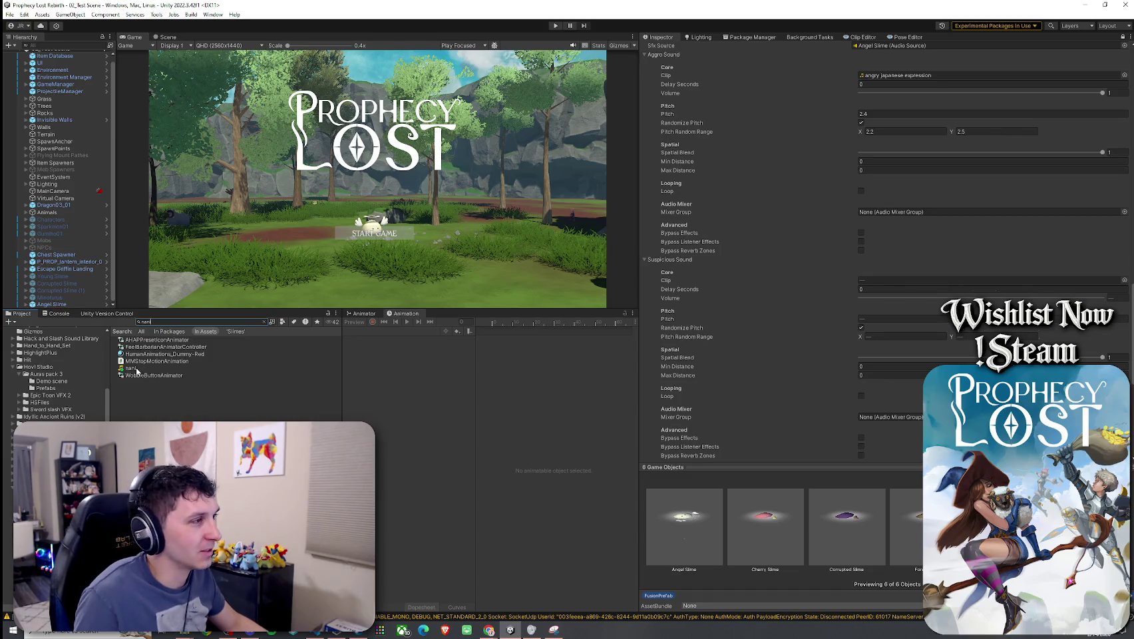
pyautogui.moveTo(133, 371); pyautogui.dragTo(408, 355)
pyautogui.moveTo(877, 299); pyautogui.dragTo(885, 286)
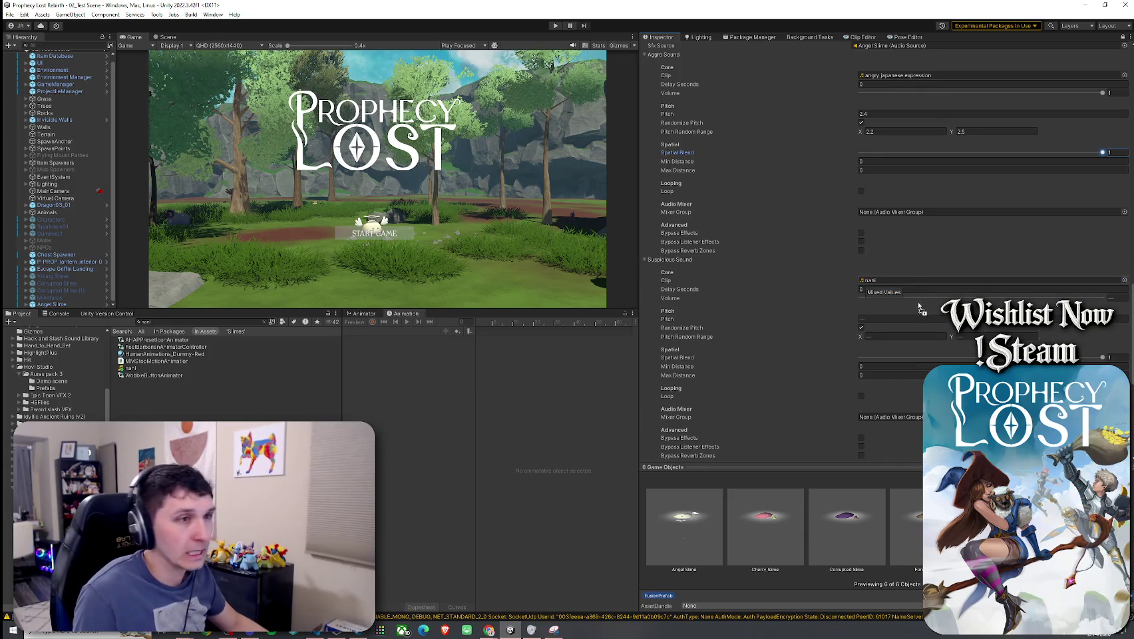
pyautogui.click(1124, 299)
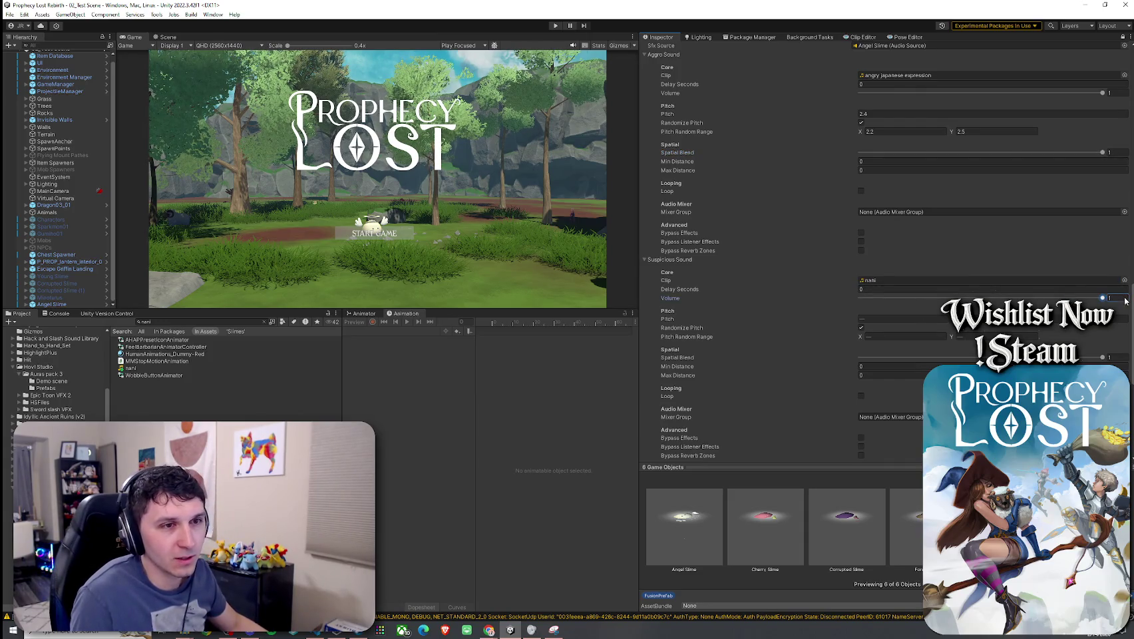
pyautogui.click(895, 319)
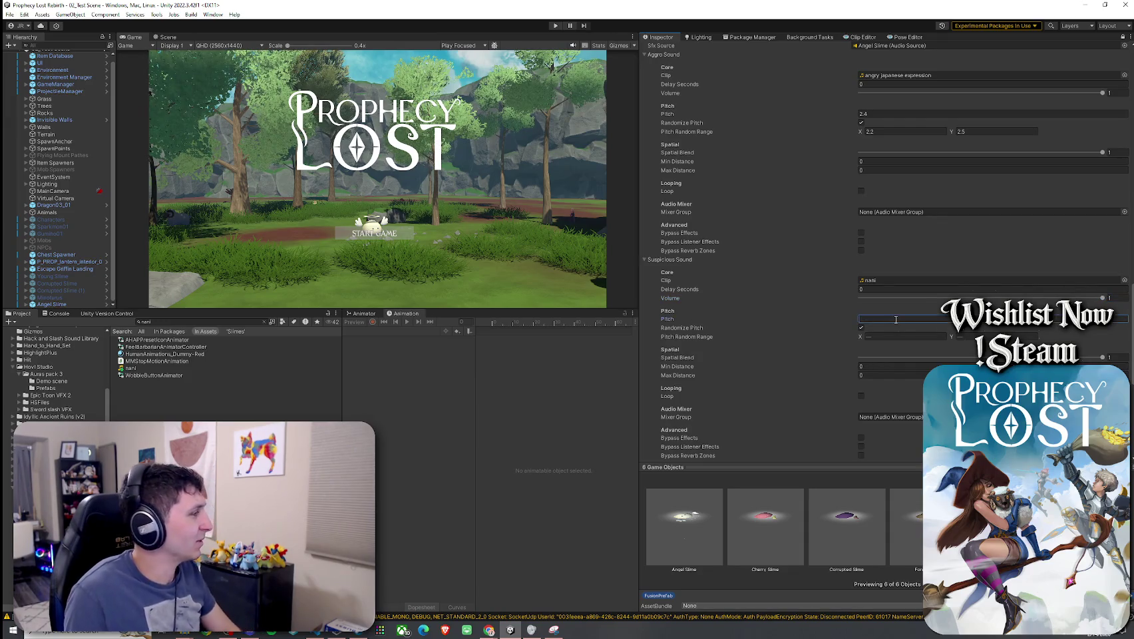
pyautogui.write('2.5')
pyautogui.click(883, 337)
pyautogui.write('2.5')
pyautogui.press('Tab')
pyautogui.write('3')
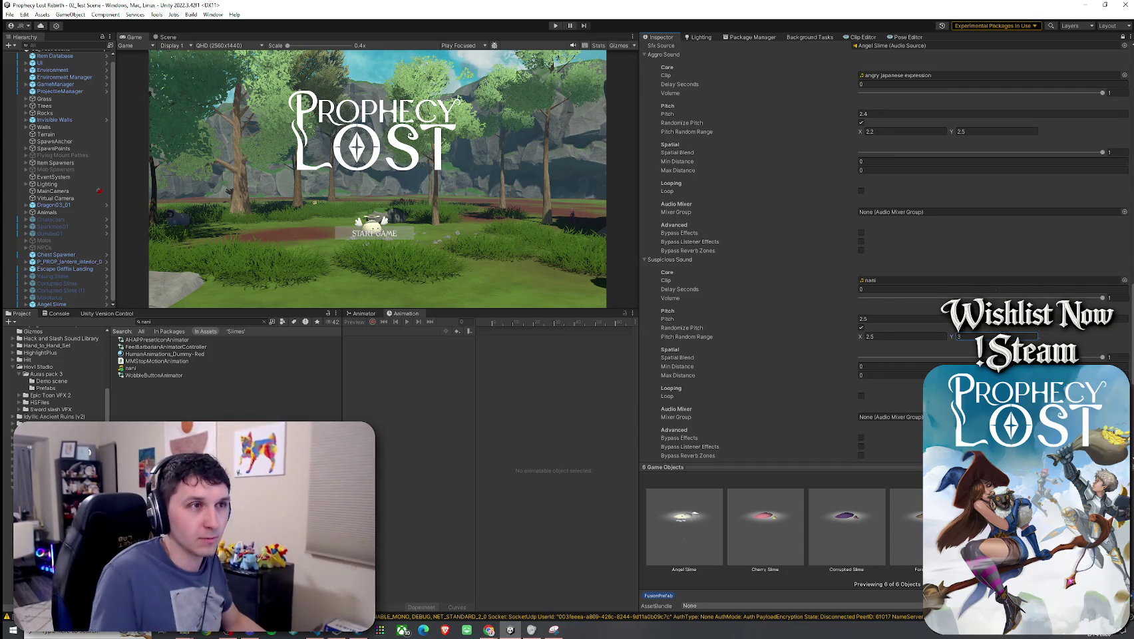
# - Save the edited slime prefabs and review their Inspector settings
pyautogui.click(9, 14)
pyautogui.click(27, 57)
pyautogui.scroll(6, 753, 187)
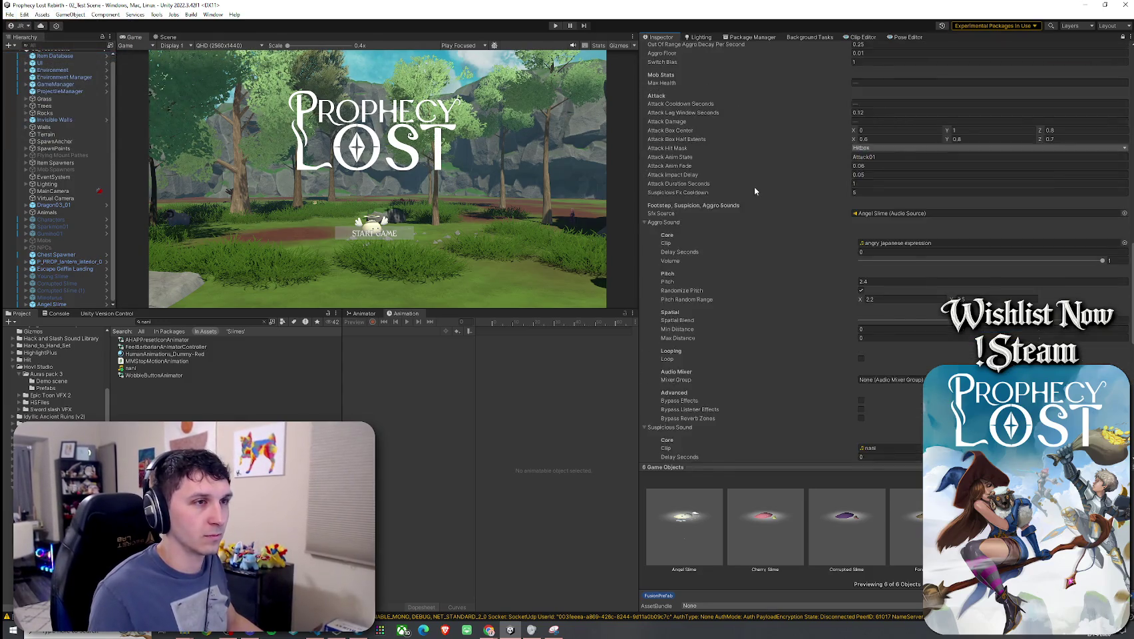
pyautogui.scroll(8, 797, 214)
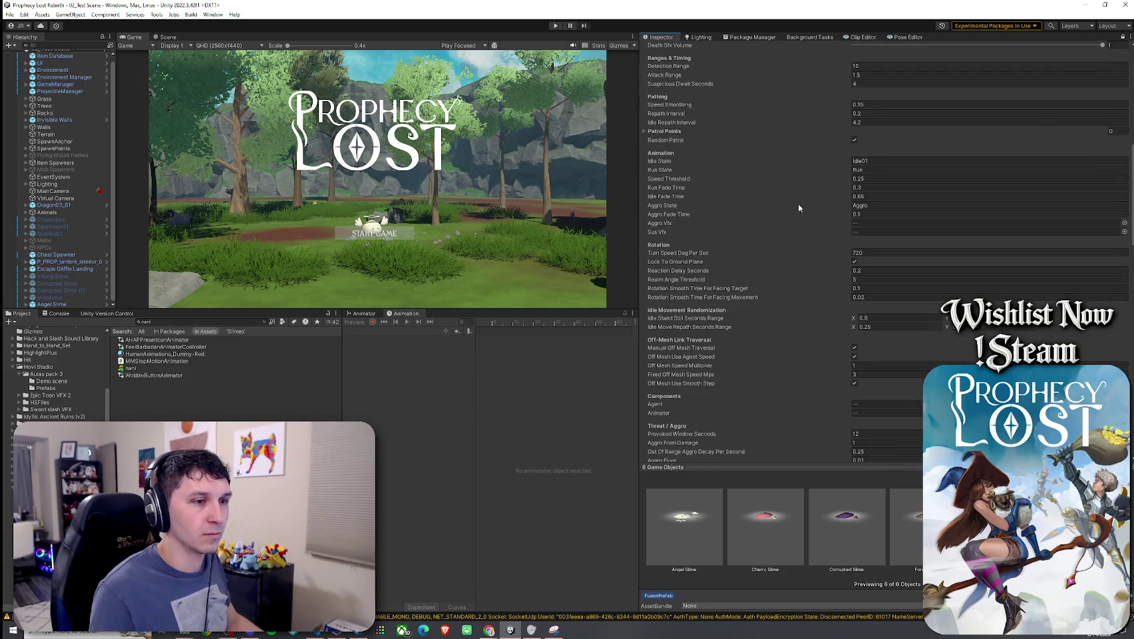
pyautogui.scroll(-15, 782, 188)
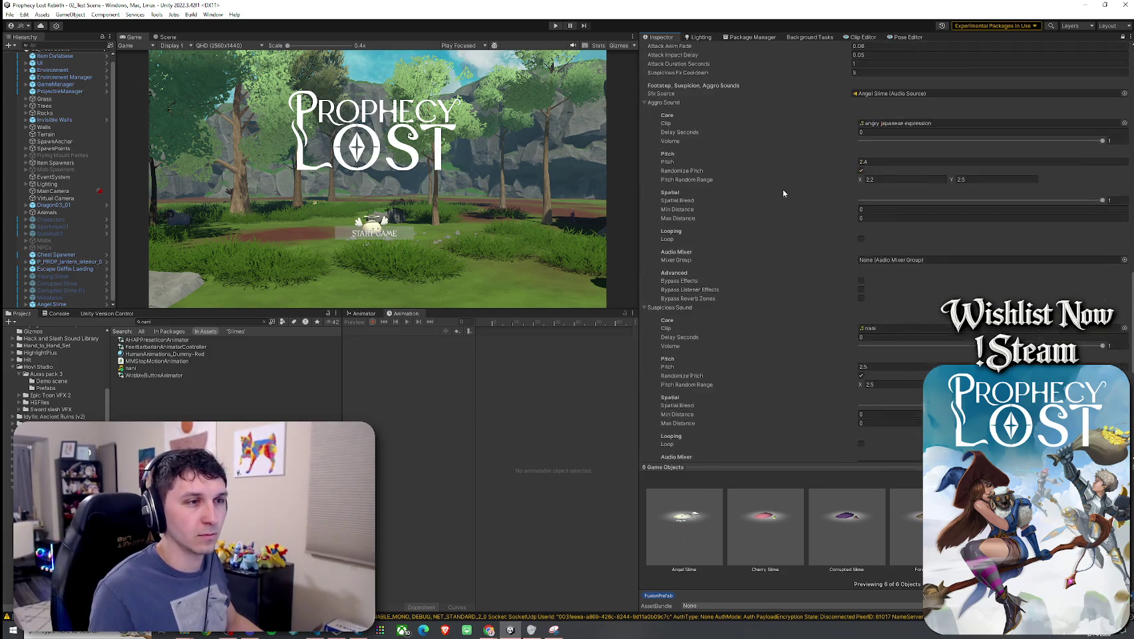
pyautogui.scroll(-5, 783, 192)
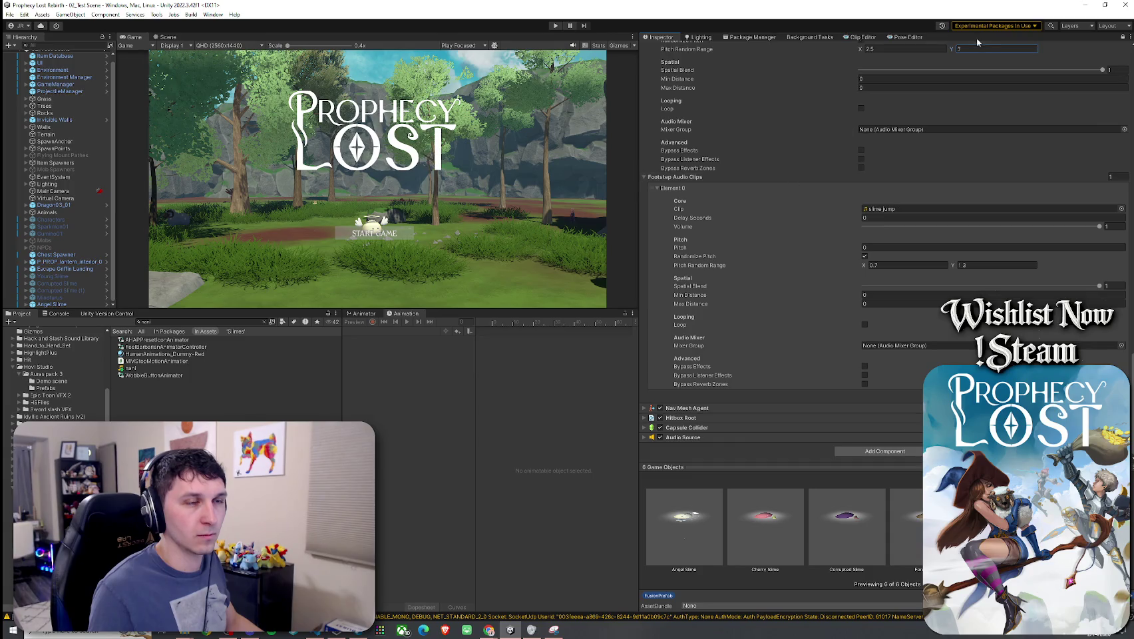
pyautogui.scroll(3, 782, 143)
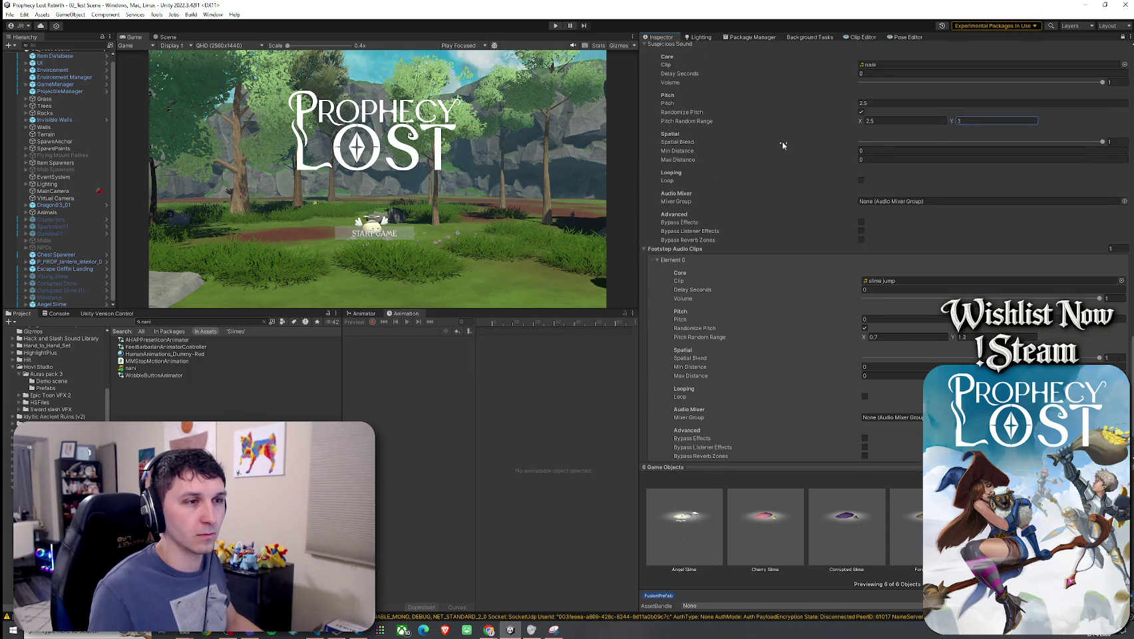
pyautogui.scroll(9, 782, 141)
pyautogui.scroll(-7, 783, 157)
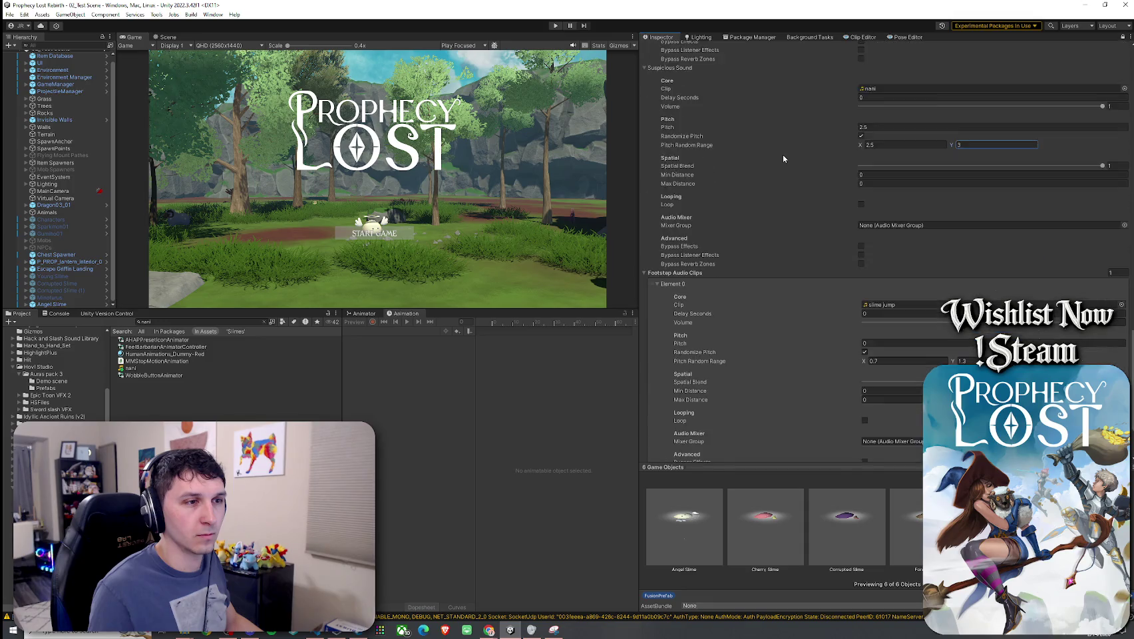
pyautogui.scroll(12, 782, 157)
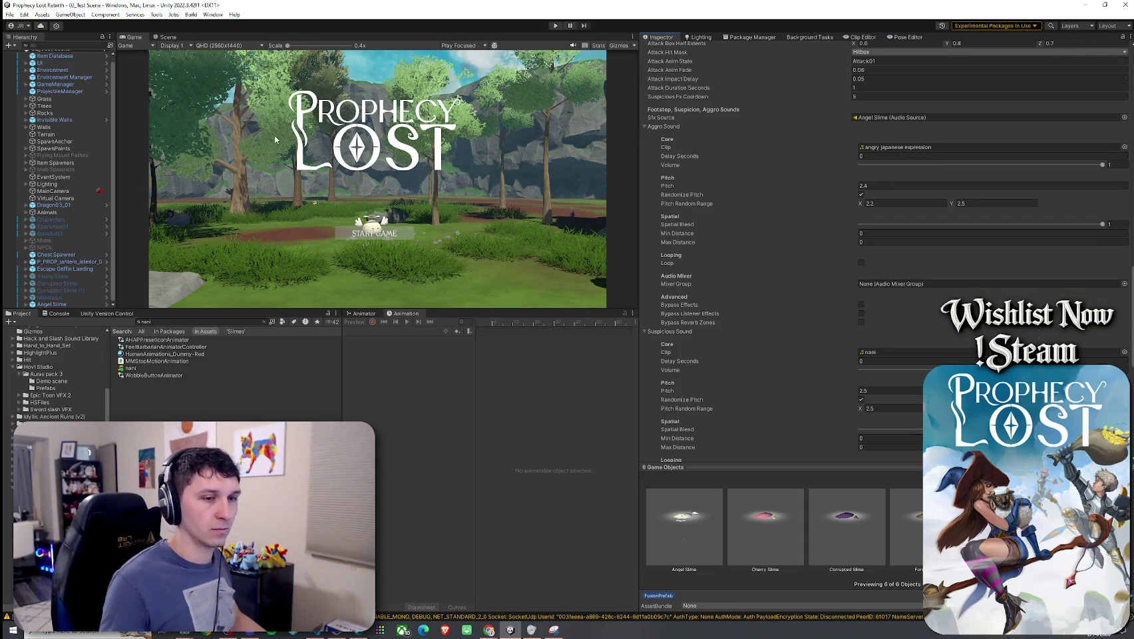
# - Open the 05_Forest_Procedural scene and start play mode in a maximized Game view
pyautogui.click(10, 14)
pyautogui.click(157, 322)
pyautogui.write('Pro')
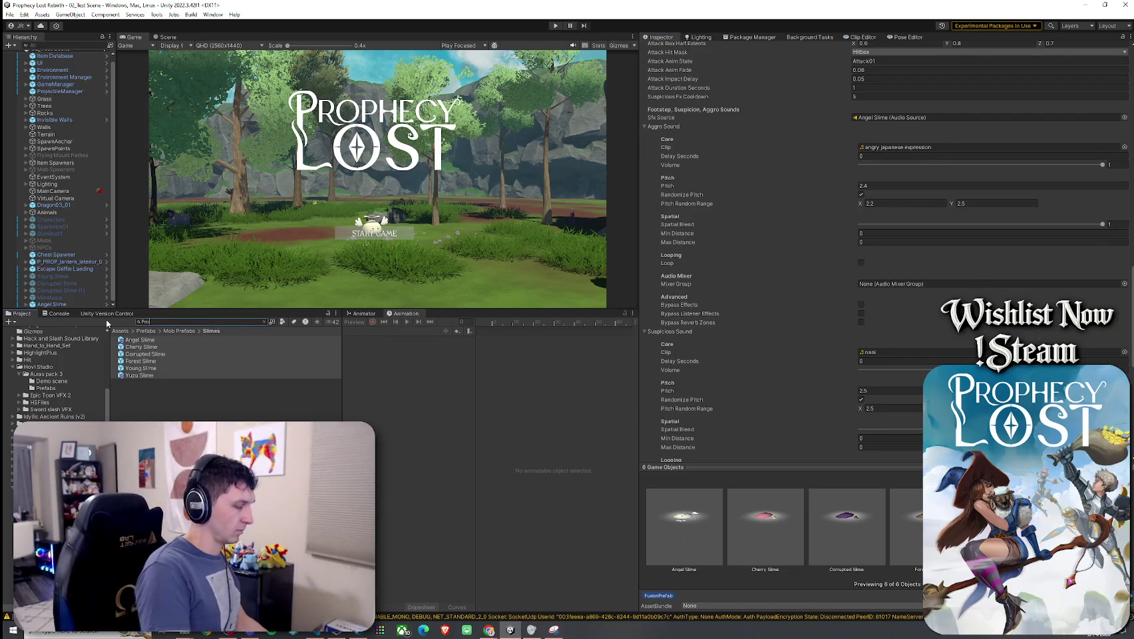
pyautogui.write('cedural')
pyautogui.click(152, 374)
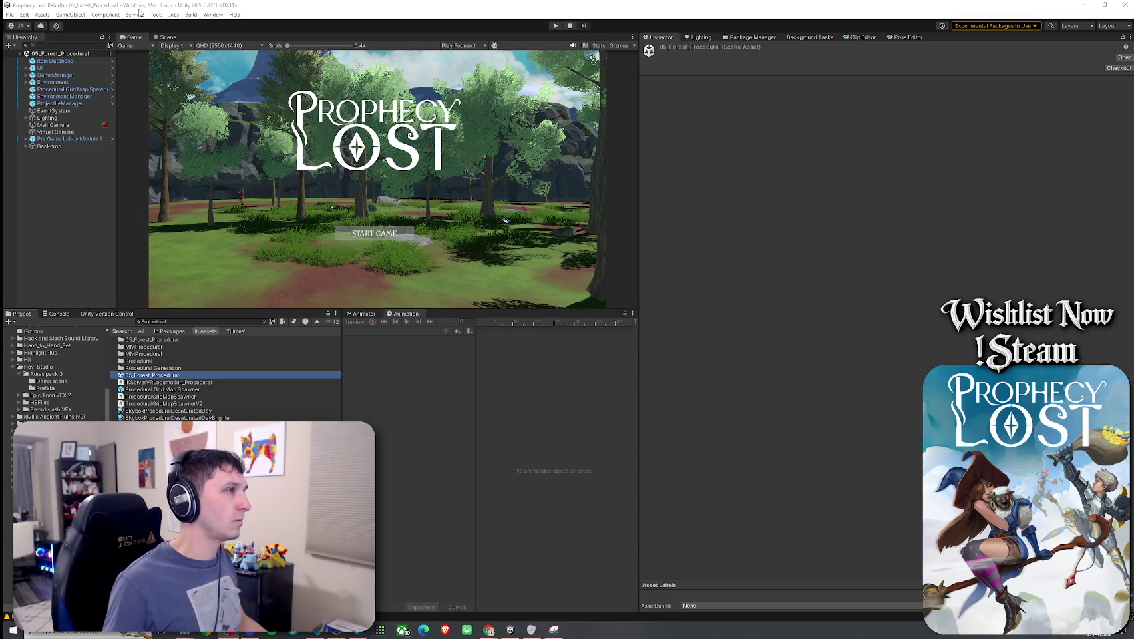
pyautogui.click(9, 14)
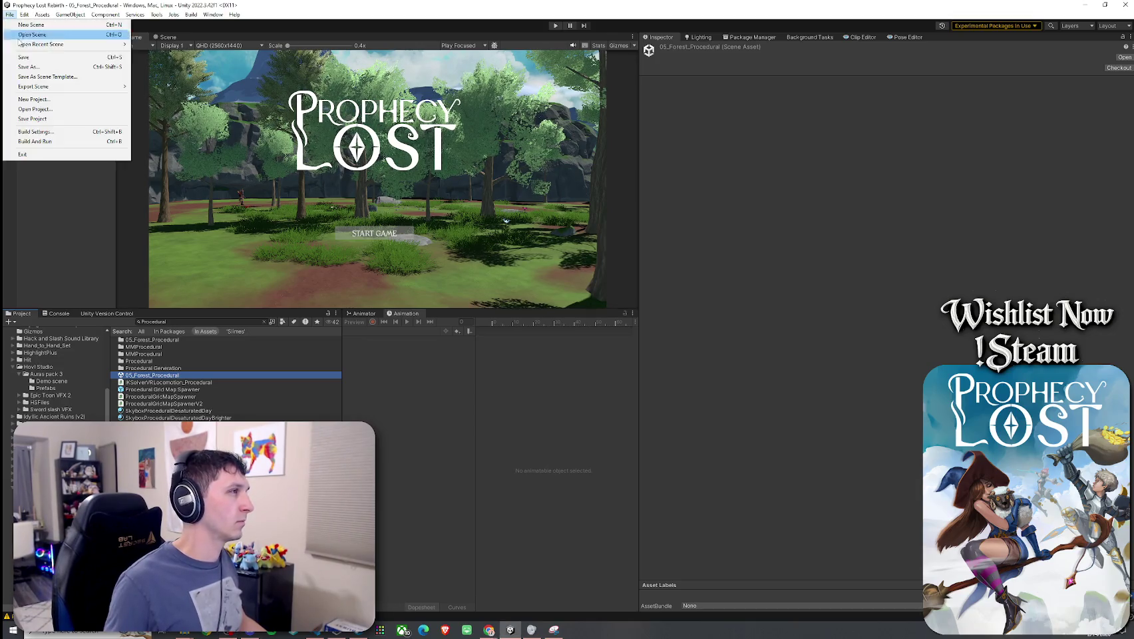
pyautogui.click(136, 38)
pyautogui.hotkey('shift', 'space')
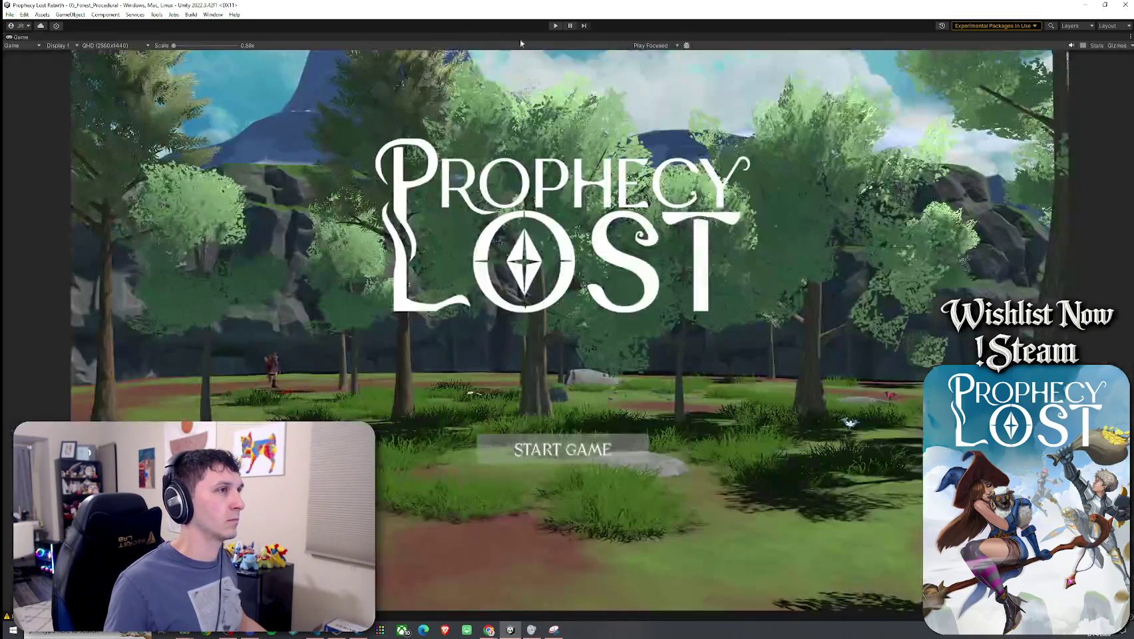
# - Start a game session and swim the character out into the lake
pyautogui.click(555, 25)
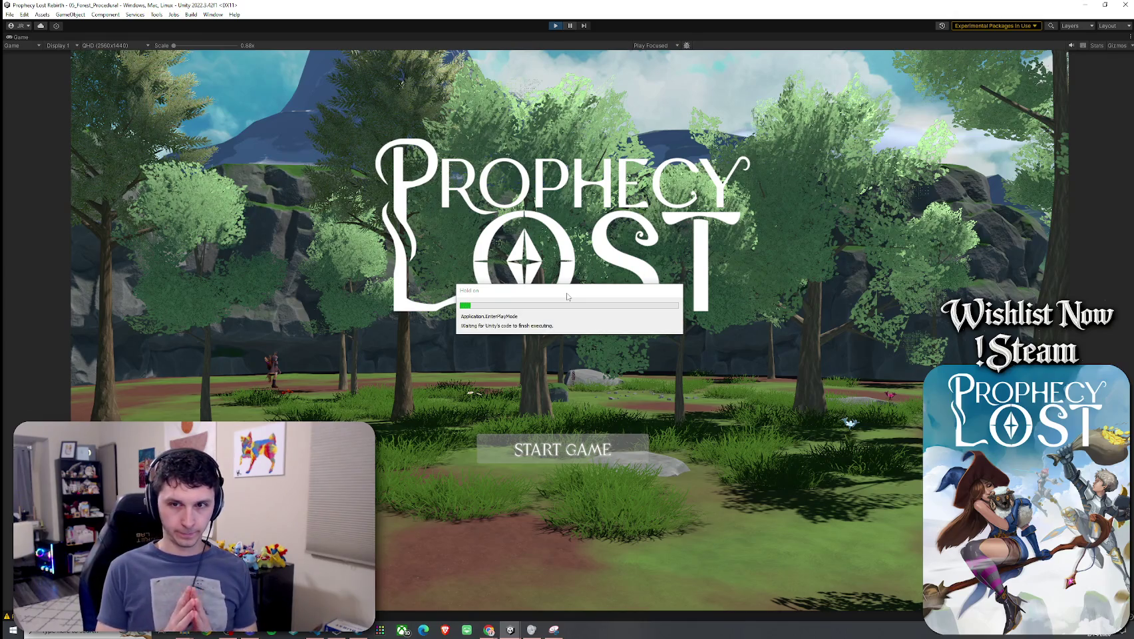
pyautogui.click(562, 454)
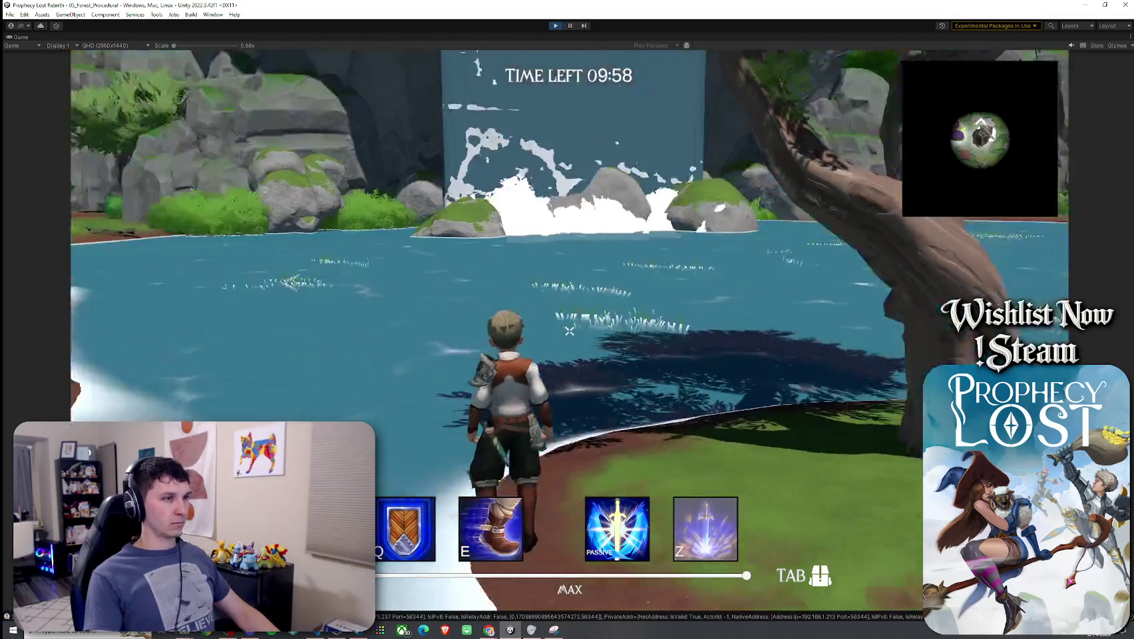
pyautogui.press('w')
pyautogui.press('f')
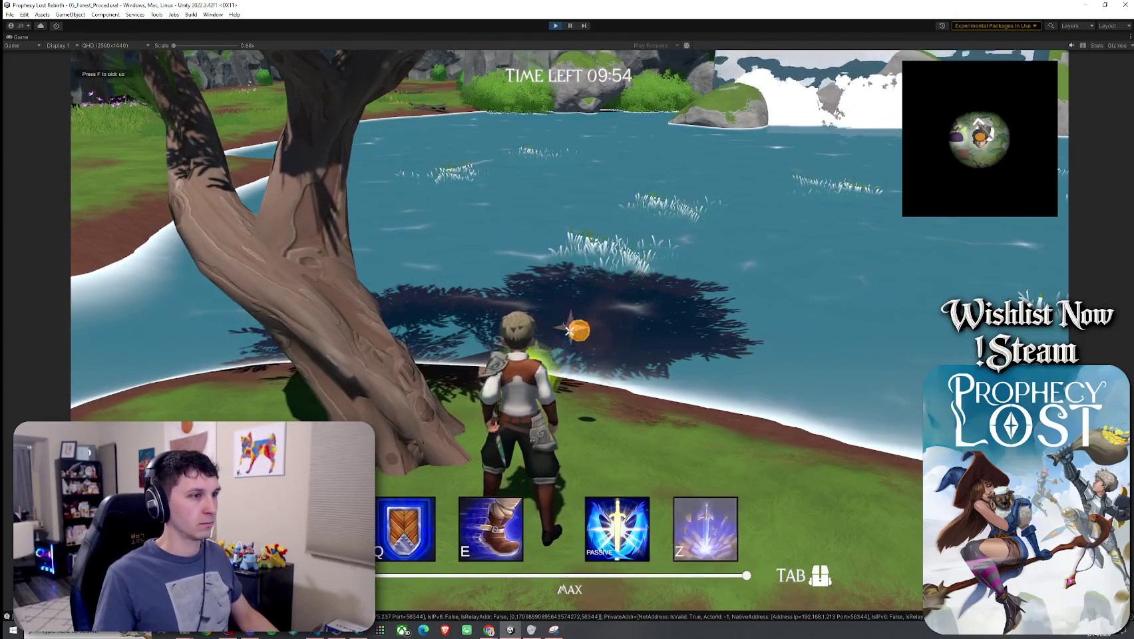
pyautogui.press('w')
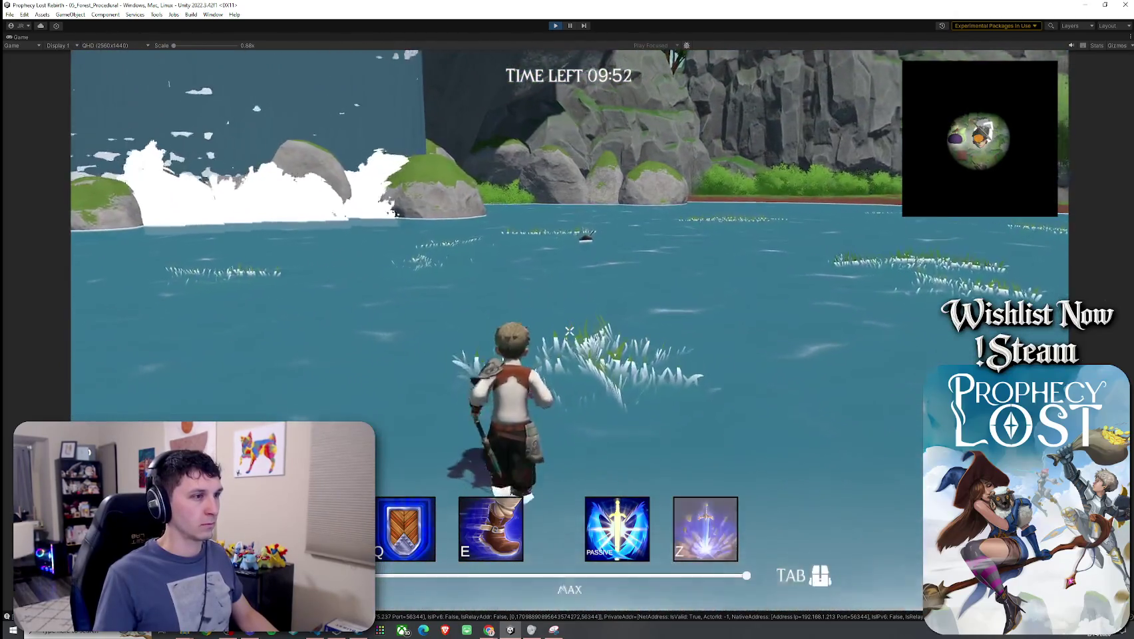
pyautogui.press('w')
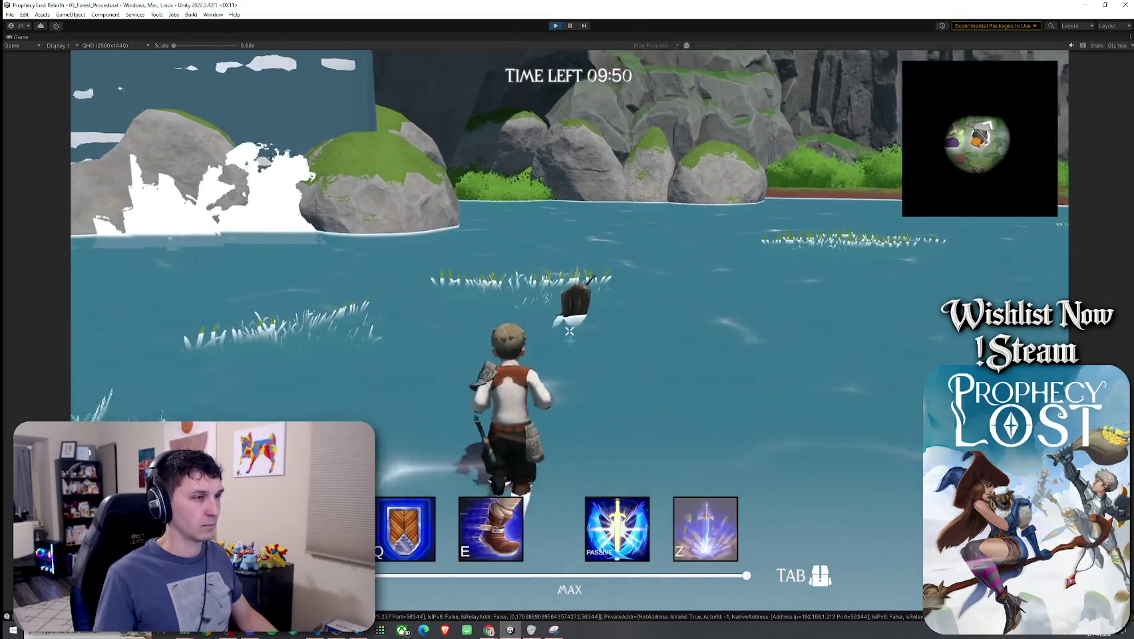
pyautogui.press('w')
# - Finish crossing the lake and run over the grassy shore toward the rocks
pyautogui.press('Tab')
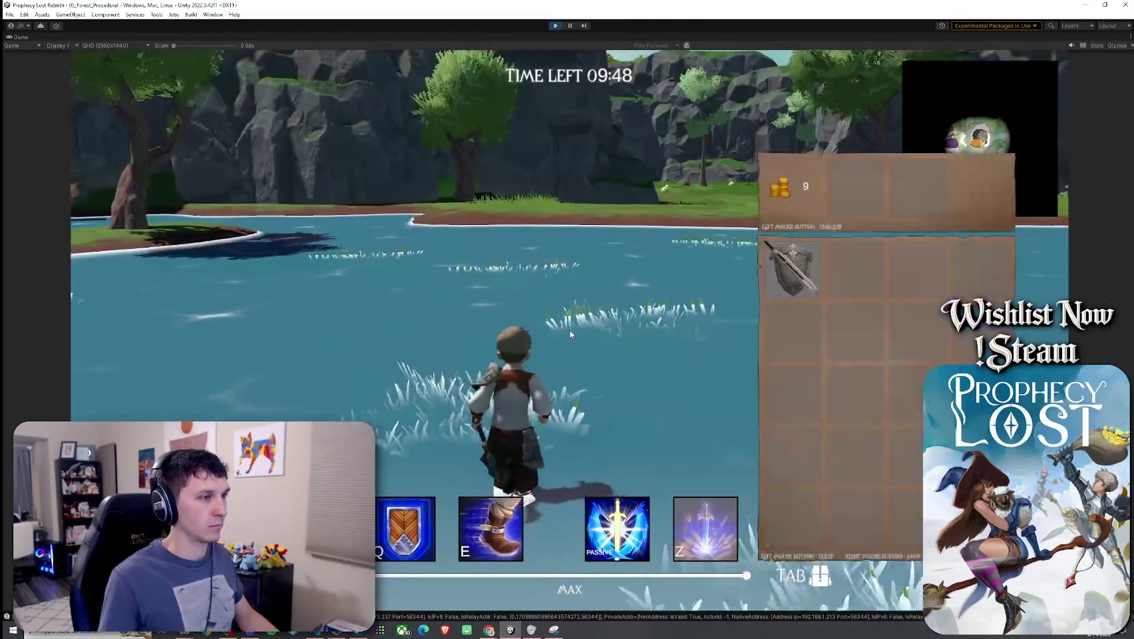
pyautogui.press('Tab')
pyautogui.press('w')
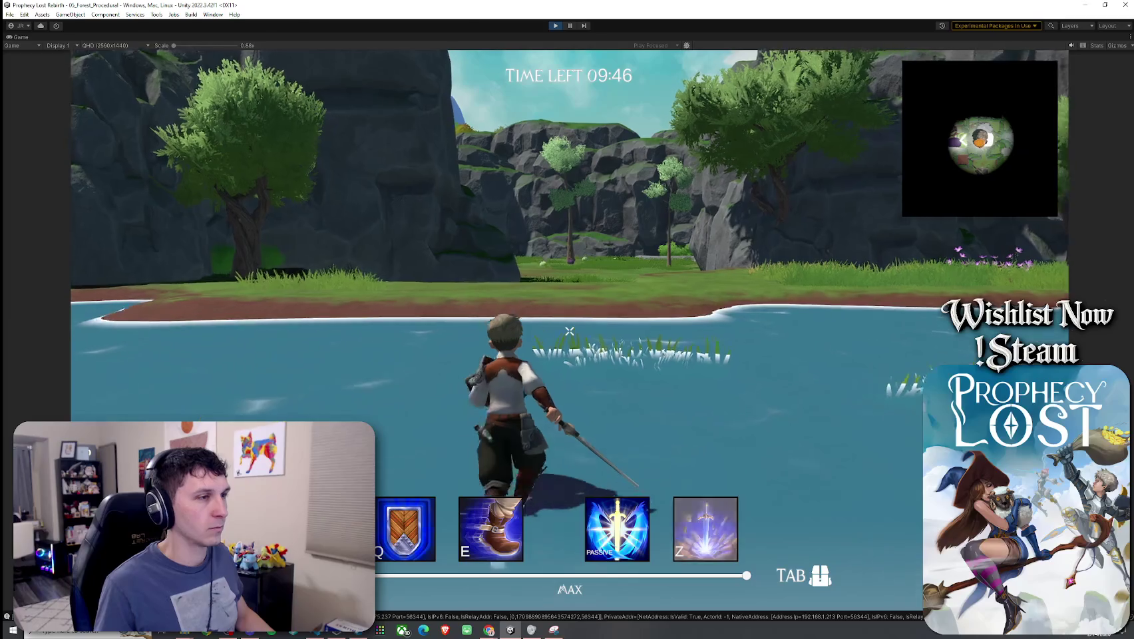
pyautogui.press('w')
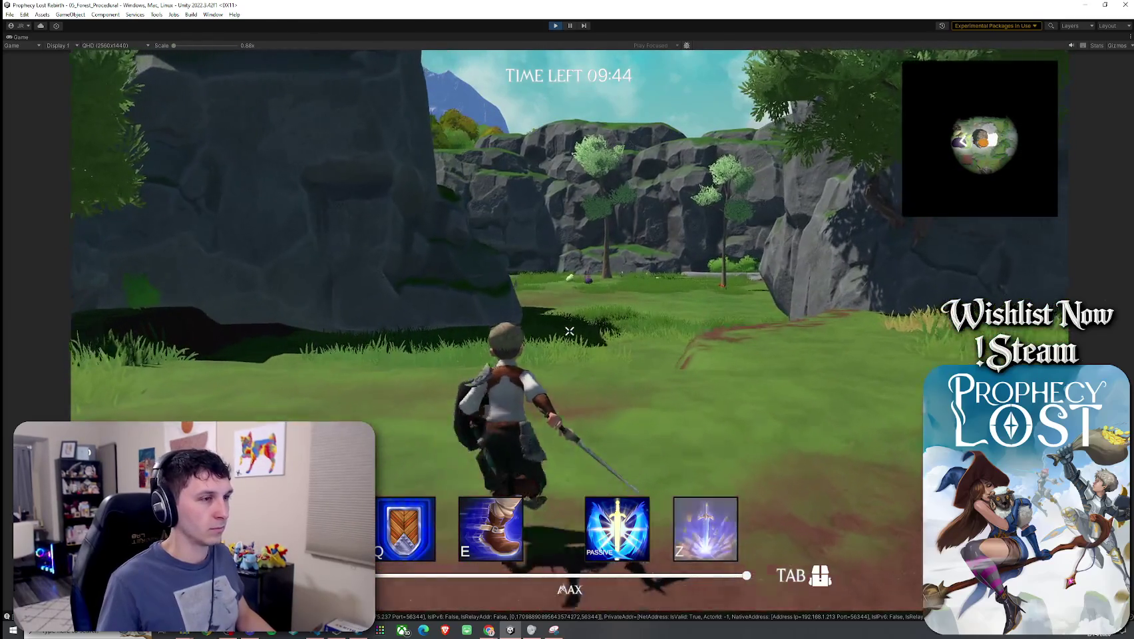
pyautogui.press('Escape')
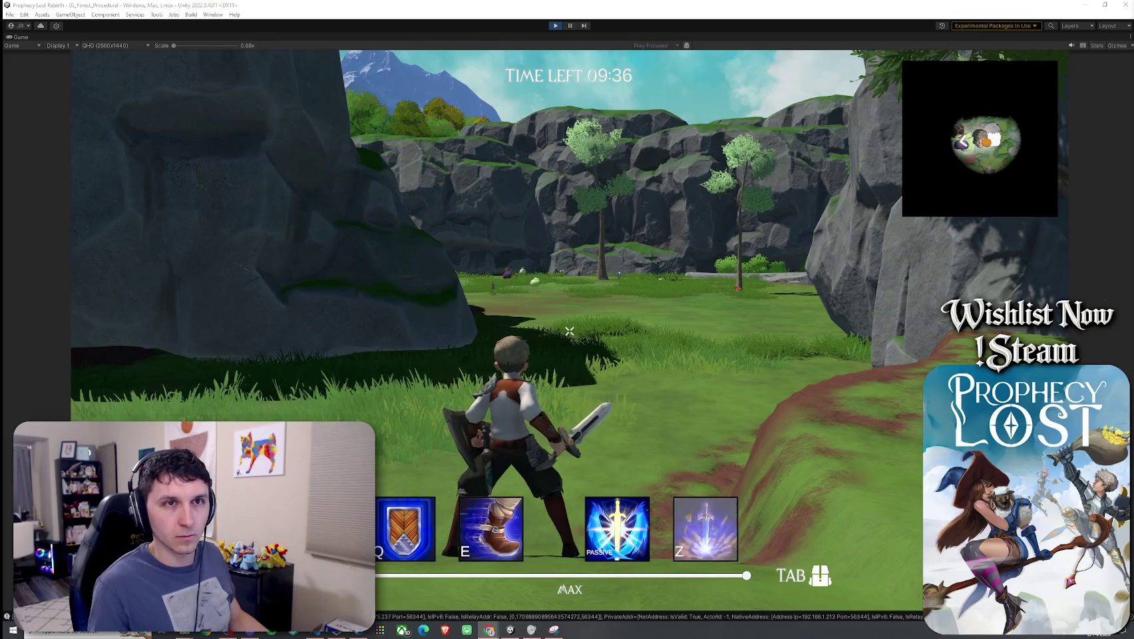
pyautogui.press('w')
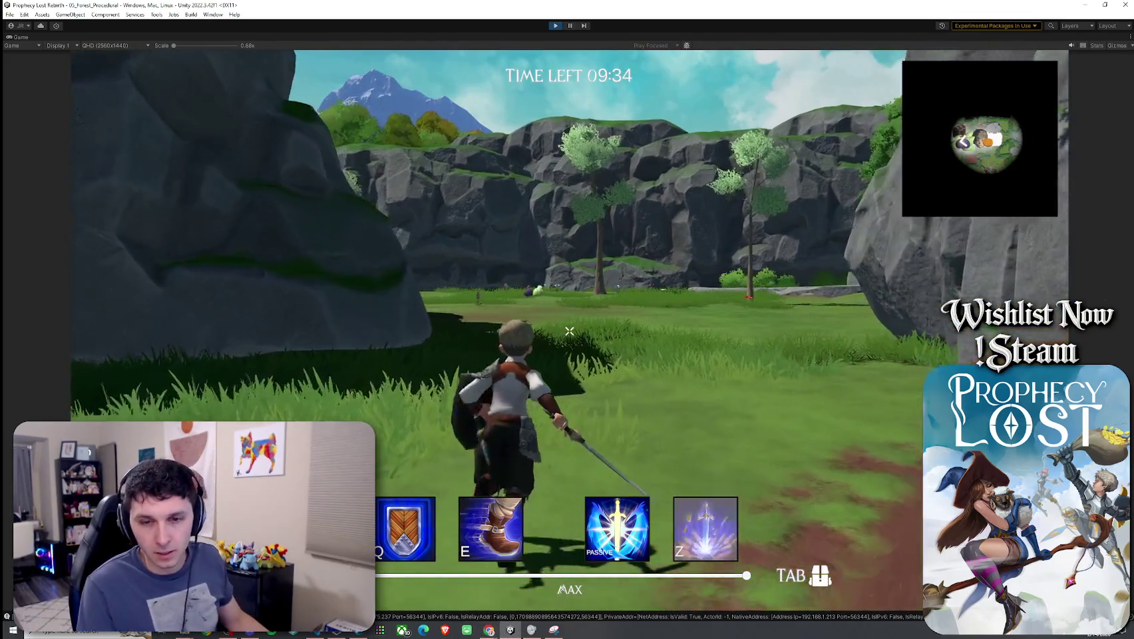
pyautogui.press('w')
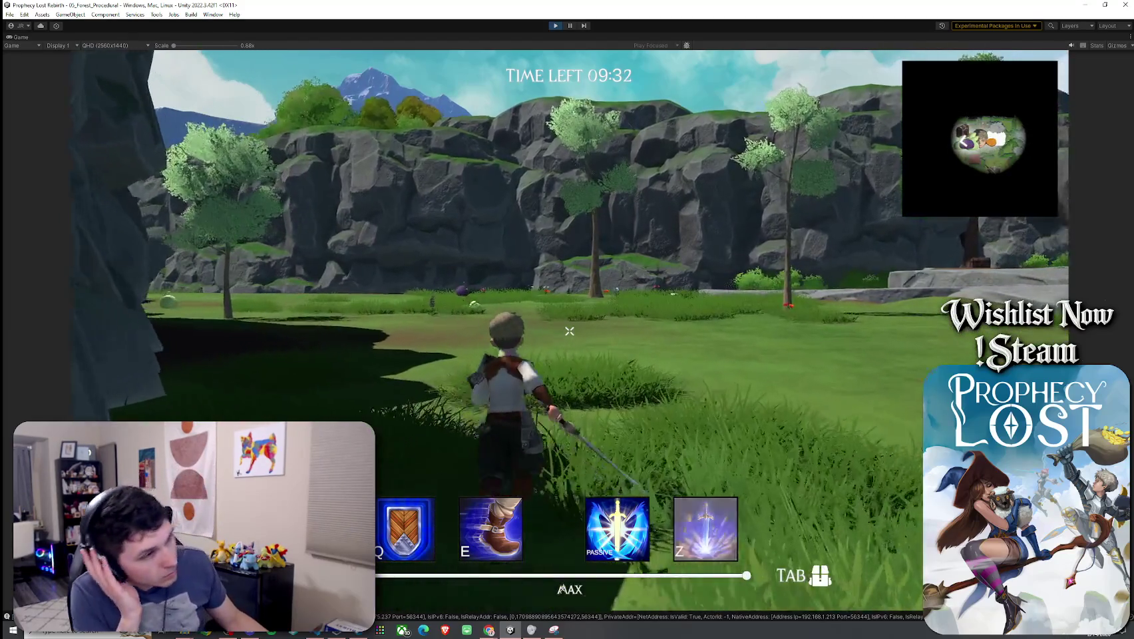
pyautogui.press('w')
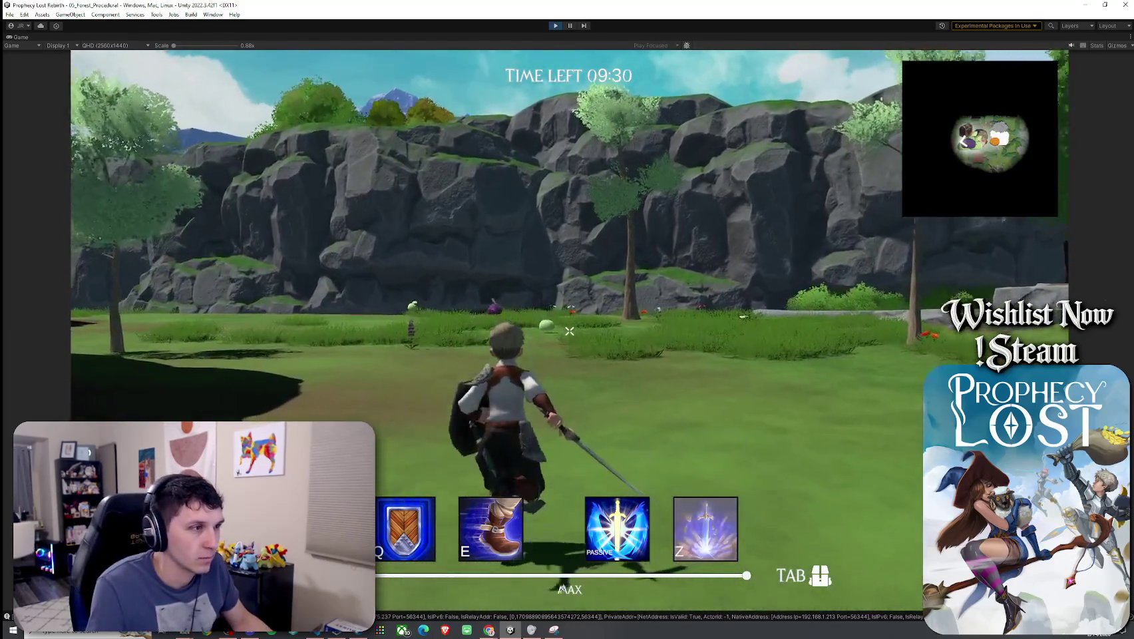
# - Reach the slime meadow, hit the slimes with the sword, then return to the editor
pyautogui.press('w')
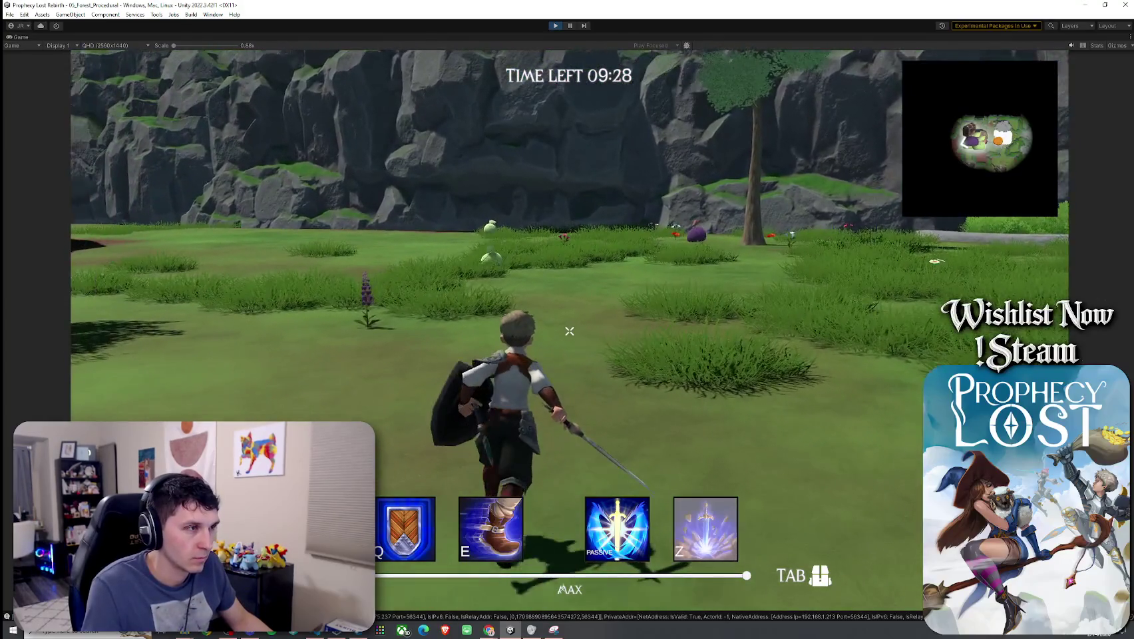
pyautogui.press('w')
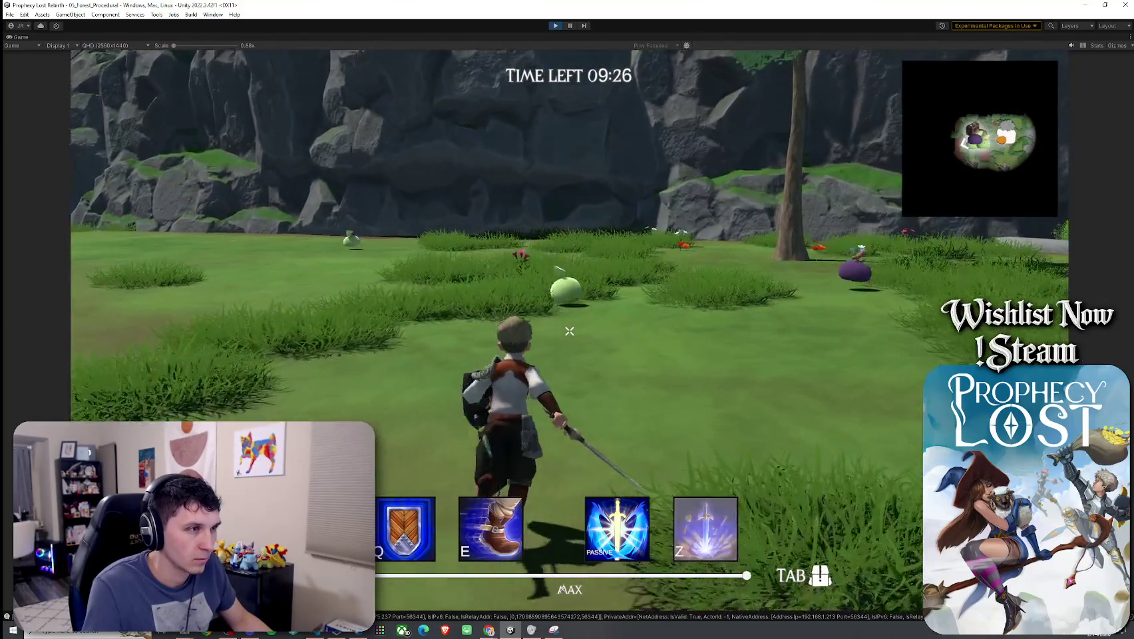
pyautogui.click(569, 331)
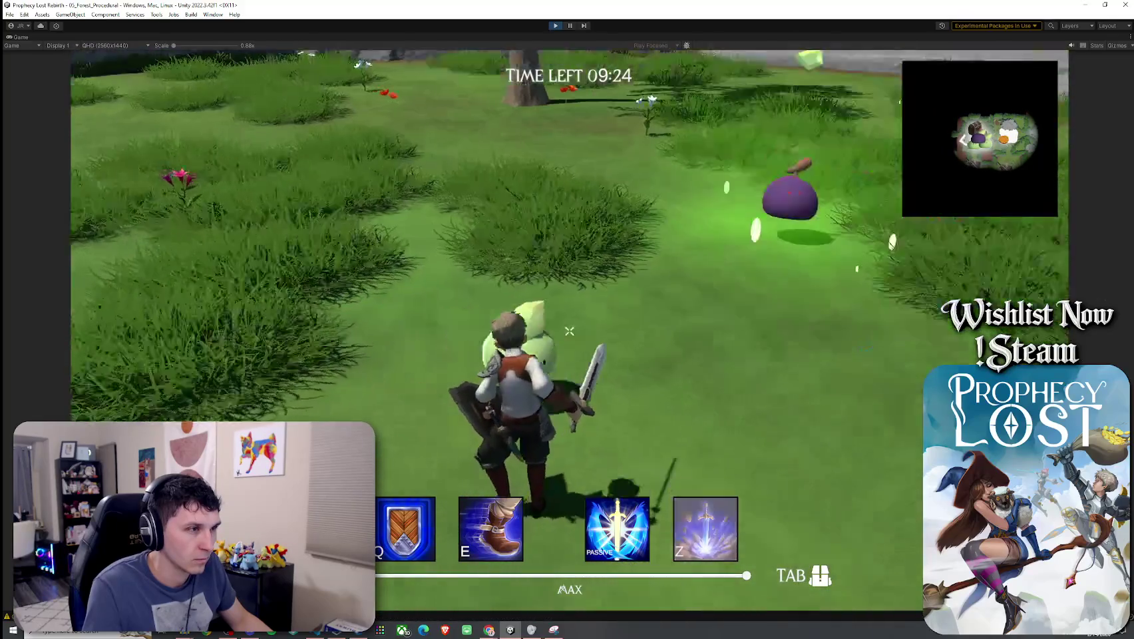
pyautogui.press('w')
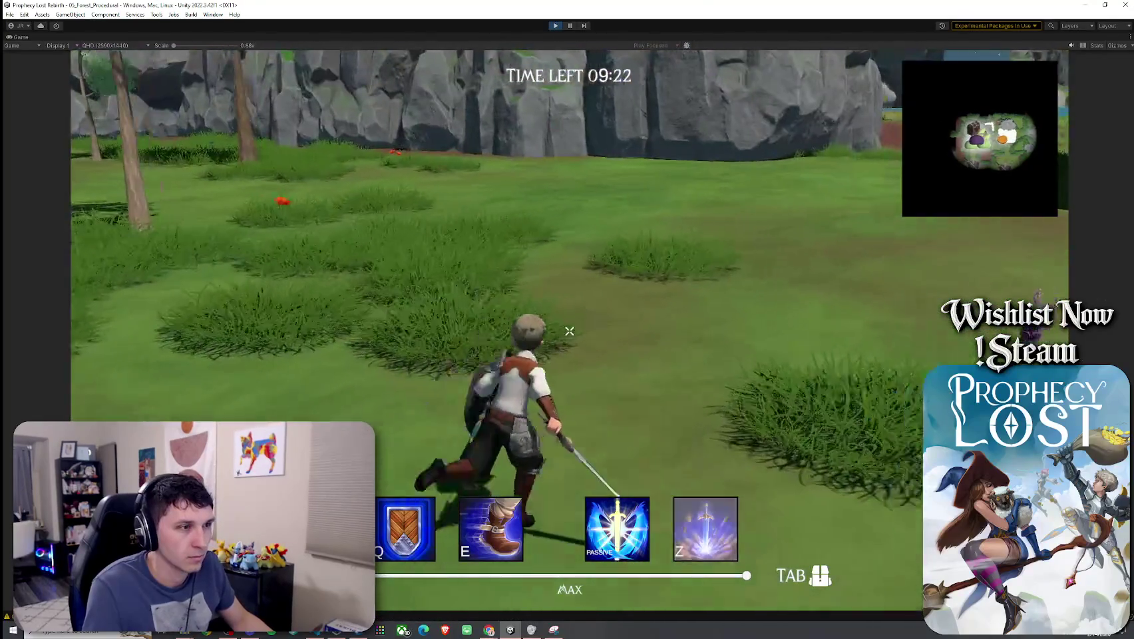
pyautogui.press('e')
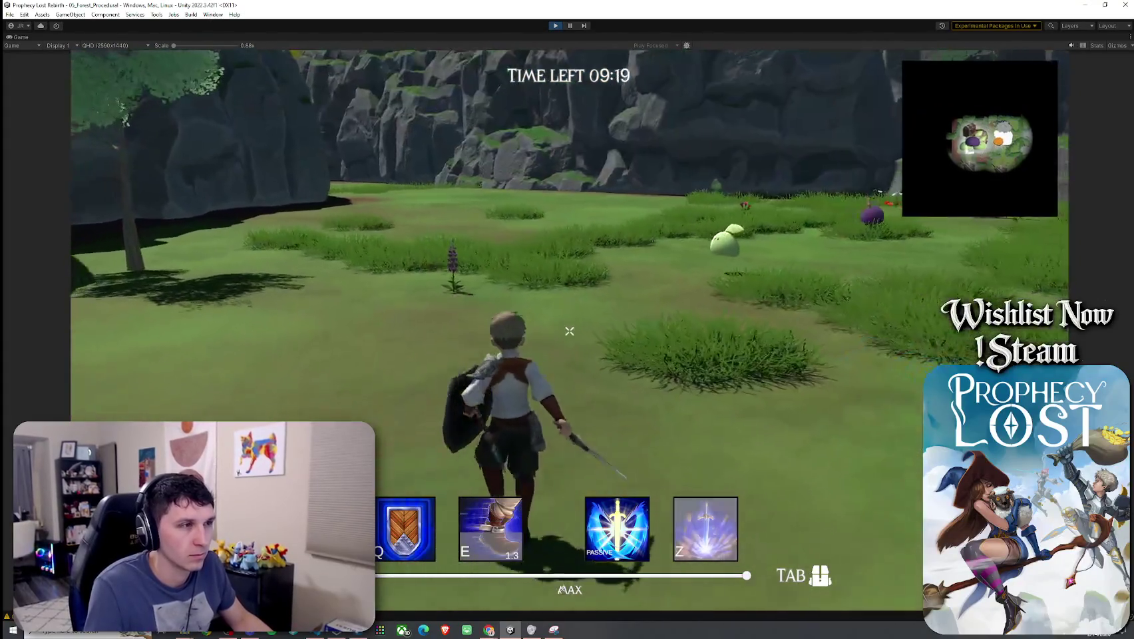
pyautogui.click(569, 330)
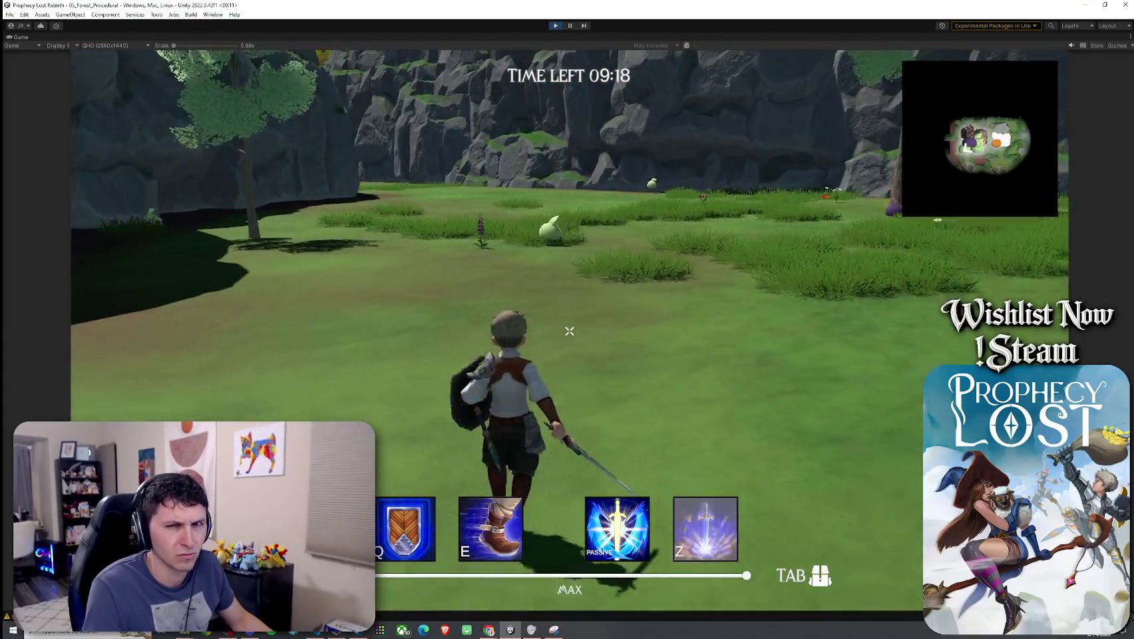
pyautogui.click(568, 331)
pyautogui.press('super')
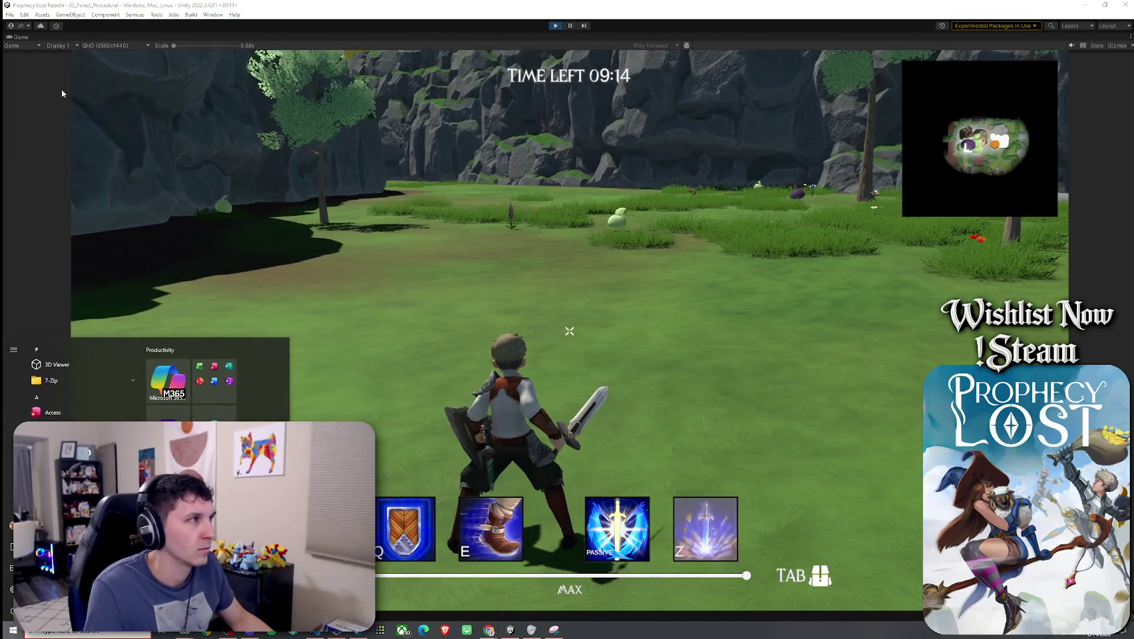
pyautogui.click(179, 172)
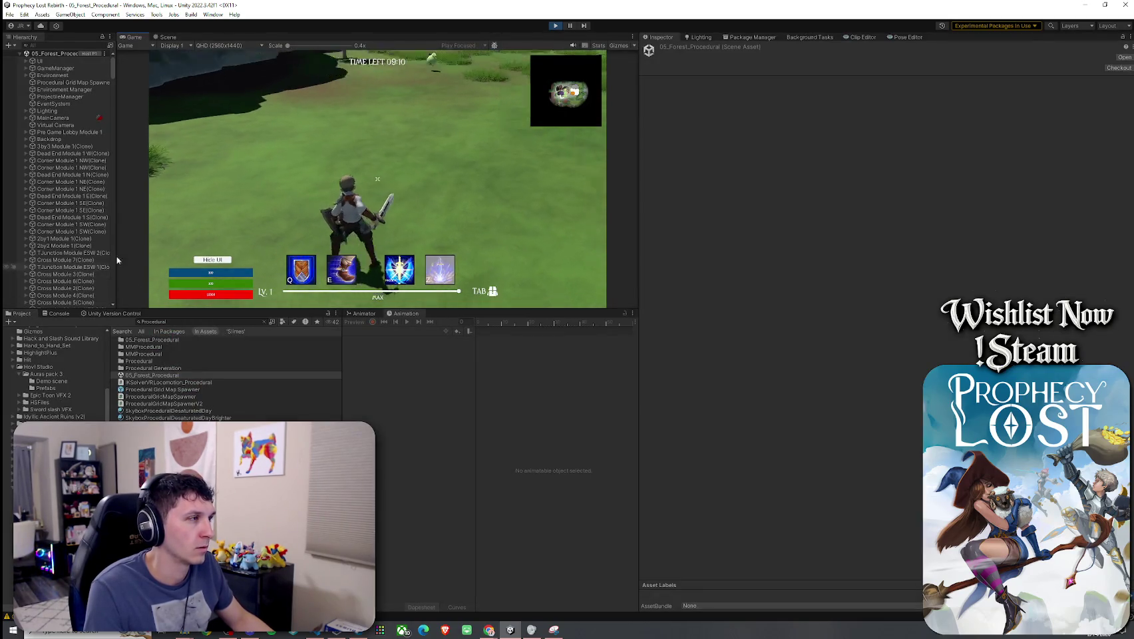
# - Filter the Hierarchy to 'slime' and review Cherry Slime(Clone)'s aggro sound settings
pyautogui.write('slime')
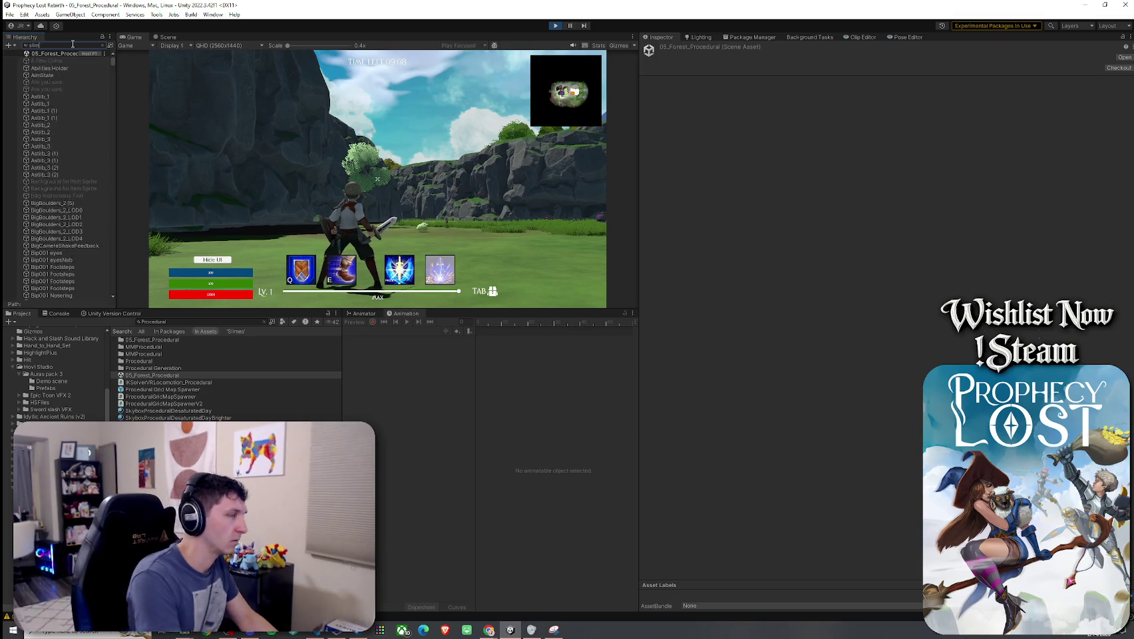
pyautogui.click(56, 61)
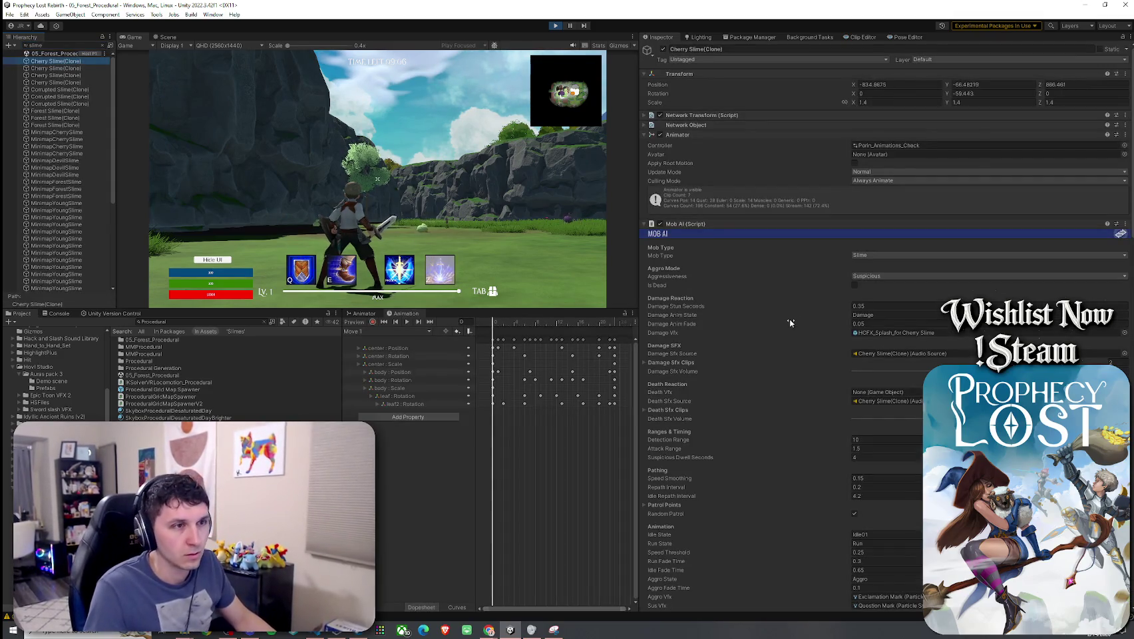
pyautogui.scroll(-15, 787, 324)
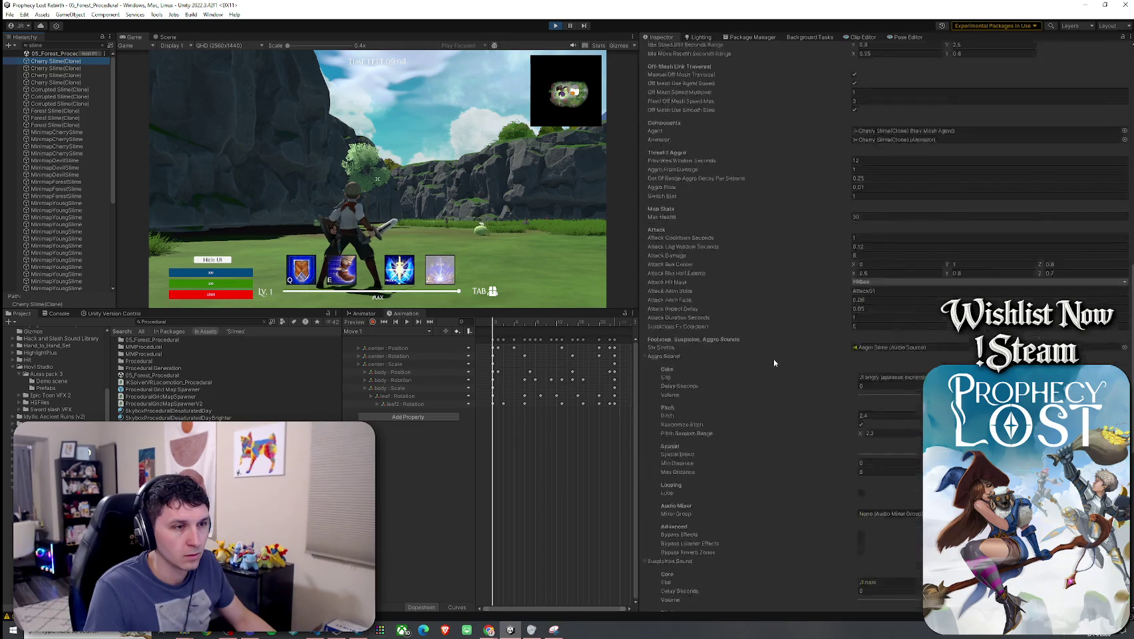
pyautogui.scroll(-5, 772, 359)
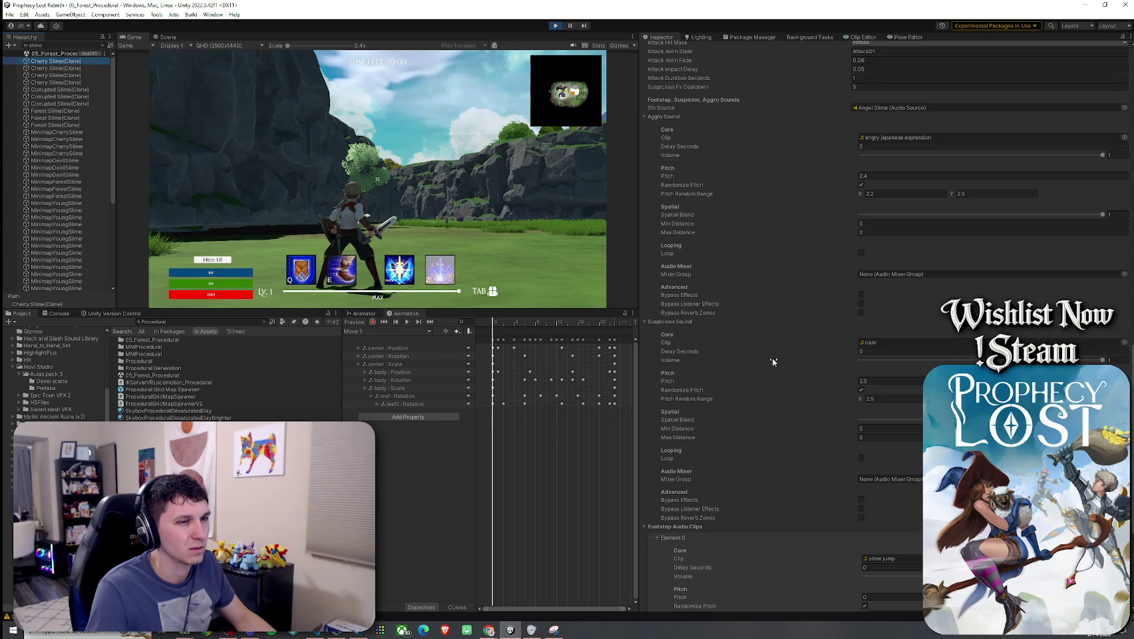
pyautogui.scroll(-2, 771, 358)
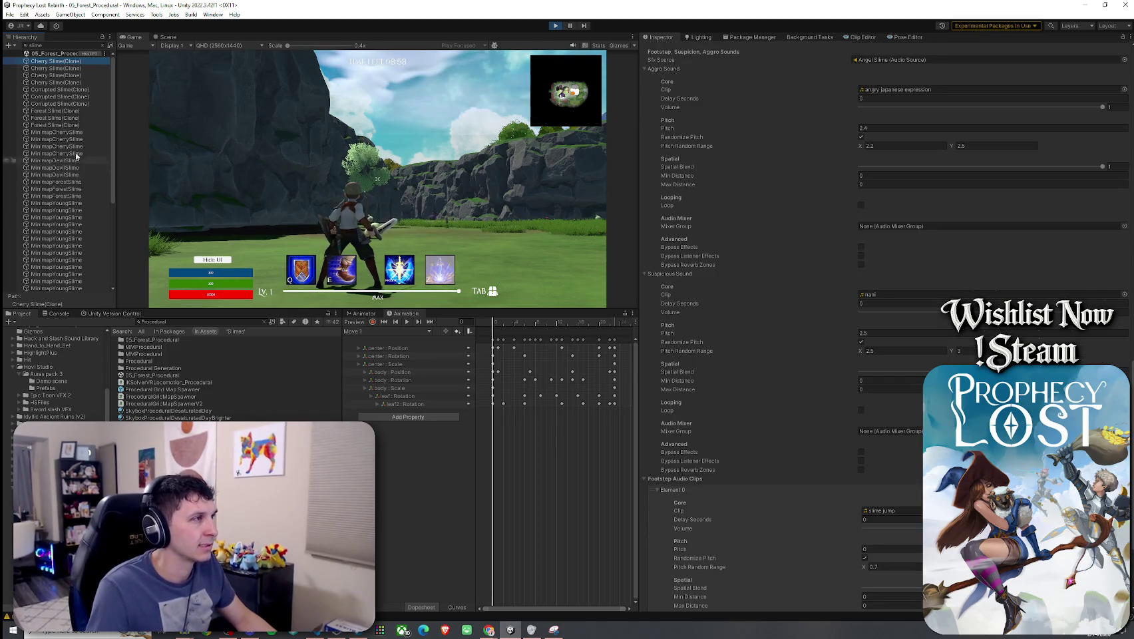
# - Frame Forest Slime(Clone) in the Scene view and orbit down onto the slimes
pyautogui.click(71, 111)
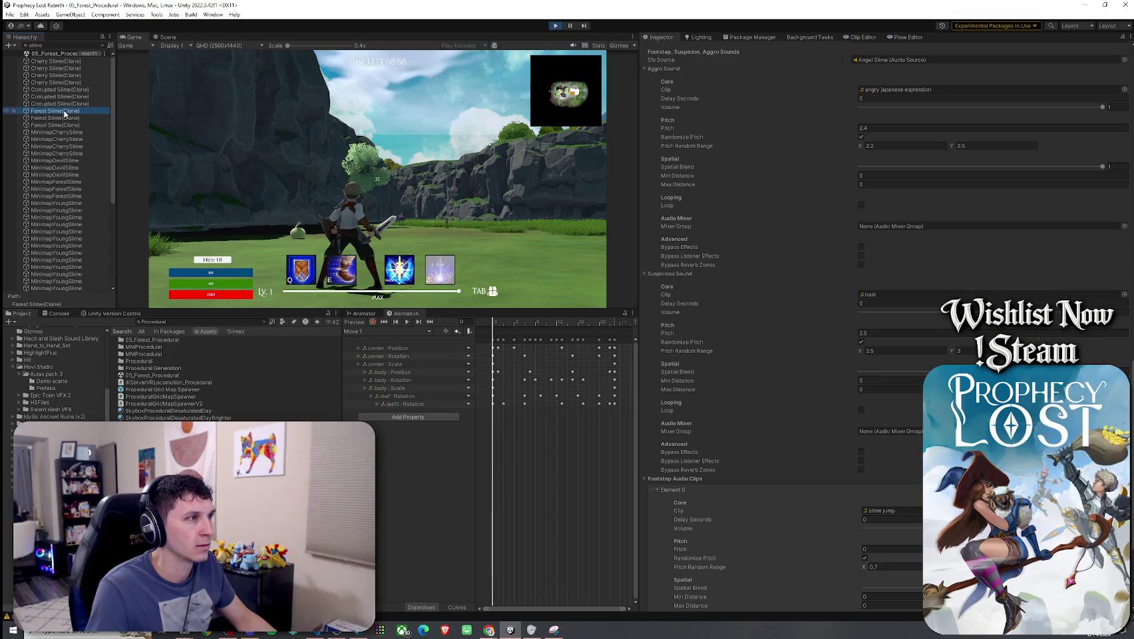
pyautogui.click(167, 37)
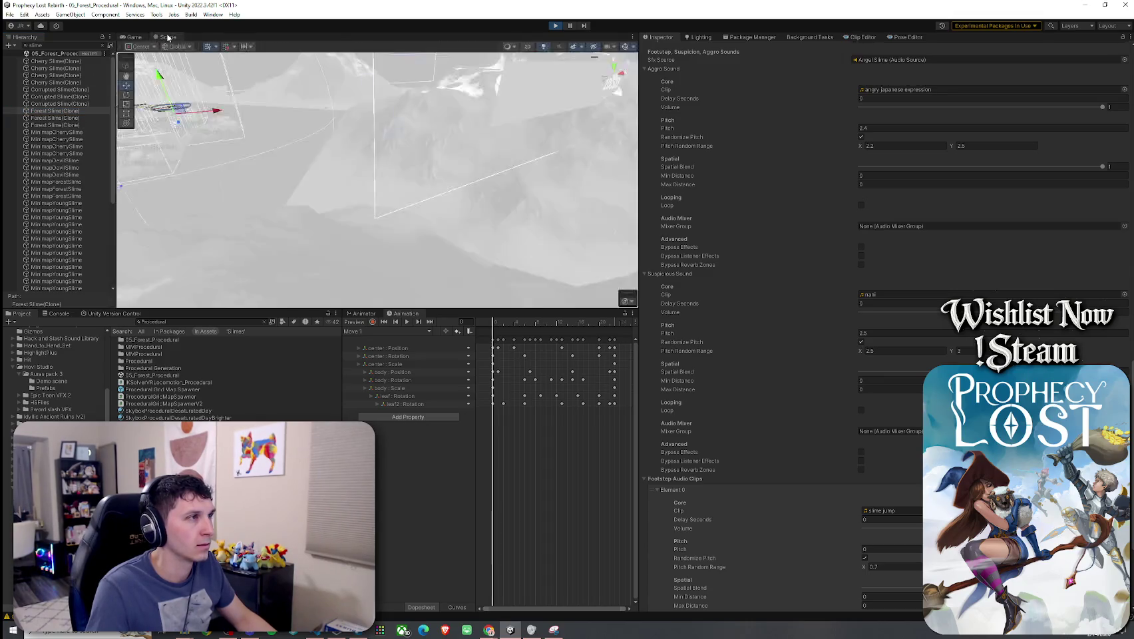
pyautogui.doubleClick(56, 110)
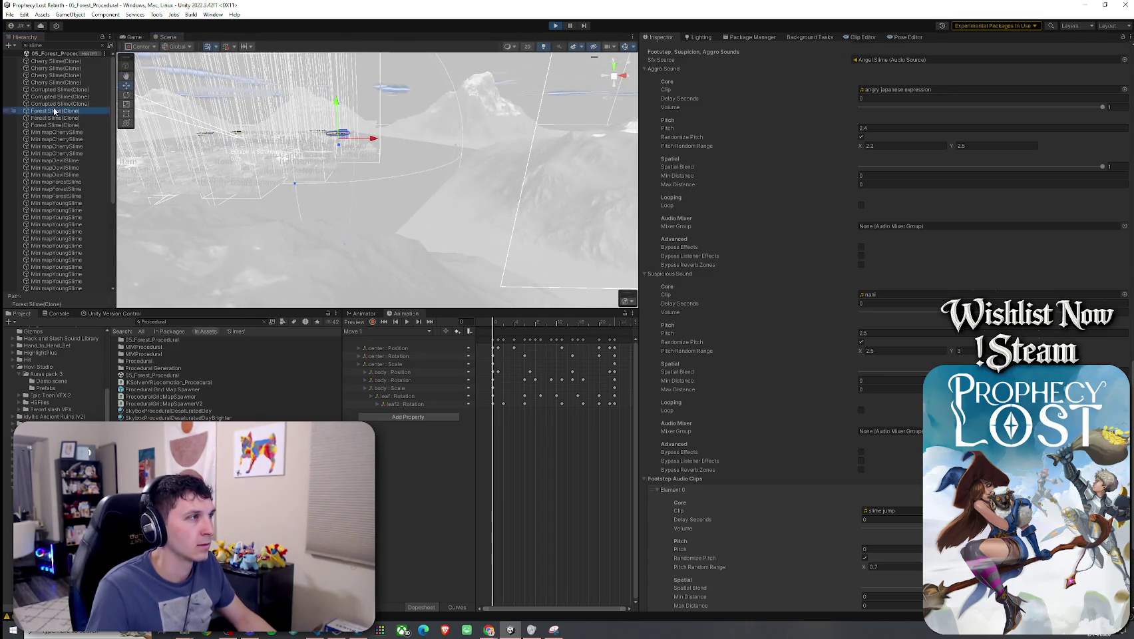
pyautogui.moveTo(269, 152)
pyautogui.mouseDown()
pyautogui.moveTo(333, 188)
pyautogui.moveTo(316, 198)
pyautogui.moveTo(401, 198)
pyautogui.moveTo(405, 153)
pyautogui.moveTo(370, 157)
pyautogui.mouseUp()
# - Maximize the game again and attack the slime in the shadow
pyautogui.doubleClick(133, 36)
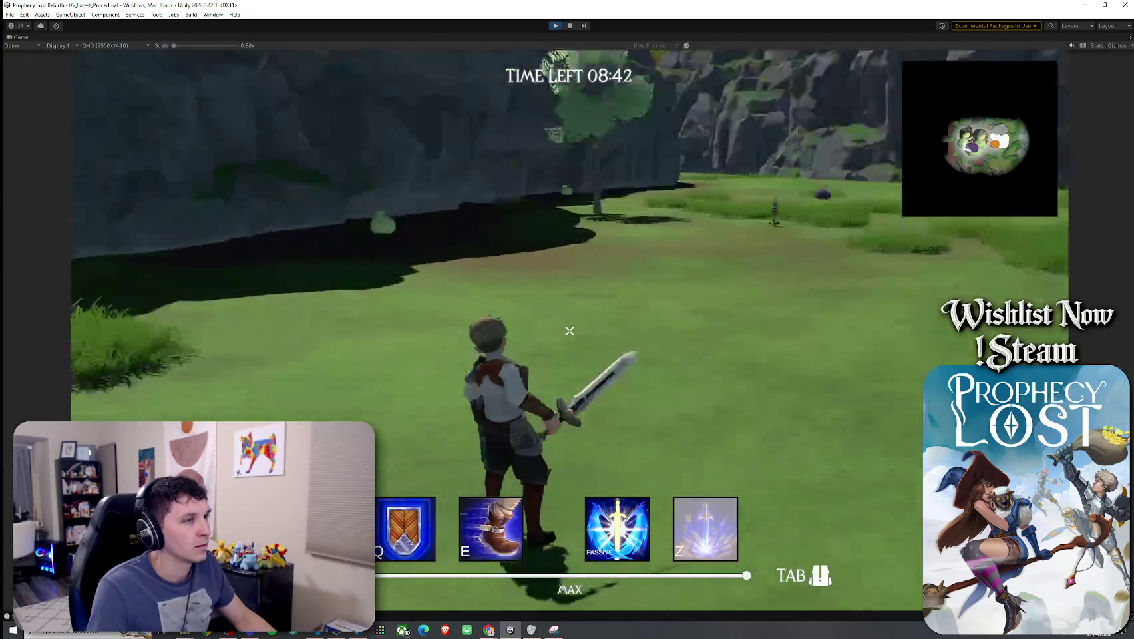
pyautogui.press('w')
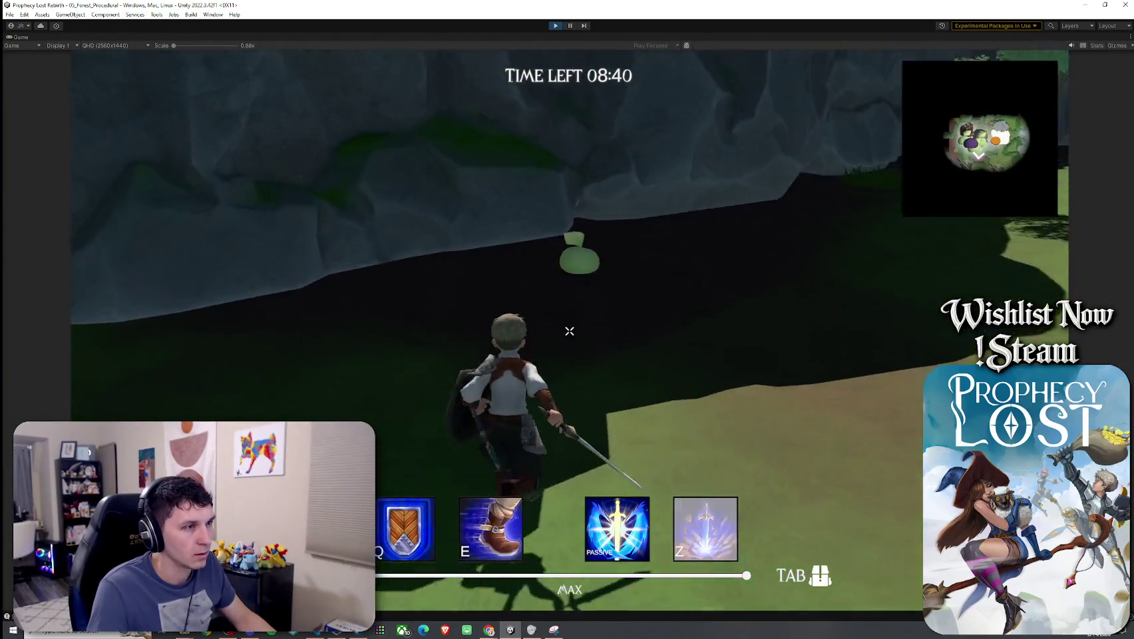
pyautogui.click(568, 330)
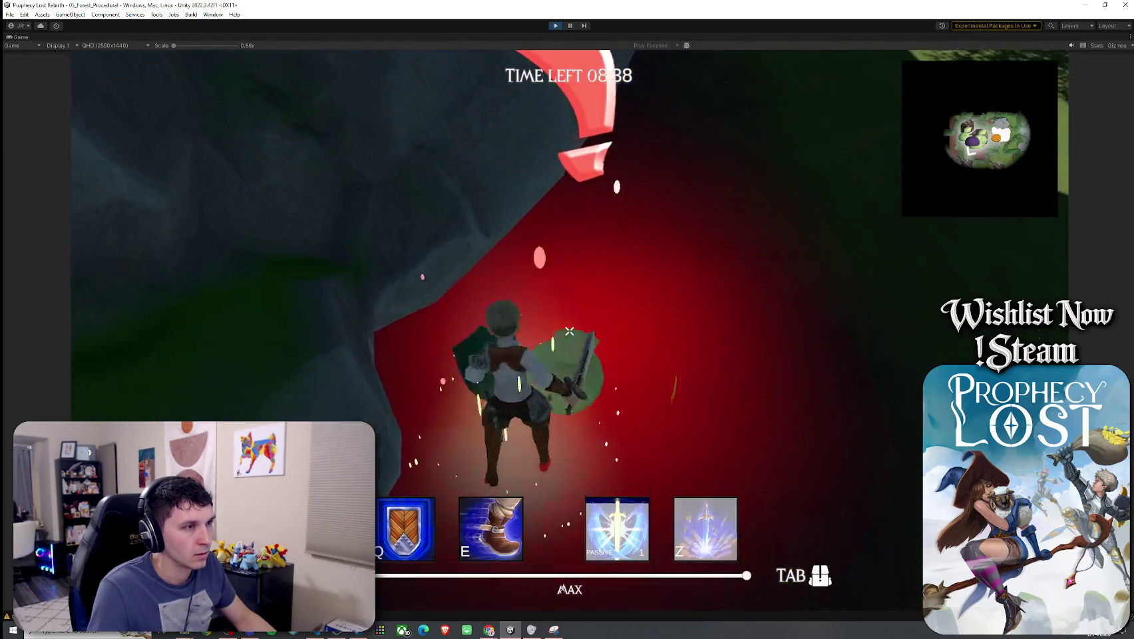
pyautogui.press('w')
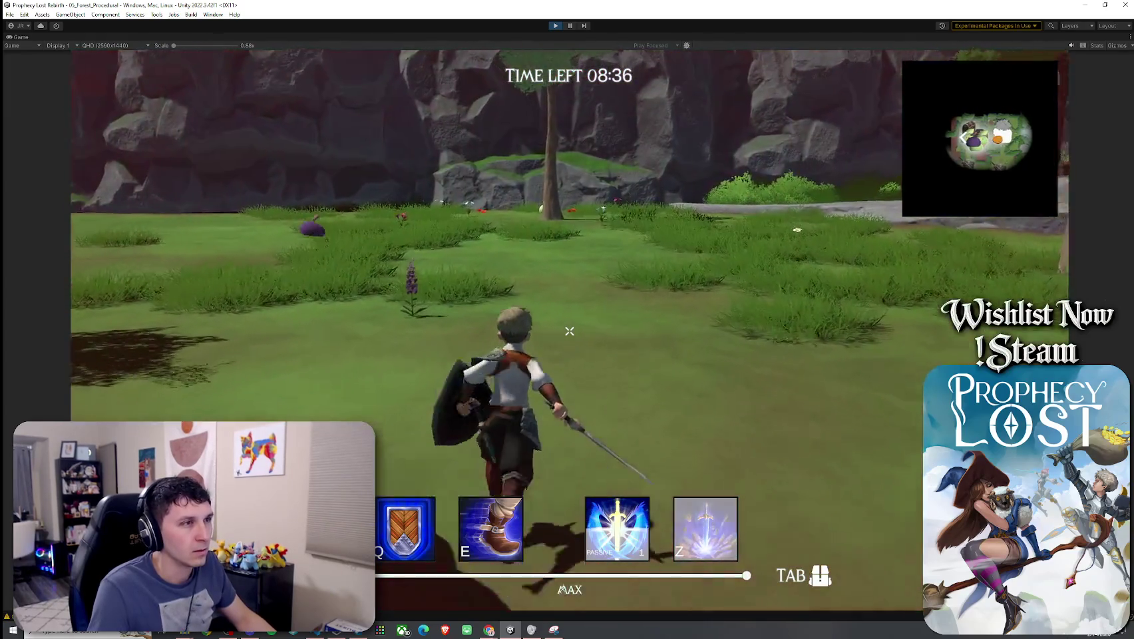
# - Exit Play mode with Ctrl+P and un-maximize the Game view
pyautogui.press('Escape')
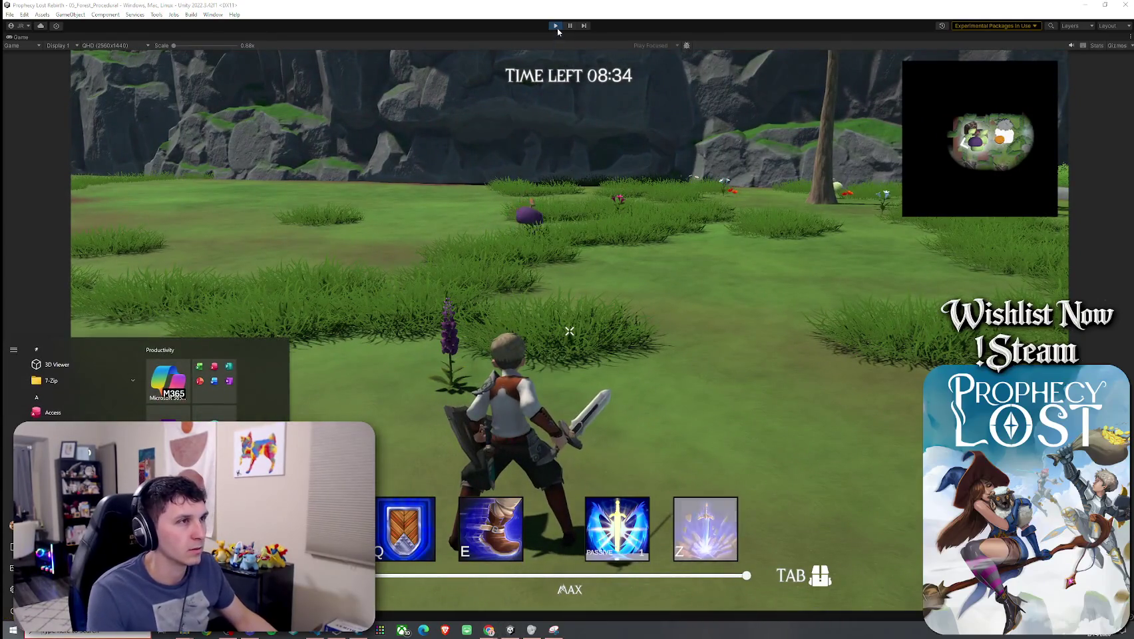
pyautogui.hotkey('ctrl', 'p')
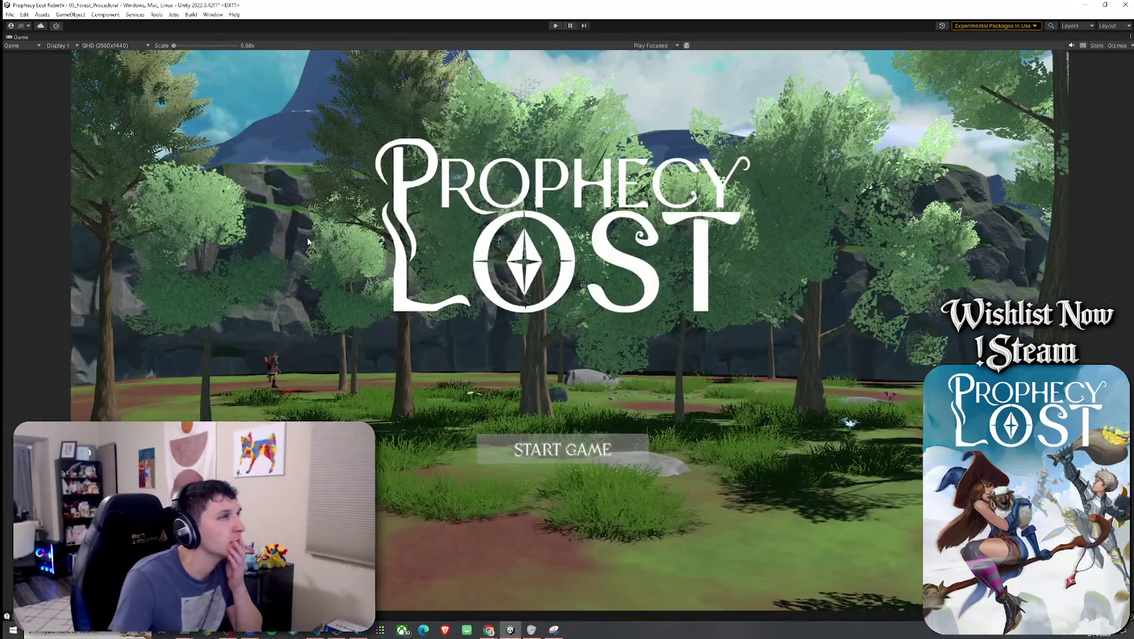
pyautogui.doubleClick(19, 38)
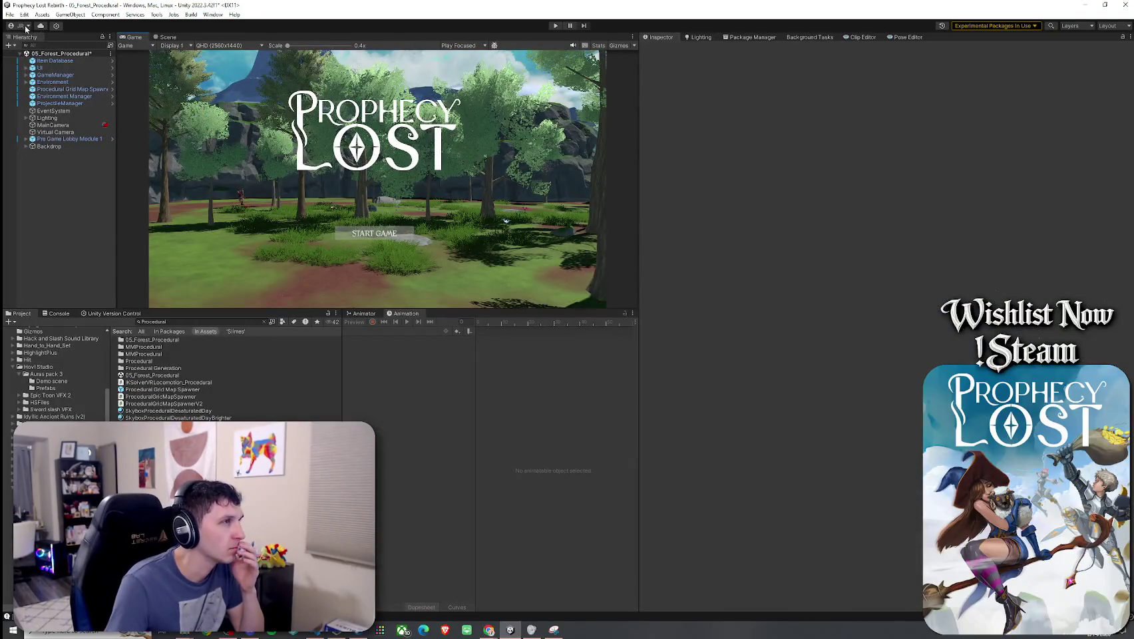
# - Search the Project for 'slimes' and open the Slimes prefab folder
pyautogui.click(10, 14)
pyautogui.click(10, 14)
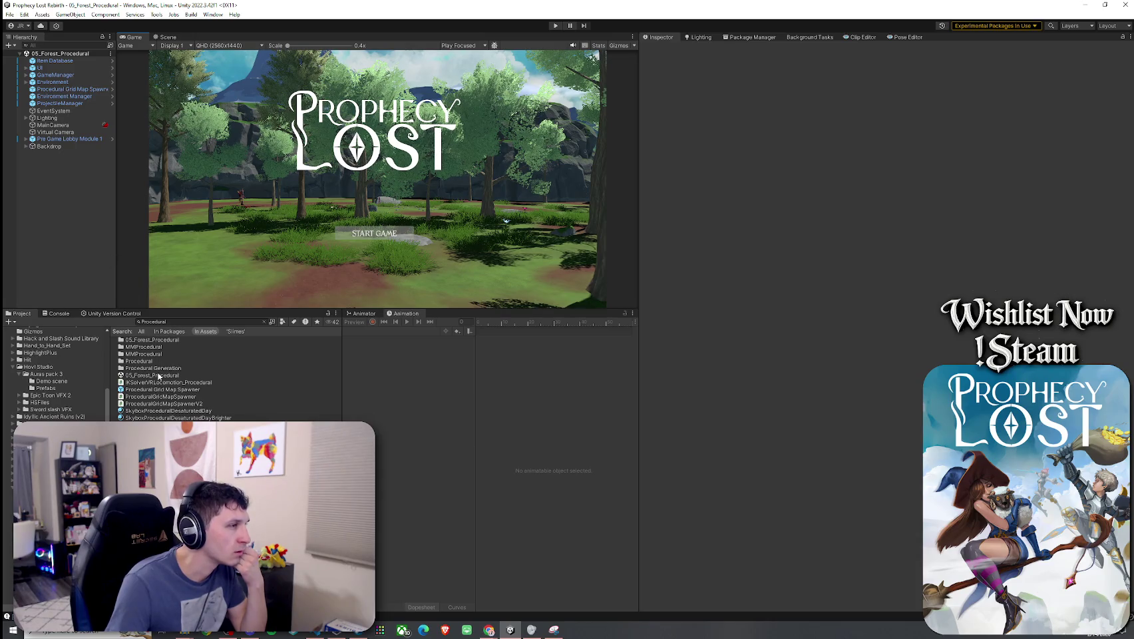
pyautogui.click(202, 321)
pyautogui.write('slimes')
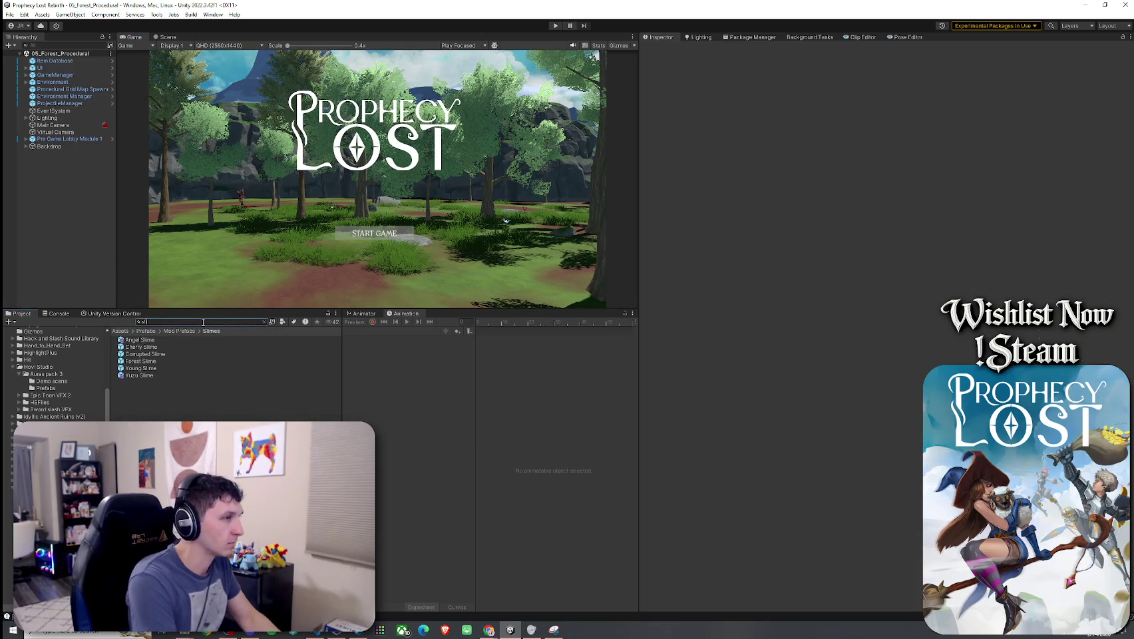
pyautogui.doubleClick(133, 340)
pyautogui.click(139, 340)
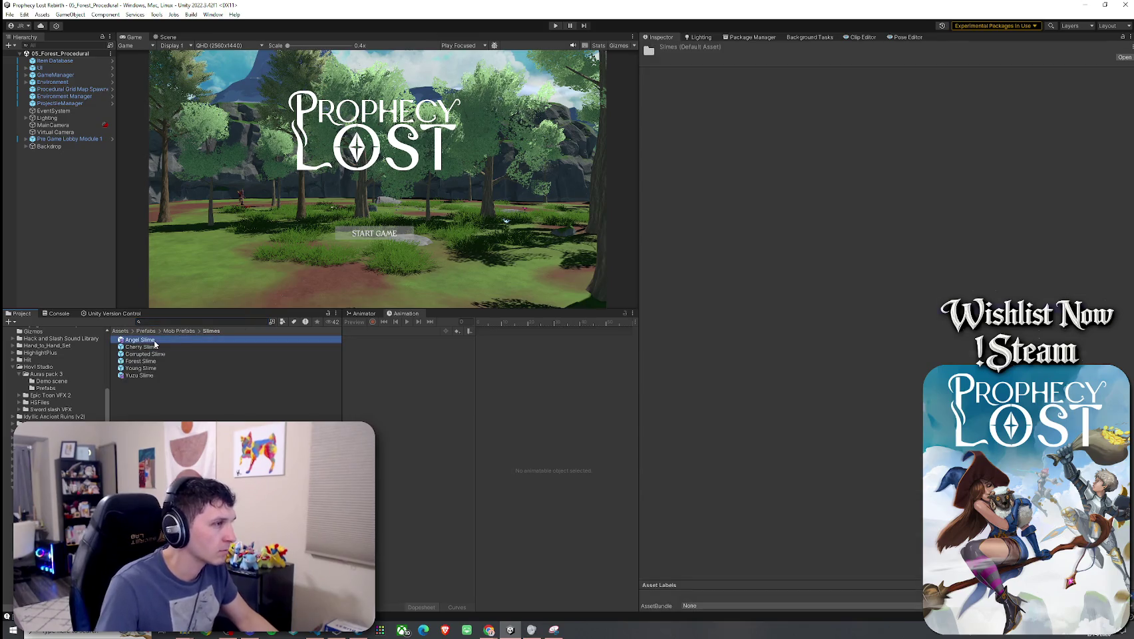
# - Review Young Slime's Aggro and Suspicious Sound settings, then step through the other slime prefabs
pyautogui.click(219, 369)
pyautogui.scroll(-5, 682, 363)
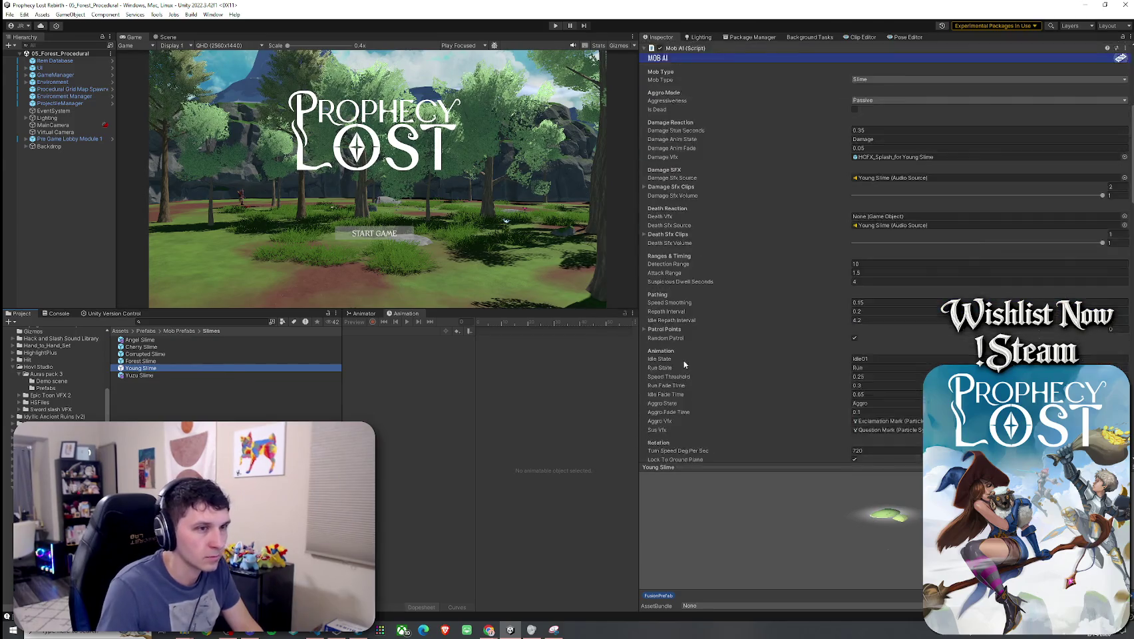
pyautogui.scroll(-10, 683, 361)
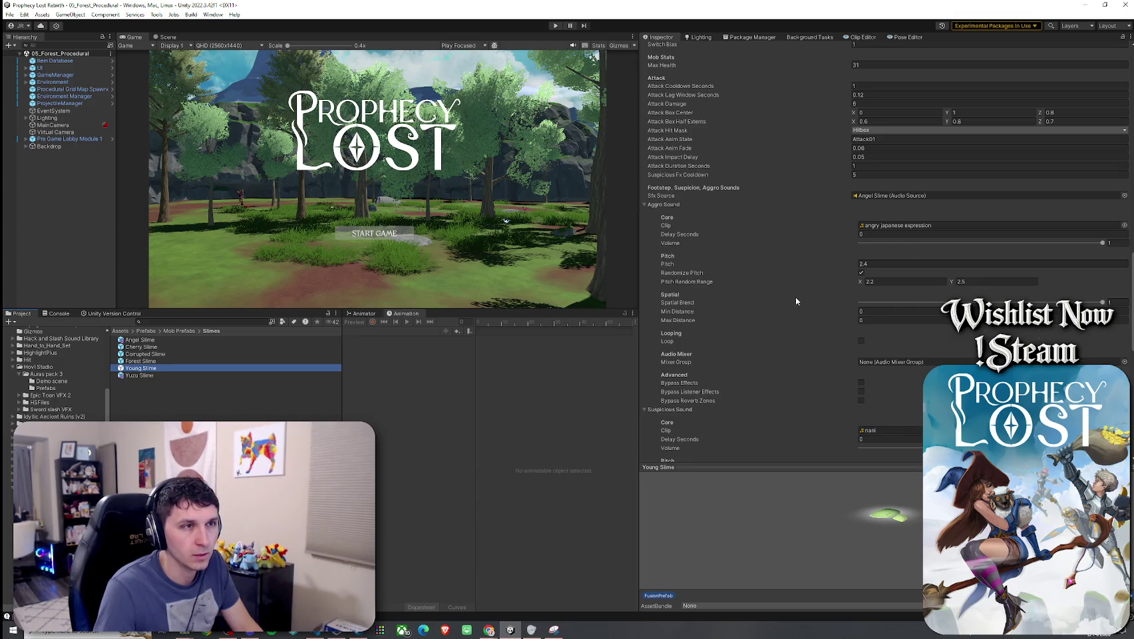
pyautogui.scroll(-4, 772, 283)
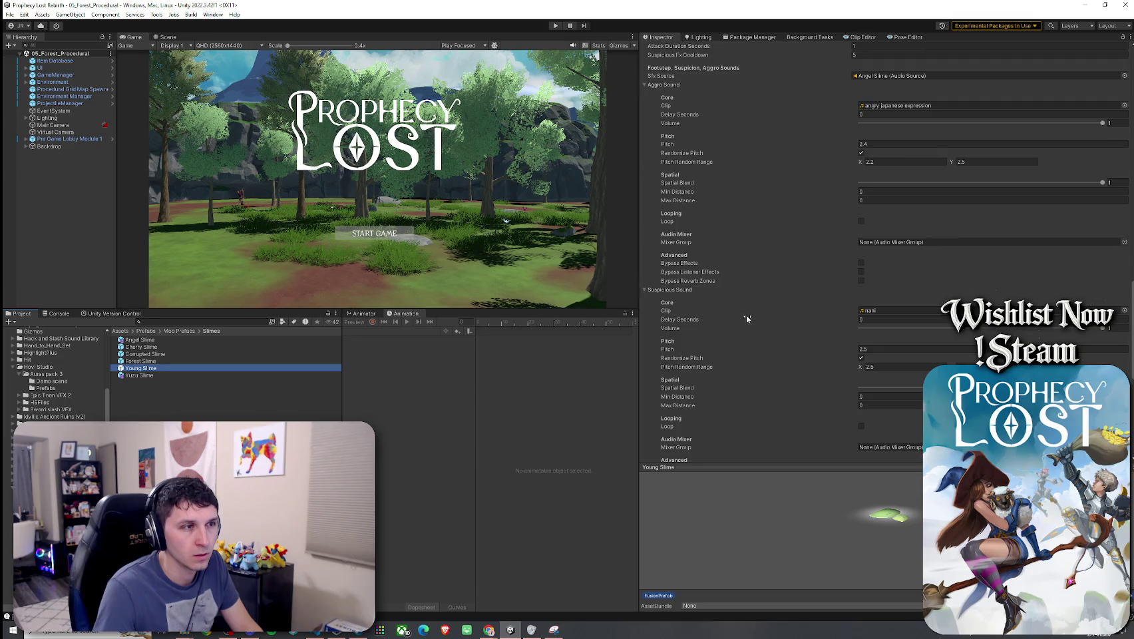
pyautogui.scroll(-7, 745, 318)
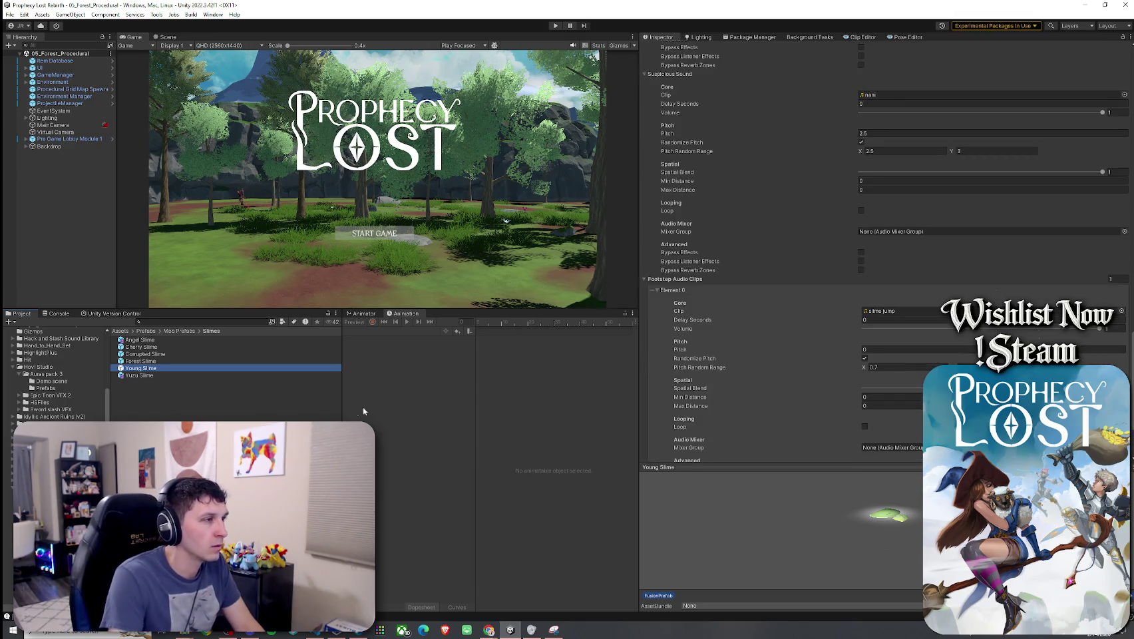
pyautogui.press('Up')
pyautogui.press('Up')
pyautogui.press('Up')
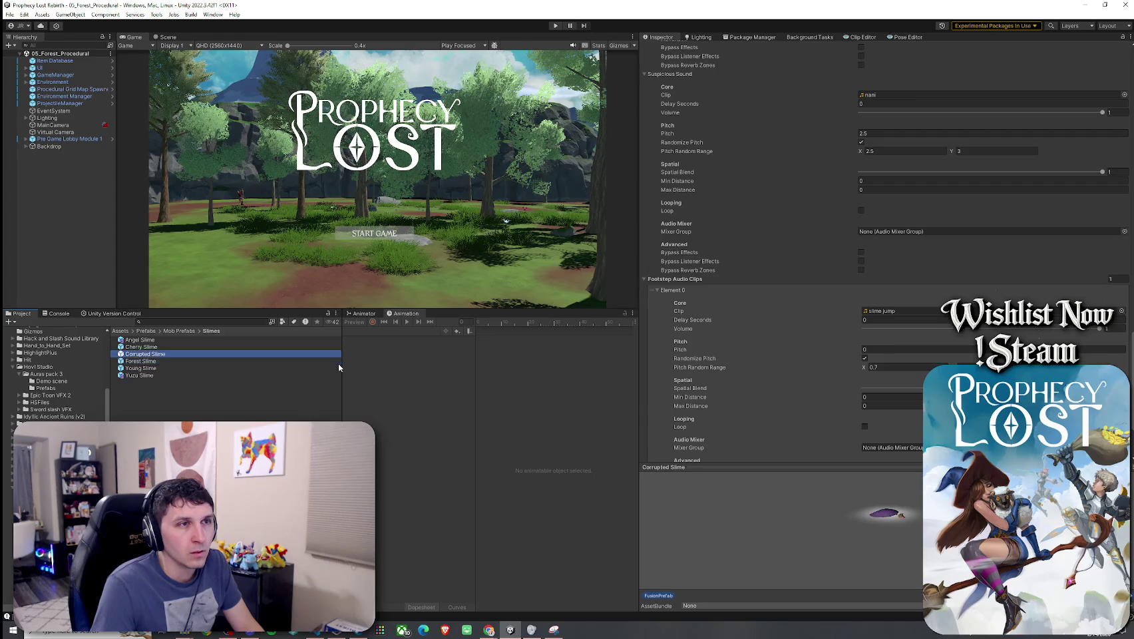
pyautogui.click(247, 368)
pyautogui.write('1by1')
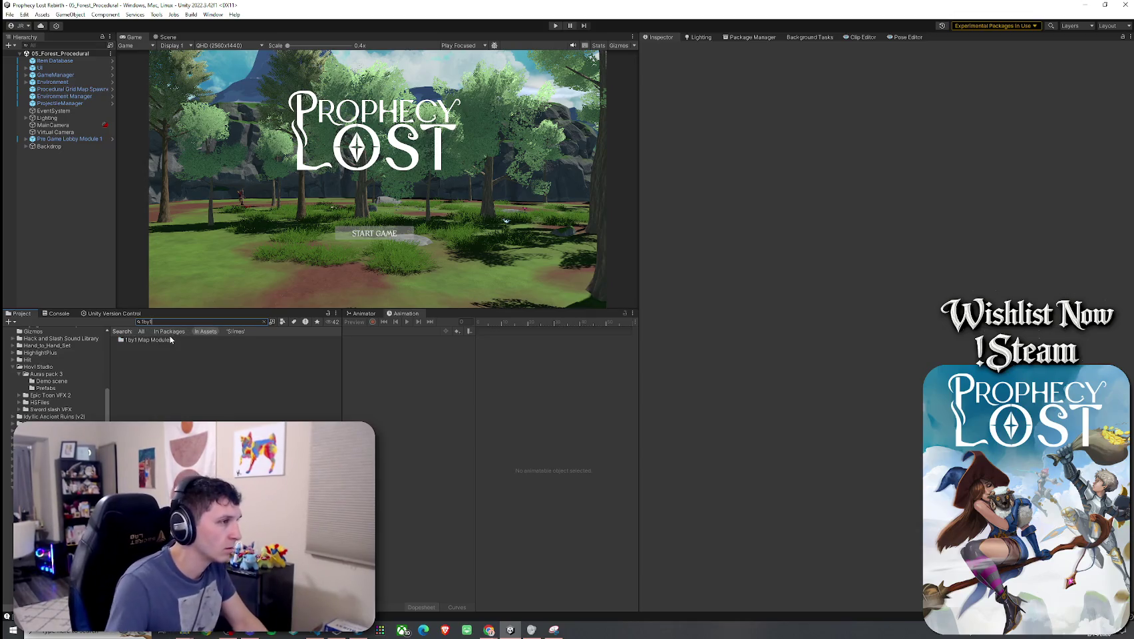
# - Open Corner Module 1 NE from 1by1 Map Modules and select its Mob Spawner (1)
pyautogui.doubleClick(161, 339)
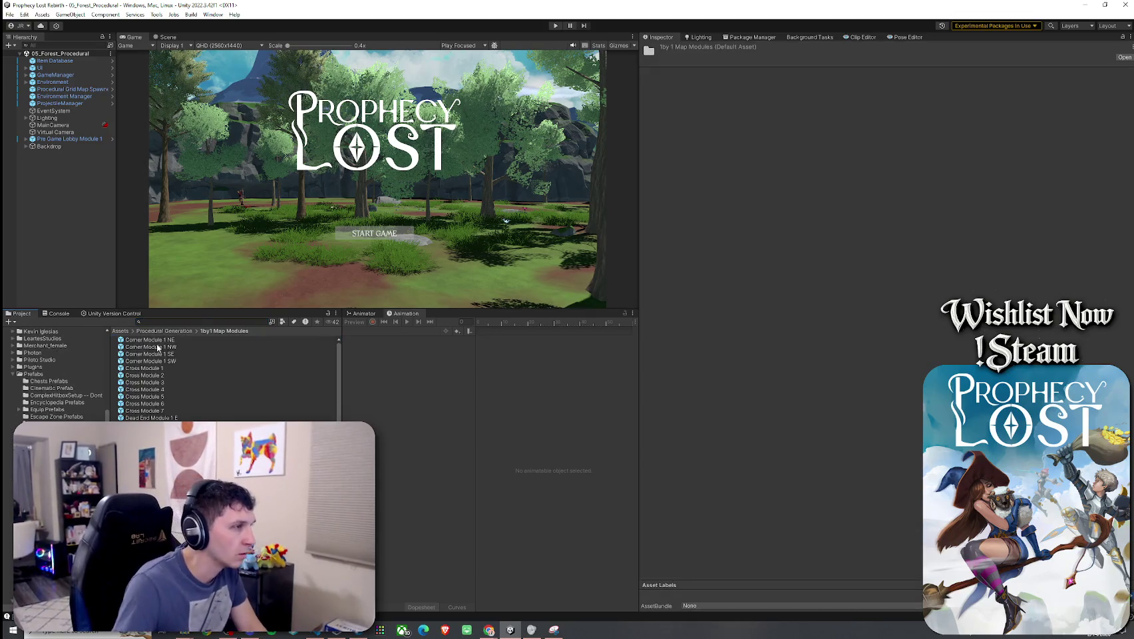
pyautogui.doubleClick(162, 341)
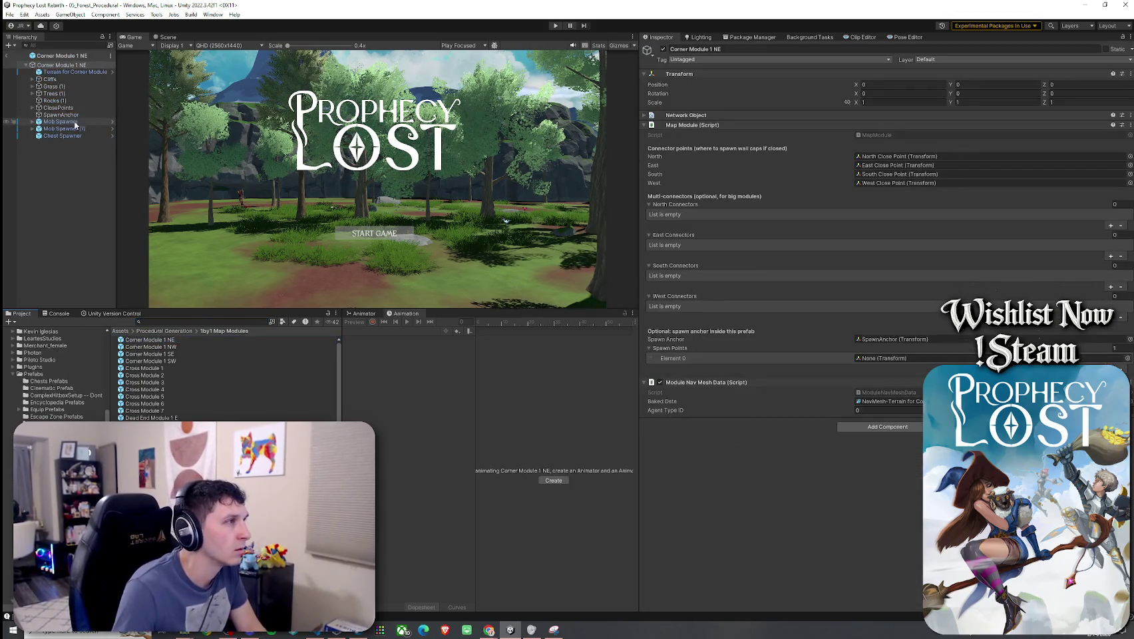
pyautogui.click(165, 37)
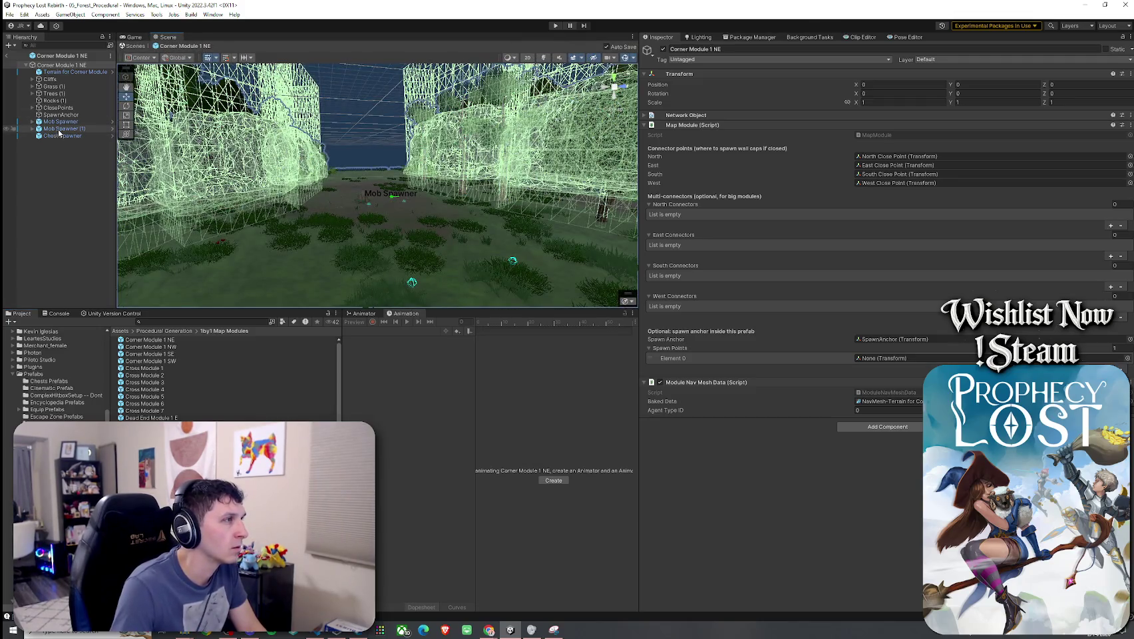
pyautogui.click(59, 130)
# - Inspect the spawner's Young Slime prefab, including its jump footstep clip
pyautogui.click(910, 288)
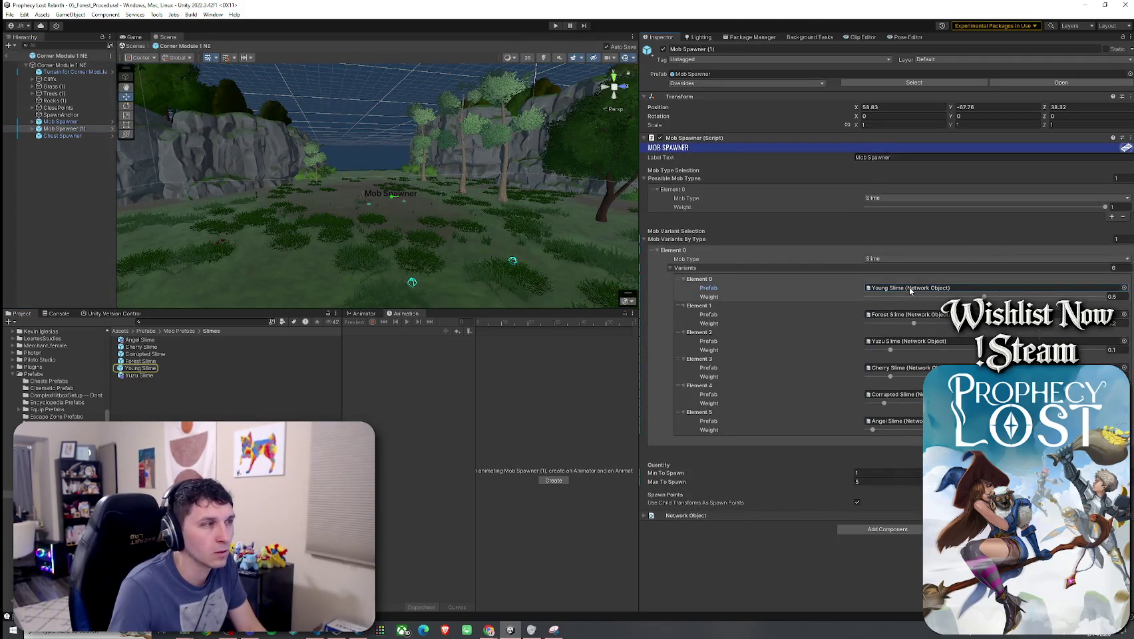
pyautogui.click(184, 368)
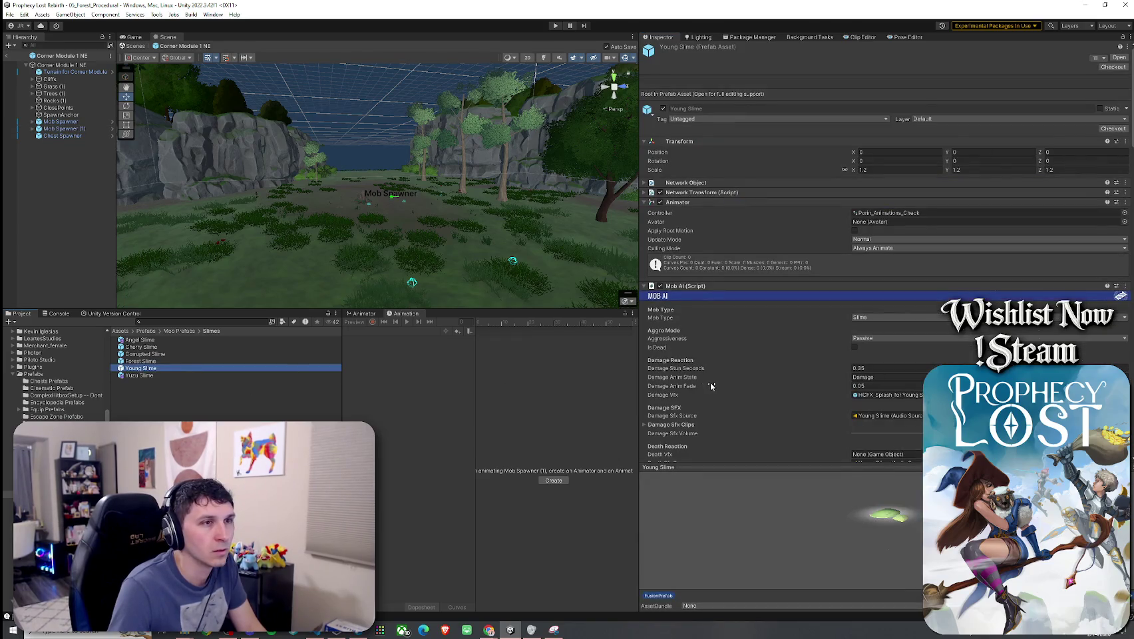
pyautogui.scroll(-10, 710, 386)
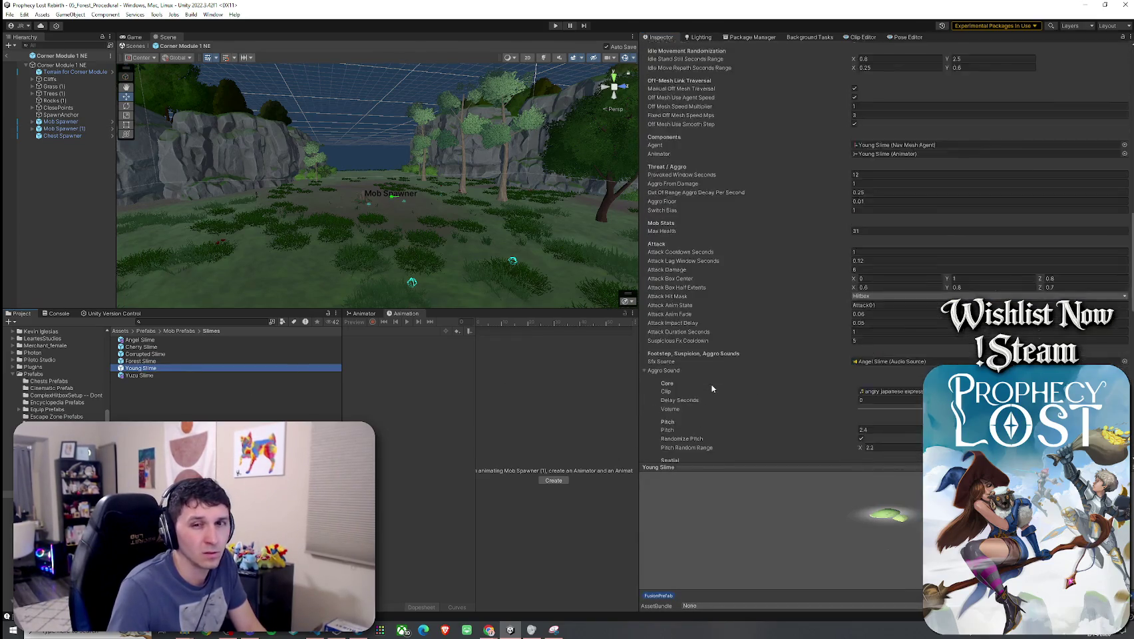
pyautogui.scroll(-10, 711, 389)
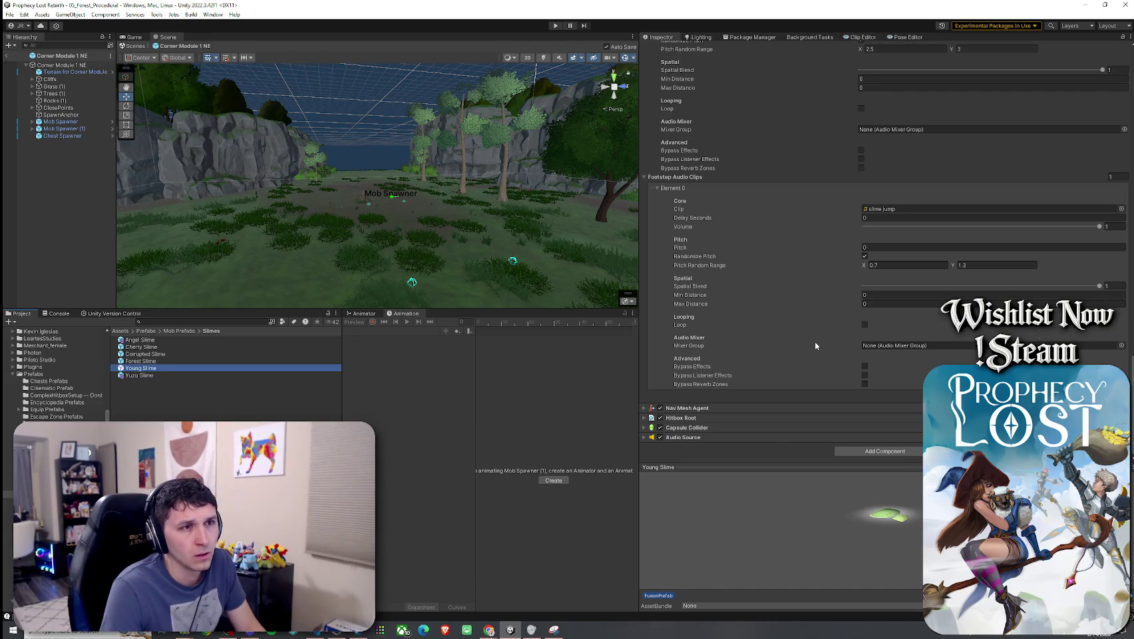
pyautogui.click(884, 208)
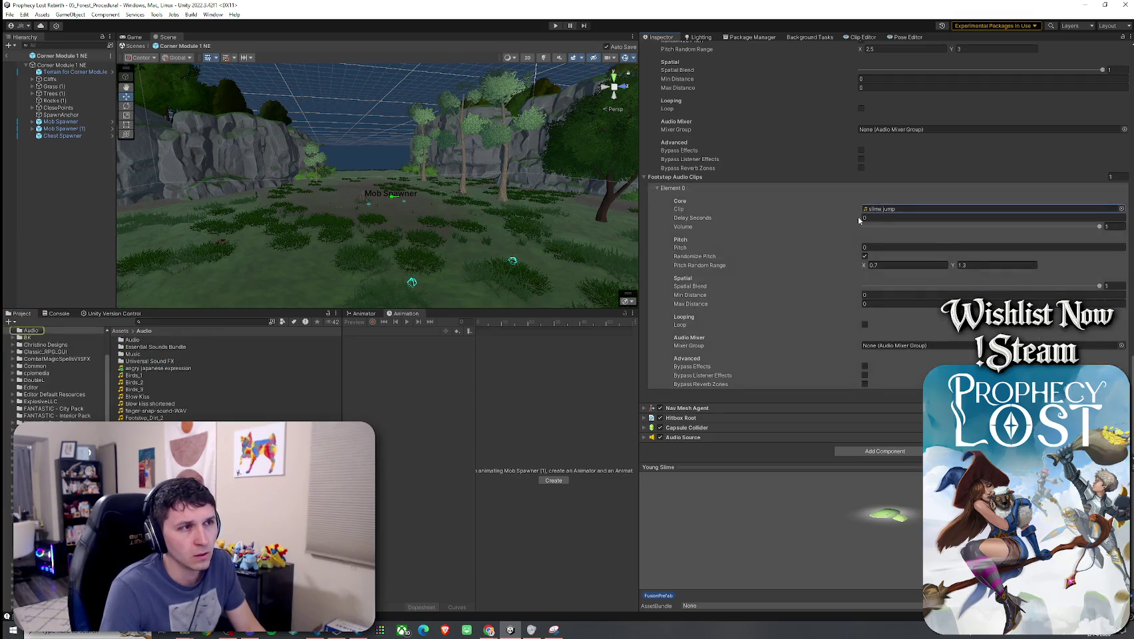
pyautogui.scroll(5, 752, 311)
pyautogui.scroll(10, 752, 310)
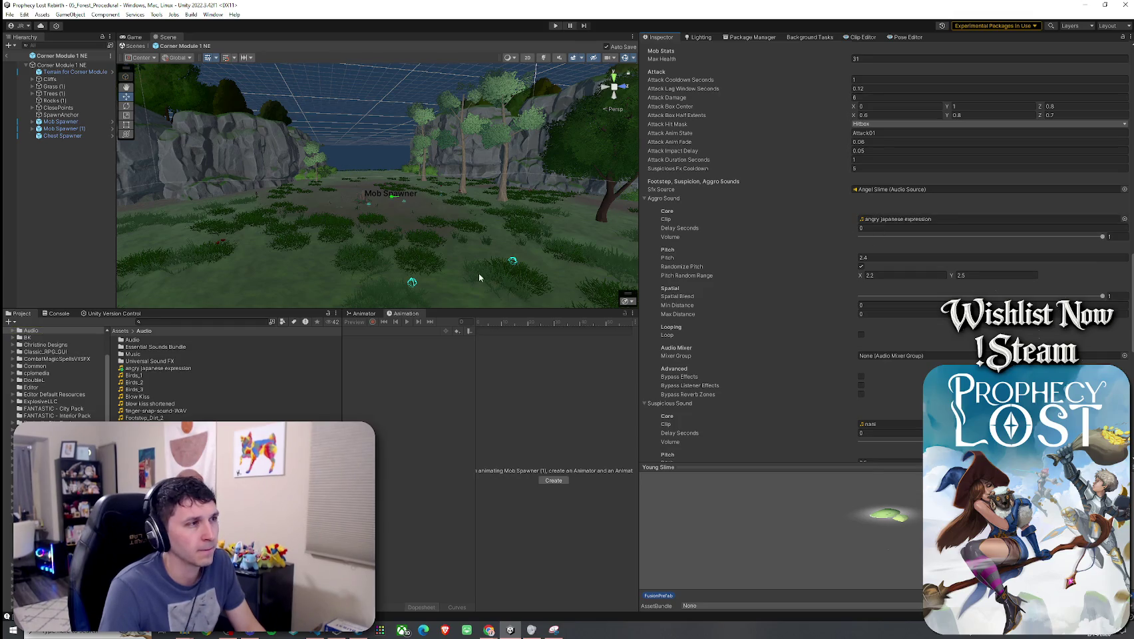
pyautogui.press('Right')
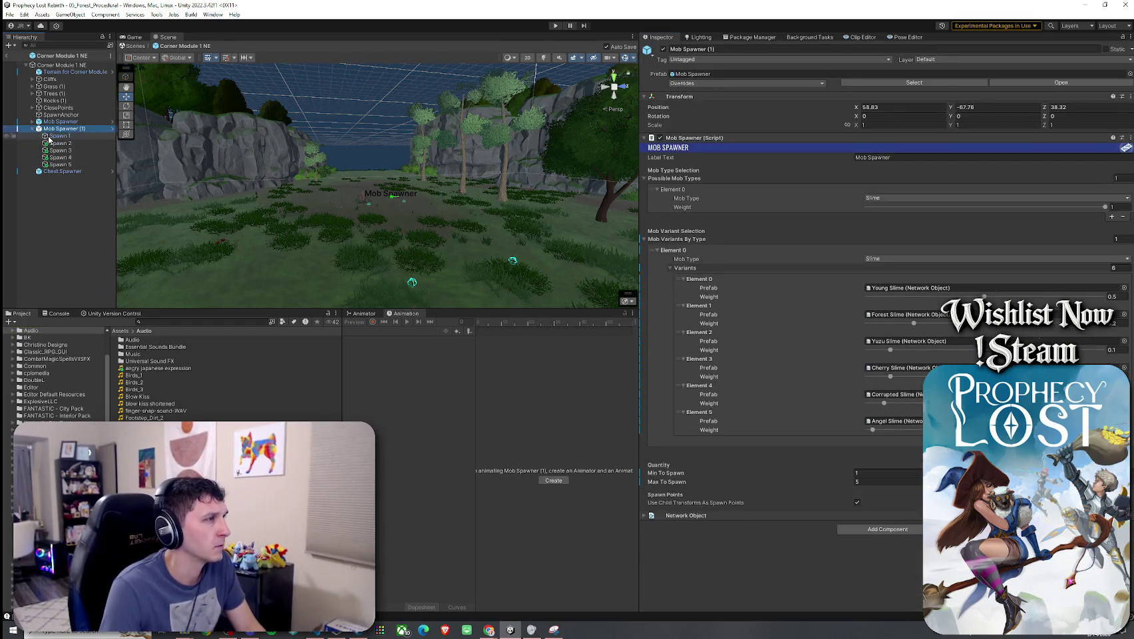
# - Reselect Mob Spawner (1), ping its Young Slime prefab and review its prefab overrides
pyautogui.press('Down')
pyautogui.press('Down')
pyautogui.press('Down')
pyautogui.press('Up')
pyautogui.press('Up')
pyautogui.press('Up')
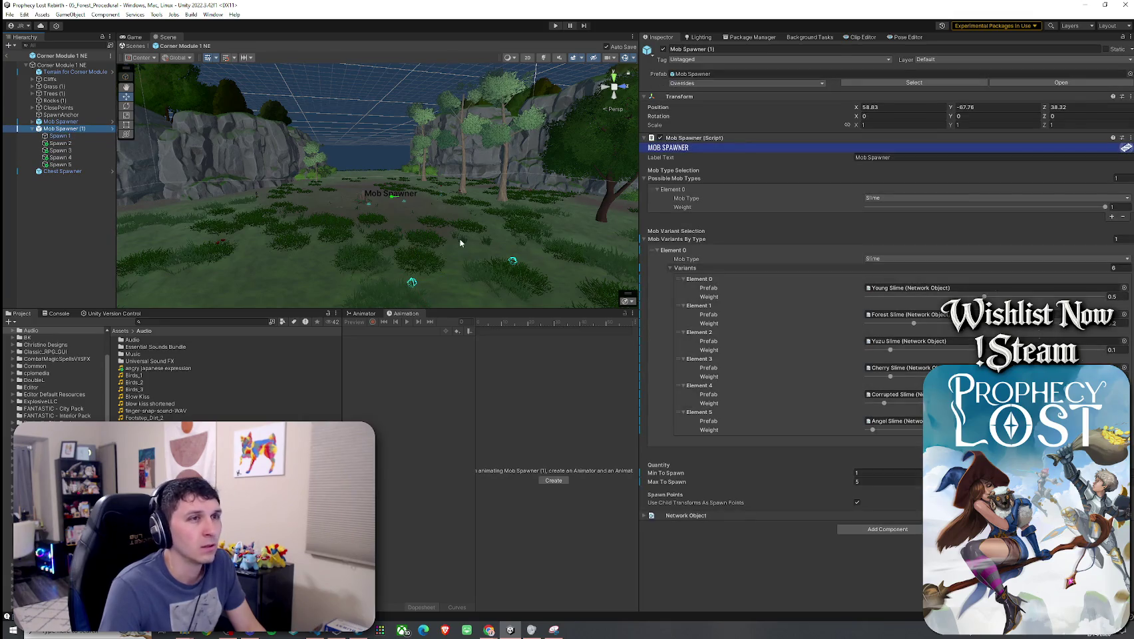
pyautogui.click(892, 289)
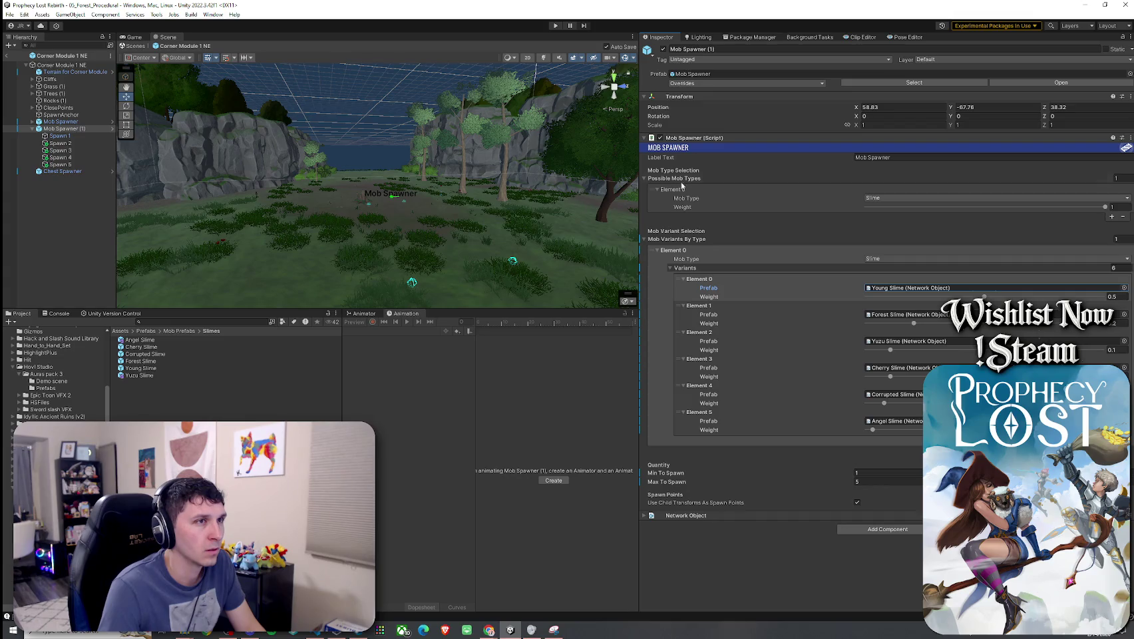
pyautogui.click(755, 85)
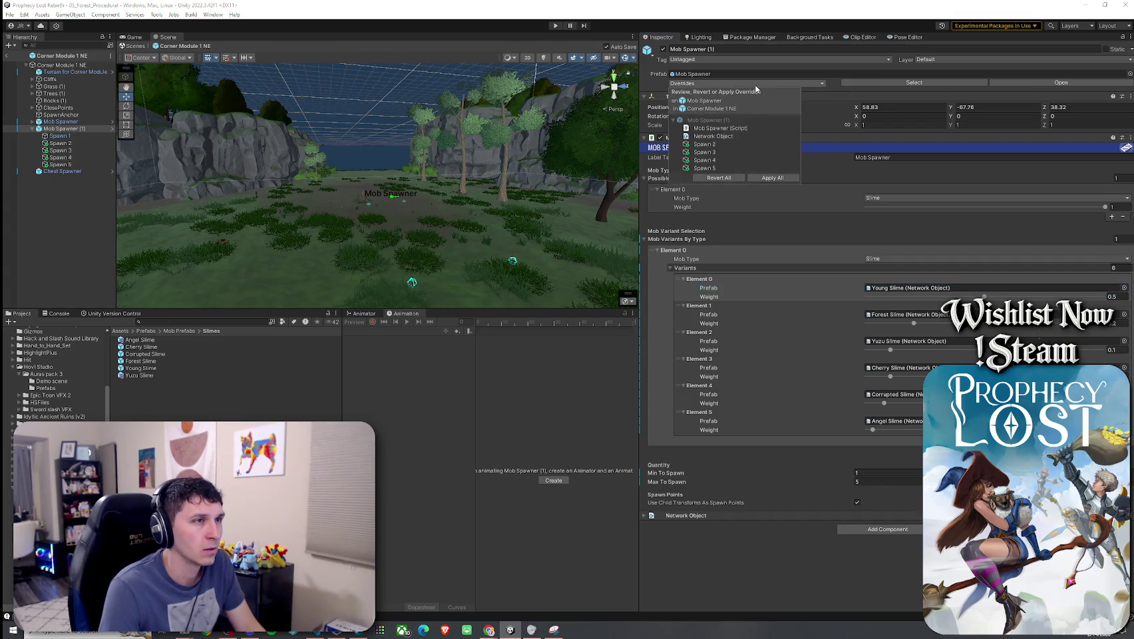
# - Drag slime prefabs, including Corrupted Slime, over the spawner's Variants list
pyautogui.moveTo(138, 345); pyautogui.dragTo(538, 338)
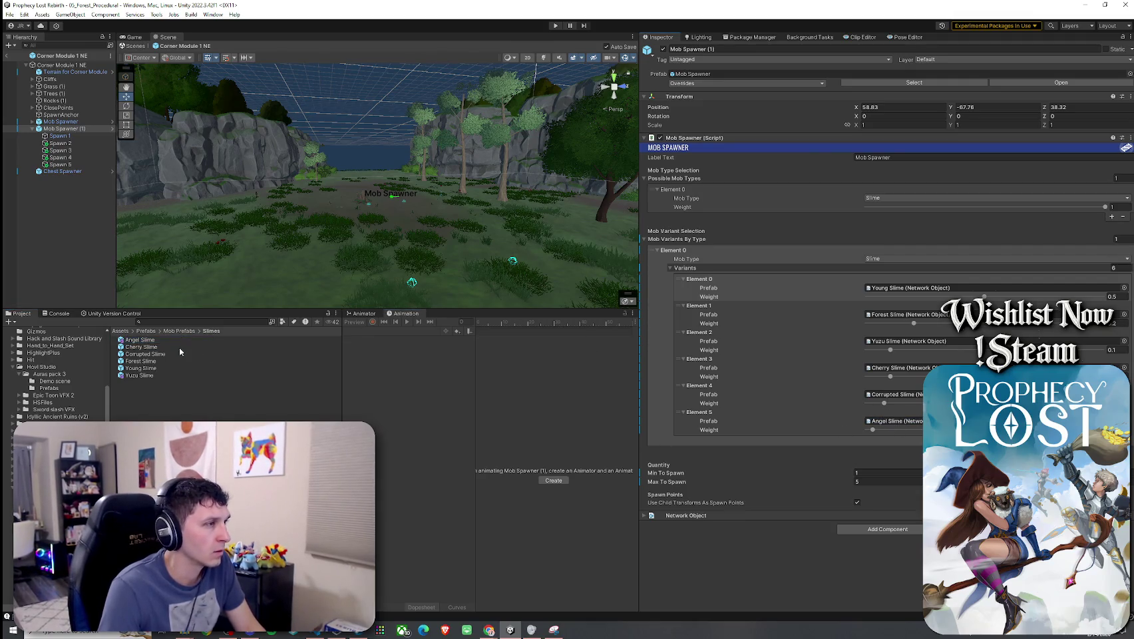
pyautogui.moveTo(888, 399); pyautogui.dragTo(896, 373)
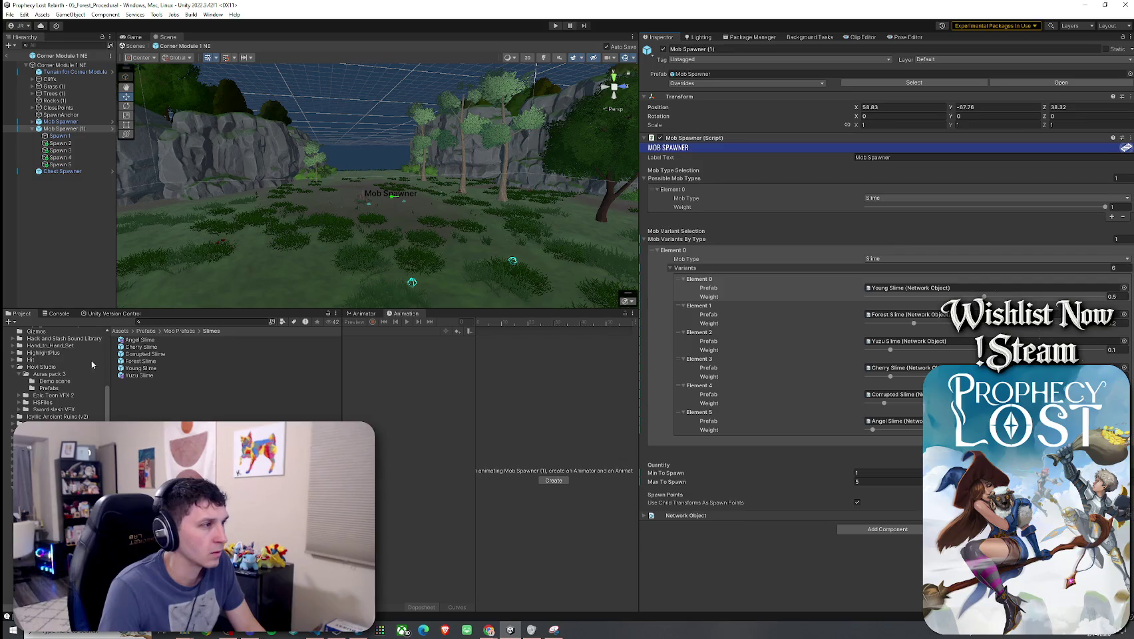
pyautogui.moveTo(140, 358); pyautogui.dragTo(843, 363)
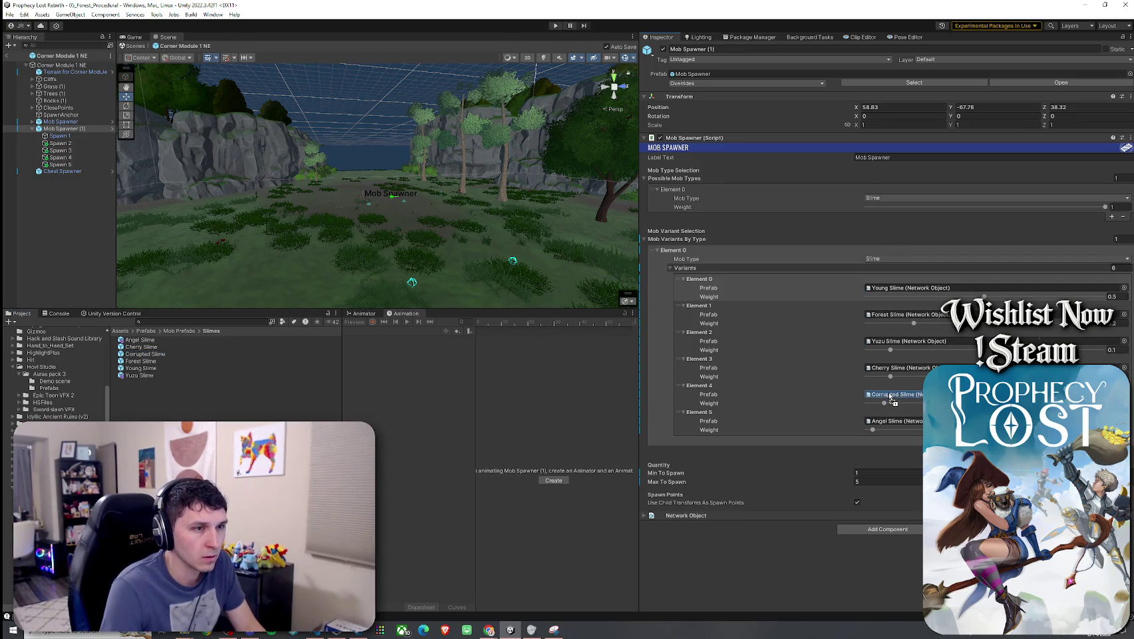